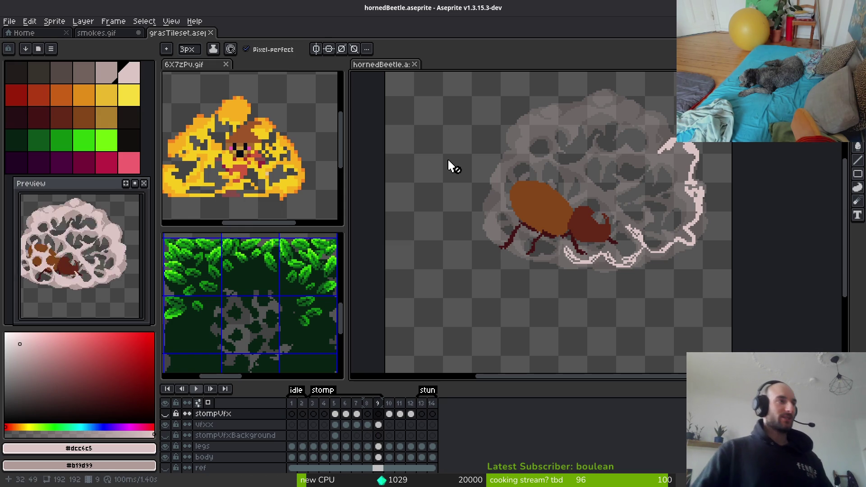
On frame 9 of the vfxx layer, thicken the pink crack stroke curling up the cloud's right side
scroll(633, 253, "up", 3)
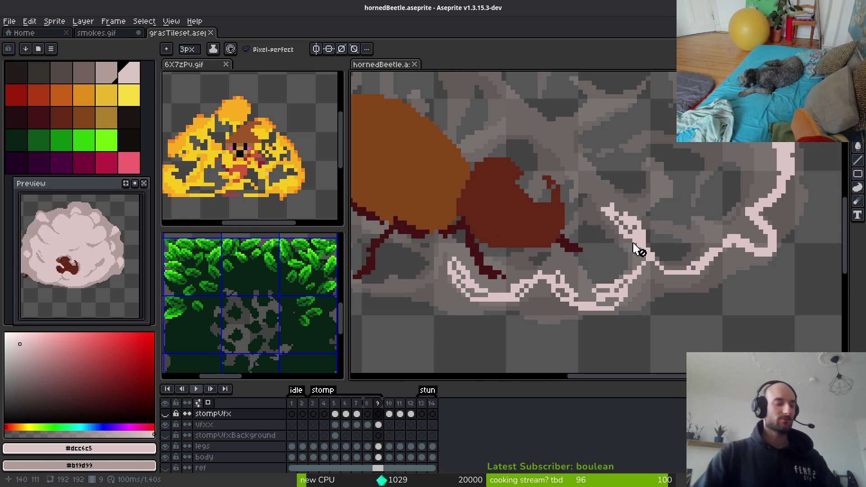
left_click_drag(638, 252, 613, 283)
left_click(381, 425)
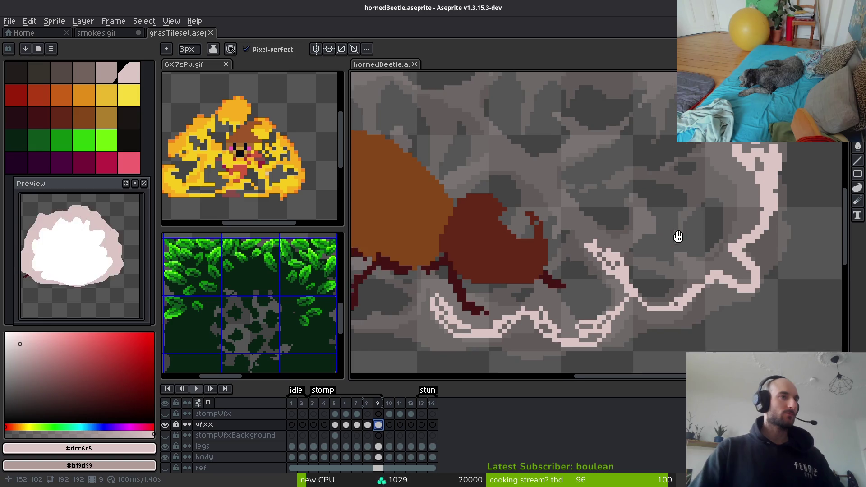
scroll(720, 232, "down", 2)
scroll(719, 235, "up", 3)
mouse_move(728, 236)
left_mouse_down()
mouse_move(767, 237)
mouse_move(752, 261)
left_mouse_up()
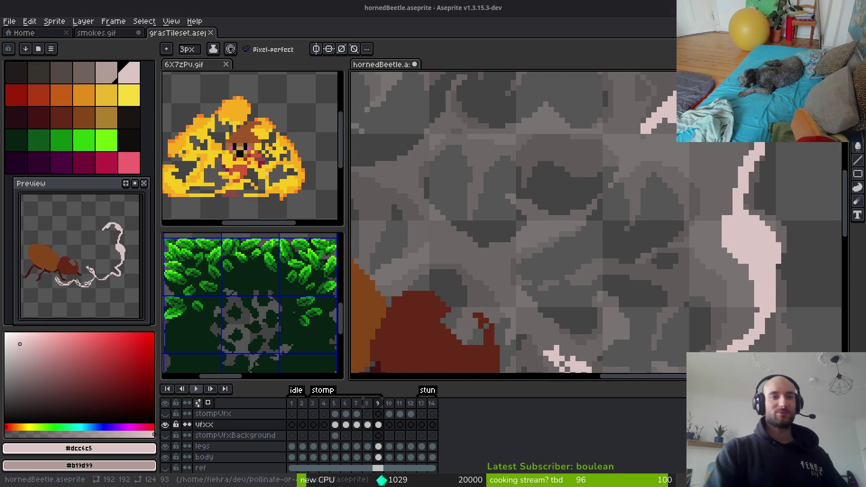
key("e")
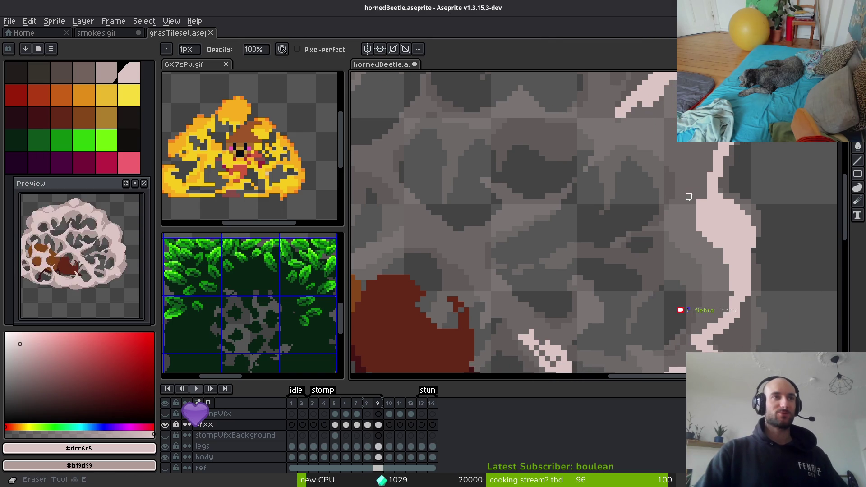
scroll(690, 235, "up", 2)
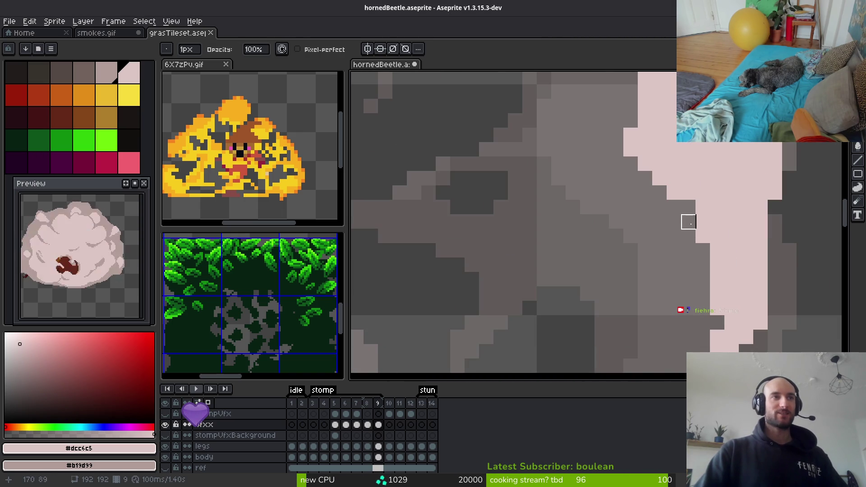
scroll(711, 271, "down", 2)
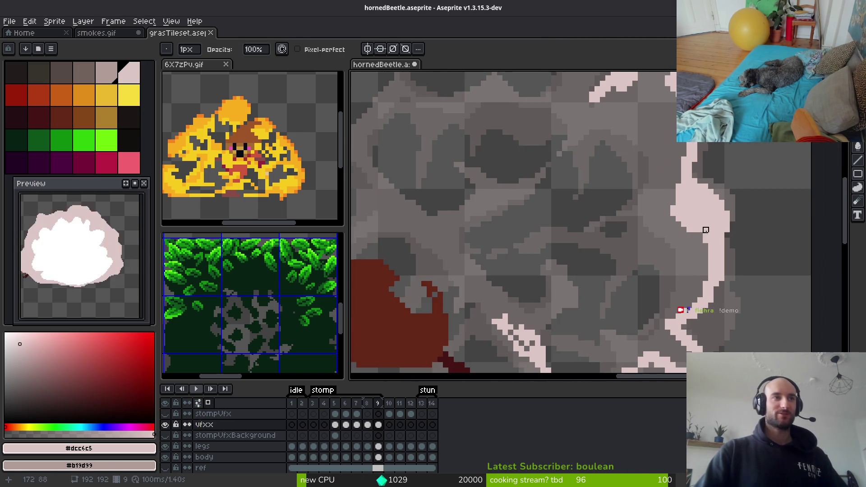
Draw new pale pink crack branches across the top of the dust cloud, undoing misplaced strokes
key("b")
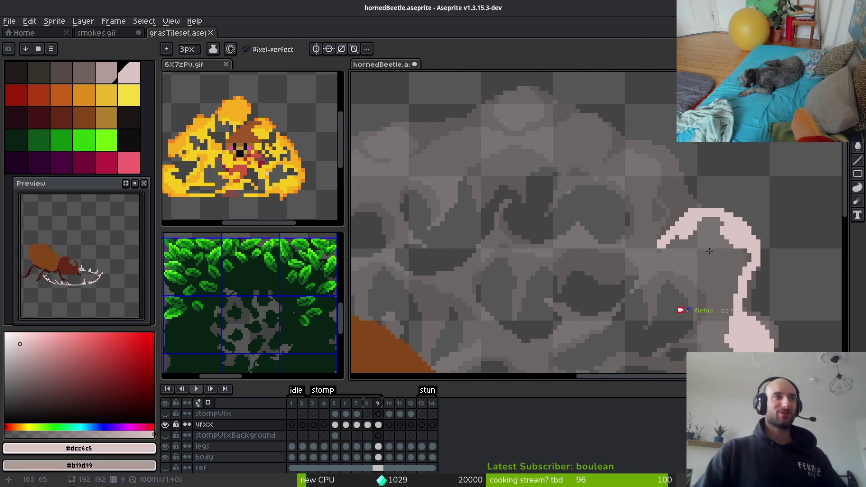
scroll(663, 268, "up", 1)
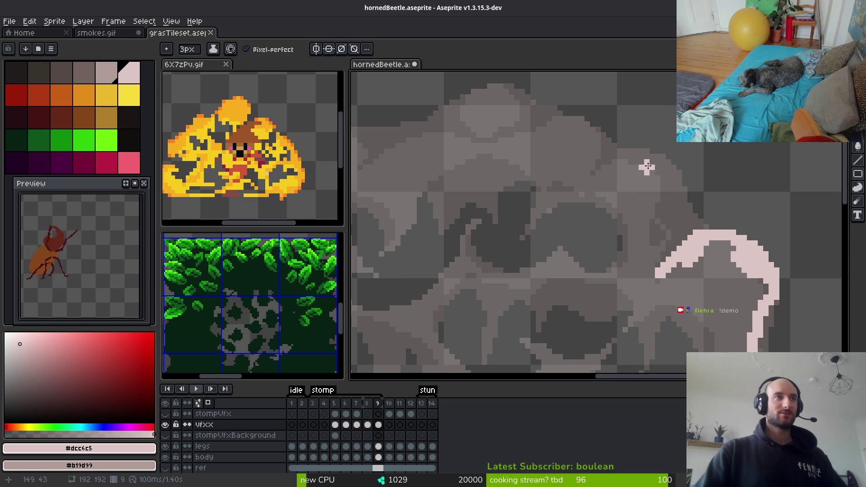
mouse_move(648, 166)
left_mouse_down()
mouse_move(661, 219)
mouse_move(650, 172)
mouse_move(625, 142)
mouse_move(586, 155)
mouse_move(647, 205)
mouse_move(608, 172)
mouse_move(566, 170)
mouse_move(557, 179)
mouse_move(543, 156)
left_mouse_up()
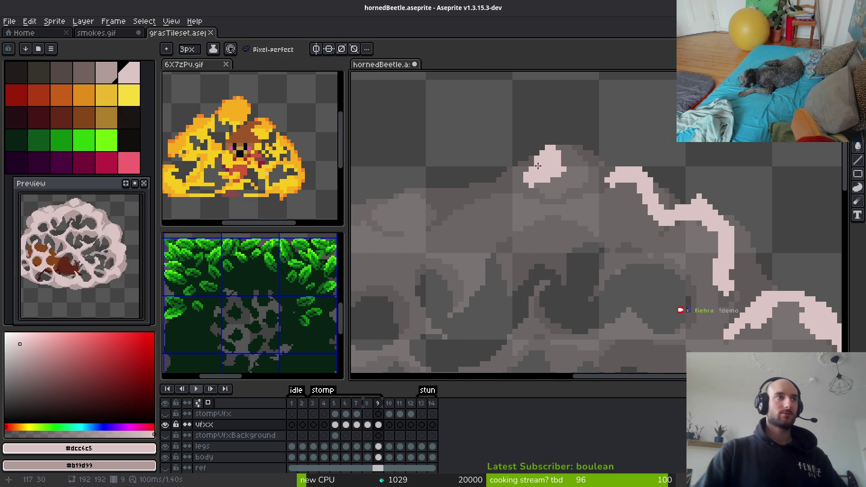
mouse_move(506, 215)
left_mouse_down()
mouse_move(589, 189)
mouse_move(519, 206)
mouse_move(496, 226)
left_mouse_up()
mouse_move(535, 208)
left_mouse_down()
mouse_move(548, 190)
mouse_move(631, 162)
mouse_move(469, 189)
mouse_move(469, 210)
left_mouse_up()
key("ctrl+z")
mouse_move(496, 181)
left_mouse_down()
mouse_move(460, 185)
mouse_move(456, 210)
left_mouse_up()
key("ctrl+z")
mouse_move(540, 148)
left_mouse_down()
mouse_move(528, 161)
mouse_move(577, 151)
left_mouse_up()
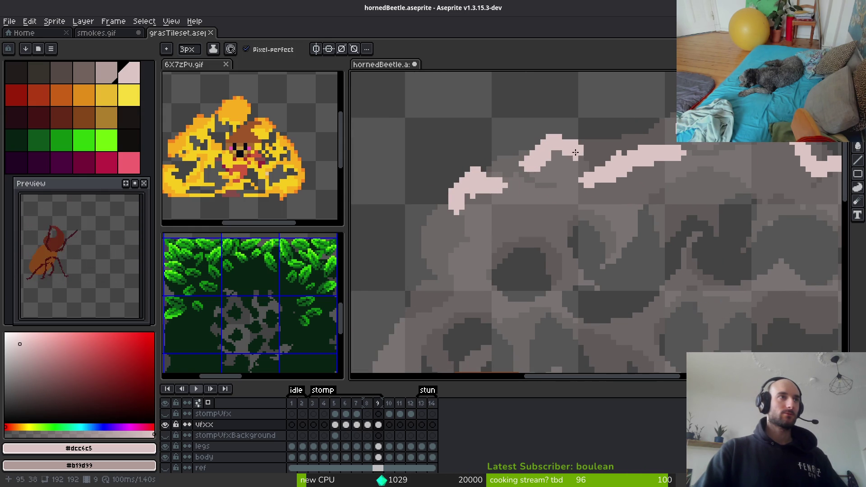
left_click_drag(508, 194, 605, 169)
left_click_drag(554, 193, 560, 204)
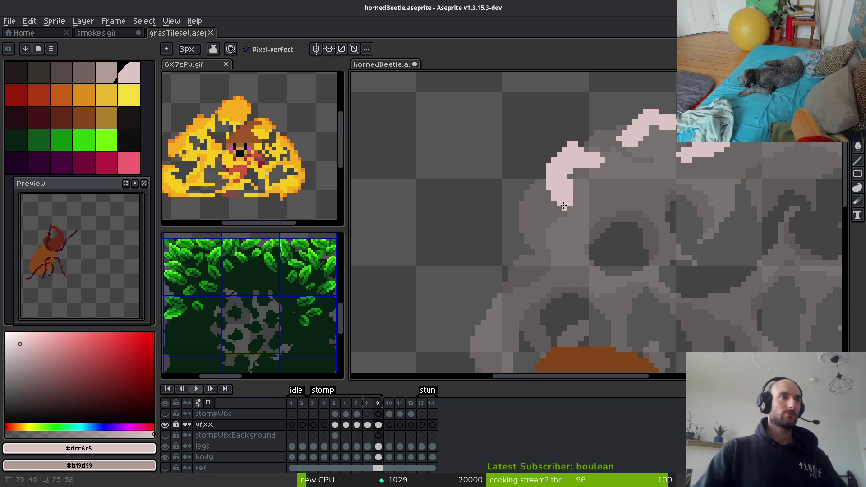
Draw a long diagonal pink crack running down toward the beetle's head
scroll(638, 232, "down", 2)
left_click_drag(638, 231, 504, 139)
scroll(600, 174, "up", 2)
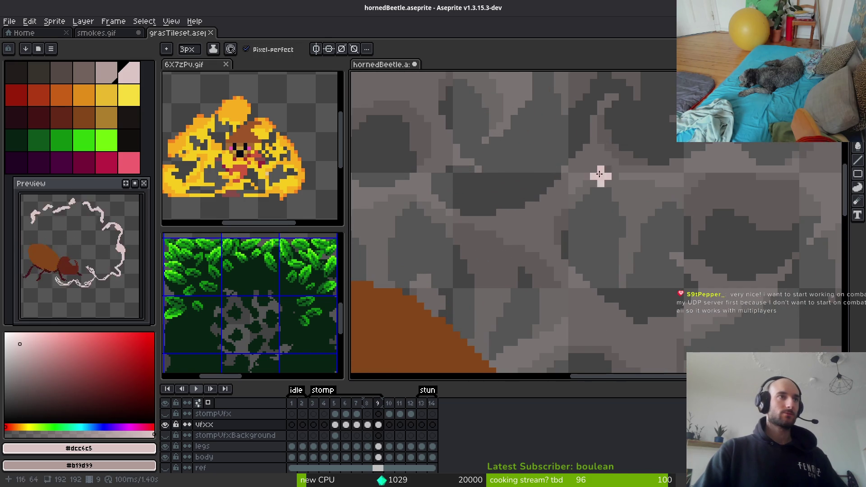
mouse_move(594, 155)
left_mouse_down()
mouse_move(526, 226)
mouse_move(563, 197)
mouse_move(595, 135)
left_mouse_up()
scroll(587, 140, "up", 1)
left_click_drag(451, 139, 492, 239)
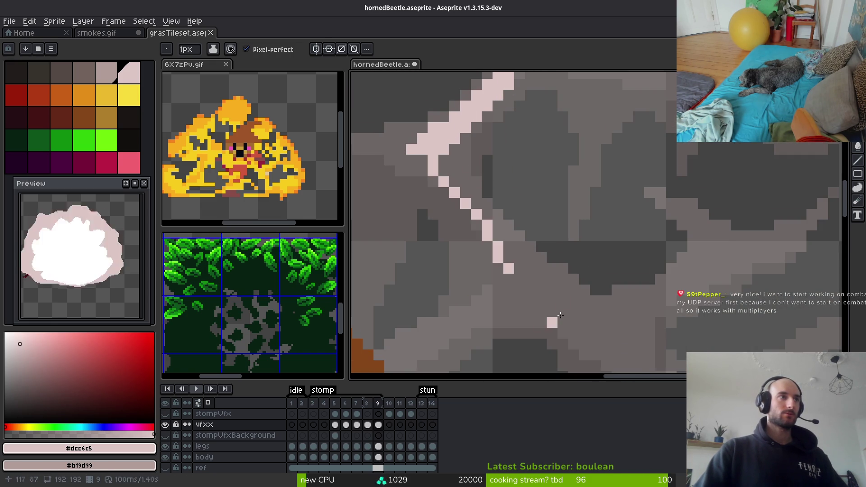
mouse_move(406, 77)
left_mouse_down()
mouse_move(571, 223)
mouse_move(434, 115)
mouse_move(569, 147)
mouse_move(523, 181)
mouse_move(554, 191)
left_mouse_up()
Fill the grey holes in the pink band and extend it further diagonally downward
left_click(568, 168)
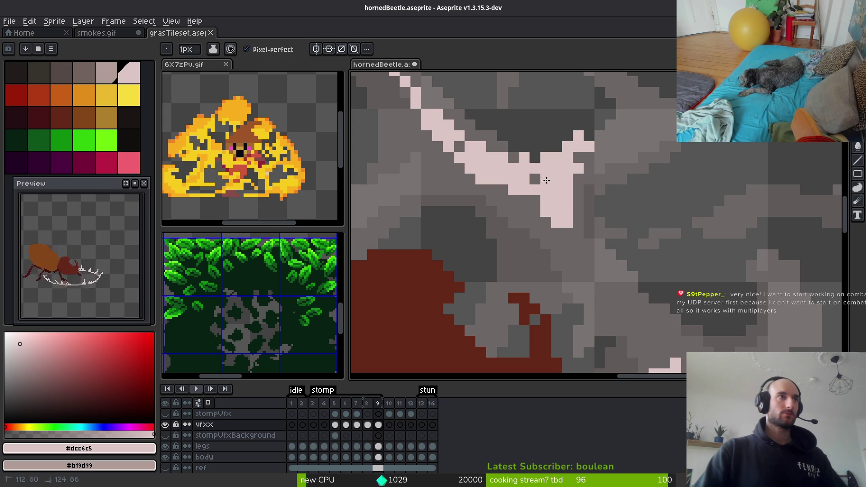
left_click_drag(512, 158, 535, 158)
left_click(459, 145)
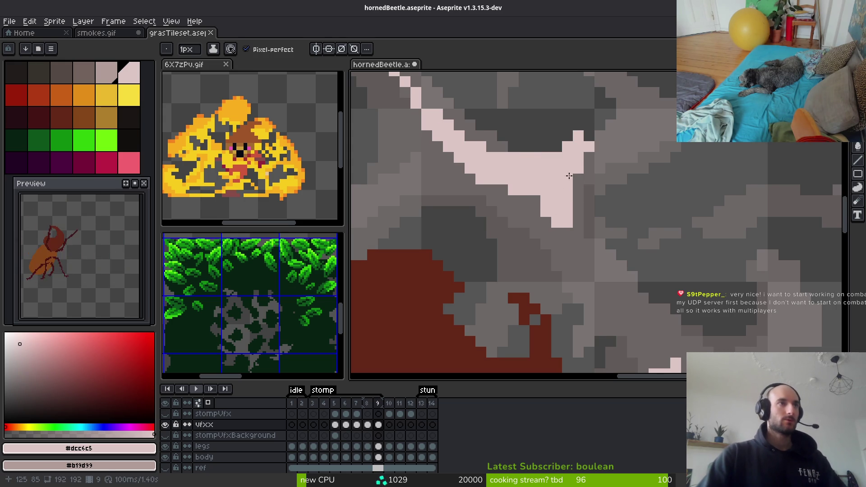
scroll(577, 190, "down", 3)
mouse_move(564, 194)
left_mouse_down()
mouse_move(616, 285)
mouse_move(602, 271)
mouse_move(661, 327)
mouse_move(637, 292)
mouse_move(688, 347)
left_mouse_up()
left_click_drag(676, 314, 576, 214)
left_click(608, 290)
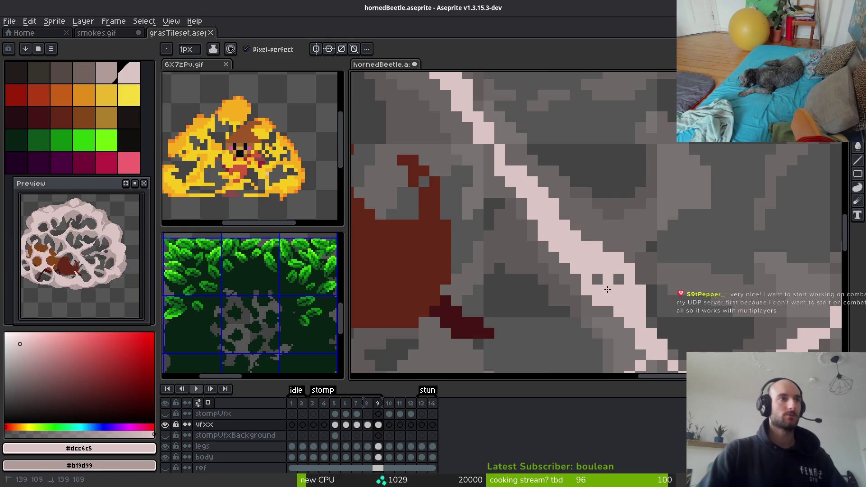
left_click(598, 277)
left_click(619, 283)
scroll(600, 224, "down", 3)
scroll(600, 224, "down", 2)
scroll(600, 225, "up", 3)
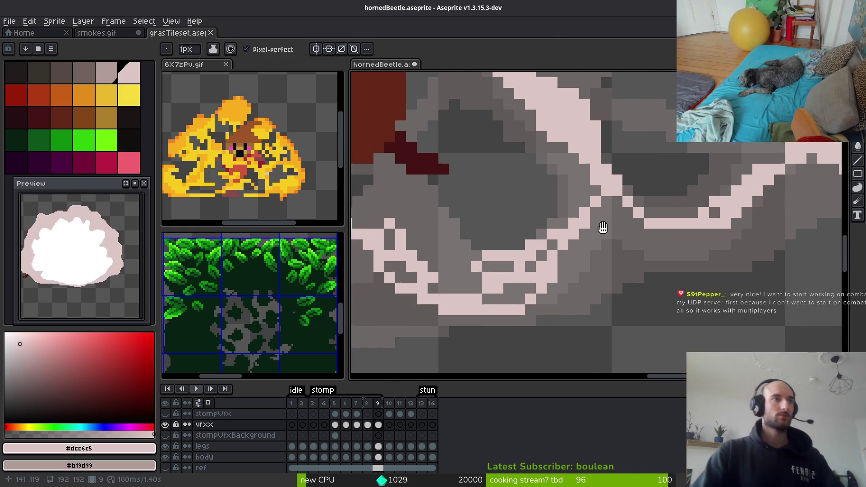
mouse_move(654, 201)
left_mouse_down()
mouse_move(674, 212)
mouse_move(664, 199)
mouse_move(604, 251)
mouse_move(573, 261)
mouse_move(463, 255)
mouse_move(479, 246)
mouse_move(518, 277)
mouse_move(586, 280)
mouse_move(492, 282)
mouse_move(440, 259)
mouse_move(447, 272)
mouse_move(465, 257)
mouse_move(583, 261)
left_mouse_up()
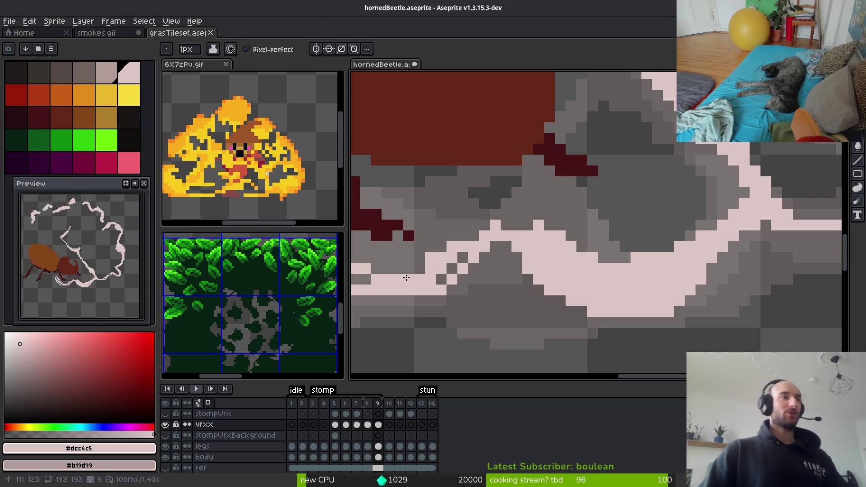
Thicken the pink band's top edge, fill its grey gaps and widen the crack branch
mouse_move(407, 277)
left_mouse_down()
mouse_move(492, 224)
mouse_move(535, 223)
left_mouse_up()
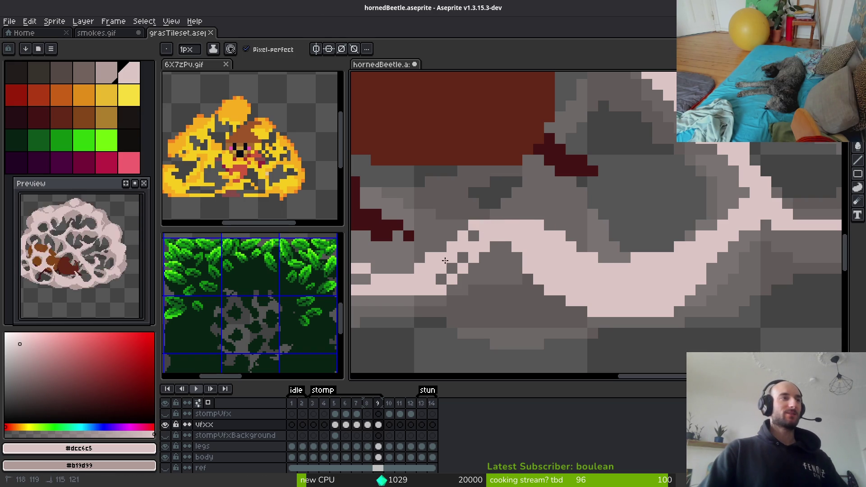
left_click_drag(463, 257, 441, 279)
left_click(474, 235)
key("e")
left_click(441, 290)
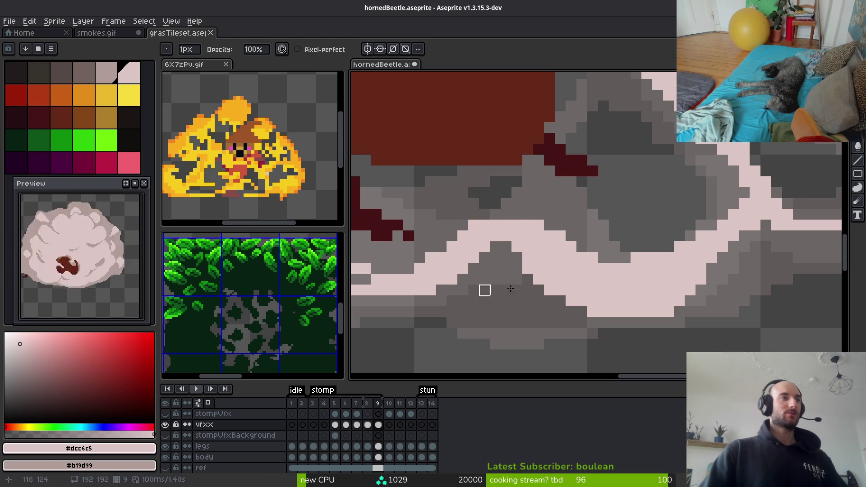
key("b")
mouse_move(564, 253)
left_mouse_down()
mouse_move(497, 187)
mouse_move(546, 256)
mouse_move(557, 245)
left_mouse_up()
scroll(497, 180, "down", 3)
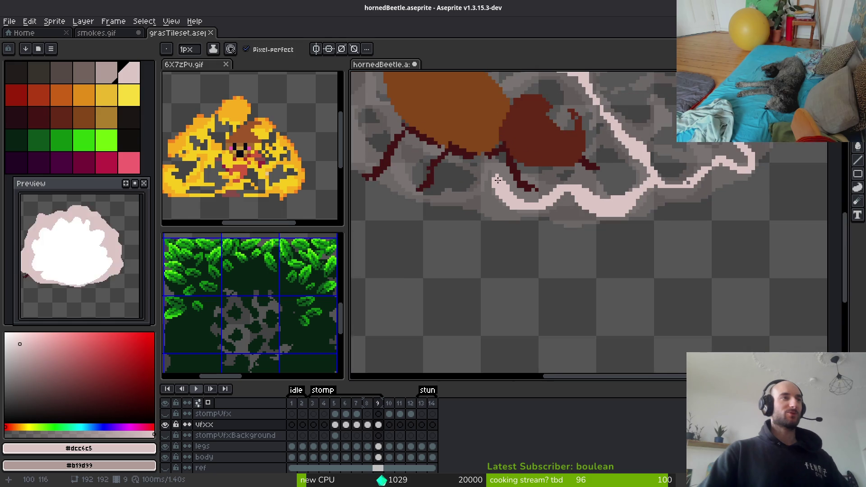
scroll(498, 180, "down", 2)
scroll(614, 212, "up", 4)
scroll(610, 209, "up", 1)
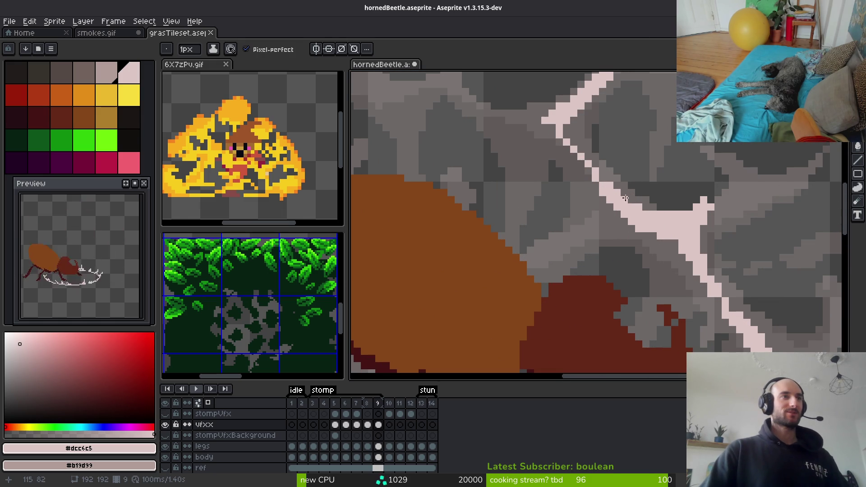
mouse_move(609, 213)
left_mouse_down()
mouse_move(576, 232)
mouse_move(621, 225)
mouse_move(582, 233)
left_mouse_up()
Compare frames 8 and 9, then draw a short pink crack over the beetle's back
scroll(582, 233, "down", 2)
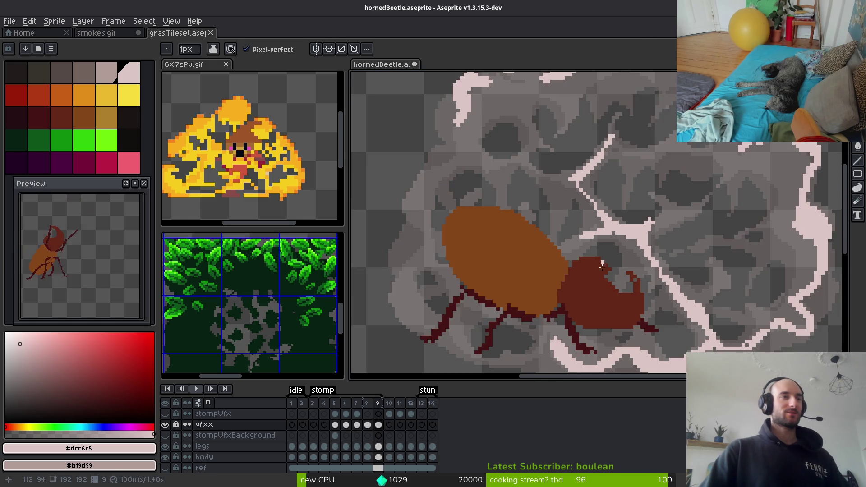
key("Left")
key("alt")
scroll(624, 257, "up", 2)
key("Right")
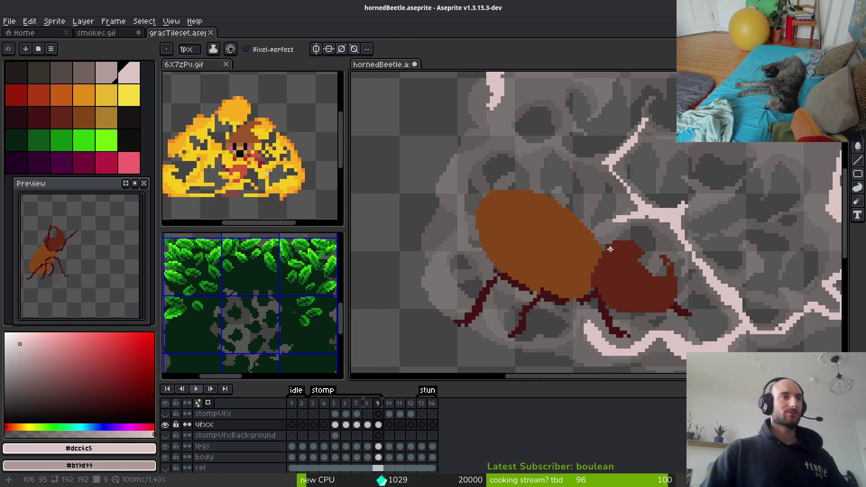
key("Left")
key("Right")
key("Right")
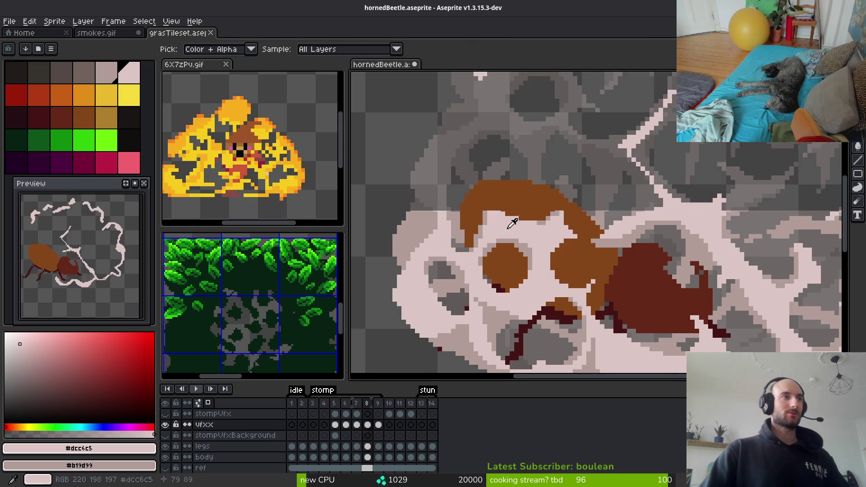
key("b")
scroll(501, 226, "up", 1)
left_click_drag(555, 241, 555, 259)
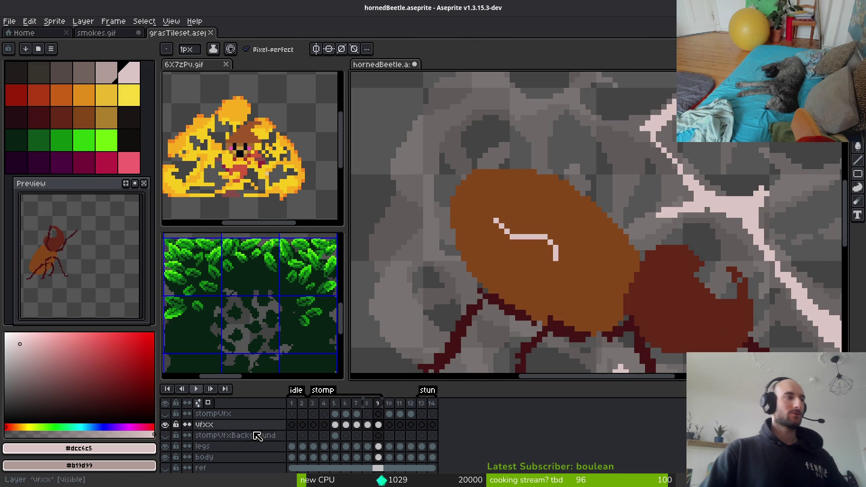
Hide the beetle body layer and draw a pink crack across the cloud, extending it down and right
left_click(165, 458)
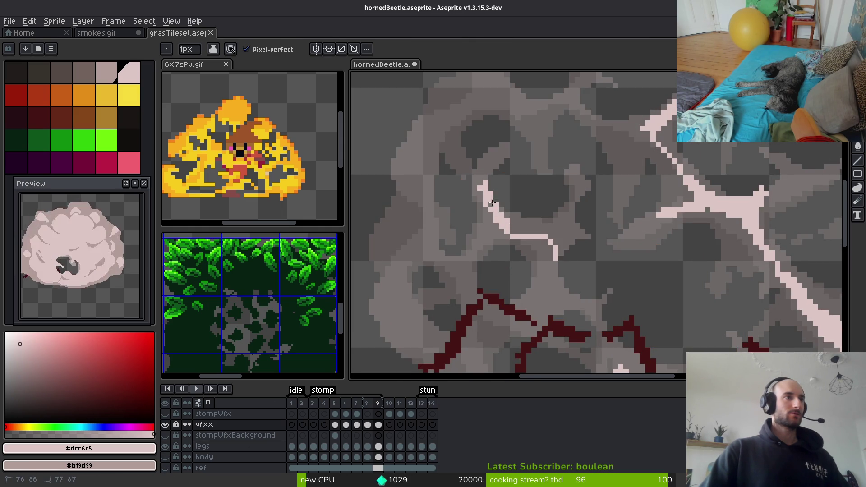
scroll(492, 204, "up", 1)
mouse_move(499, 230)
left_mouse_down()
mouse_move(582, 234)
mouse_move(653, 199)
mouse_move(606, 273)
mouse_move(597, 255)
left_mouse_up()
left_click(642, 203)
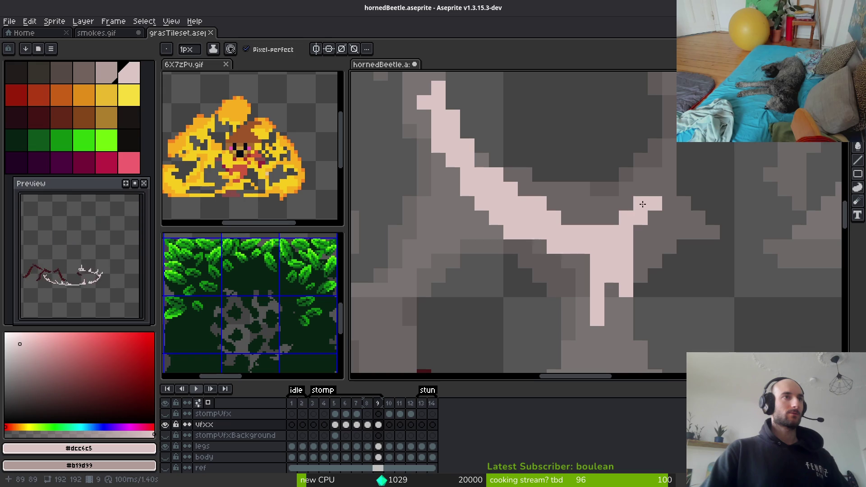
scroll(654, 217, "down", 2)
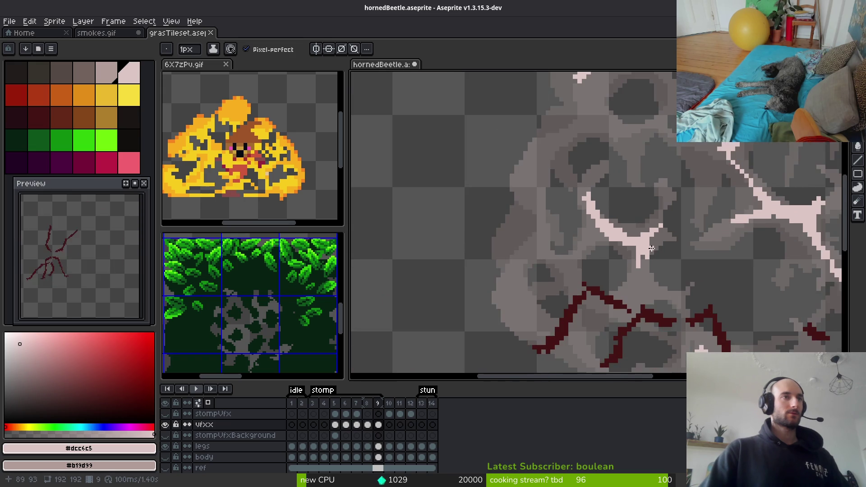
scroll(628, 170, "up", 2)
mouse_move(628, 170)
left_mouse_down()
mouse_move(616, 257)
mouse_move(650, 289)
mouse_move(595, 300)
mouse_move(624, 212)
left_mouse_up()
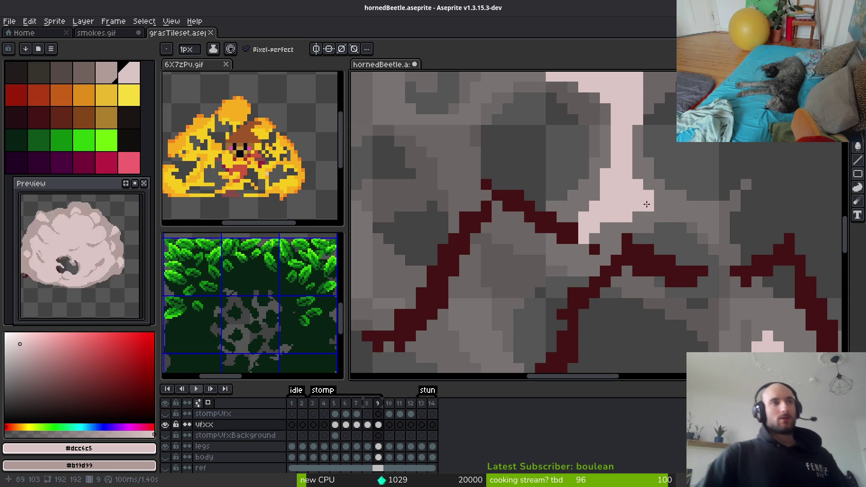
left_click_drag(650, 206, 678, 211)
Add a diagonal pale pink crack and extra crack strokes and pixels in the middle of the cloud
scroll(605, 228, "up", 1)
mouse_move(570, 239)
left_mouse_down()
mouse_move(408, 127)
mouse_move(573, 240)
left_mouse_up()
scroll(572, 241, "down", 3)
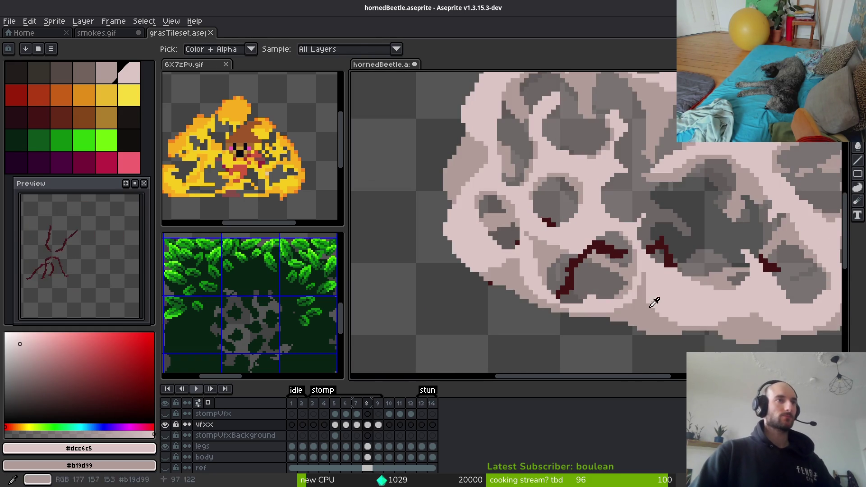
scroll(644, 277, "up", 3)
mouse_move(655, 228)
left_mouse_down()
mouse_move(641, 213)
mouse_move(654, 246)
left_mouse_up()
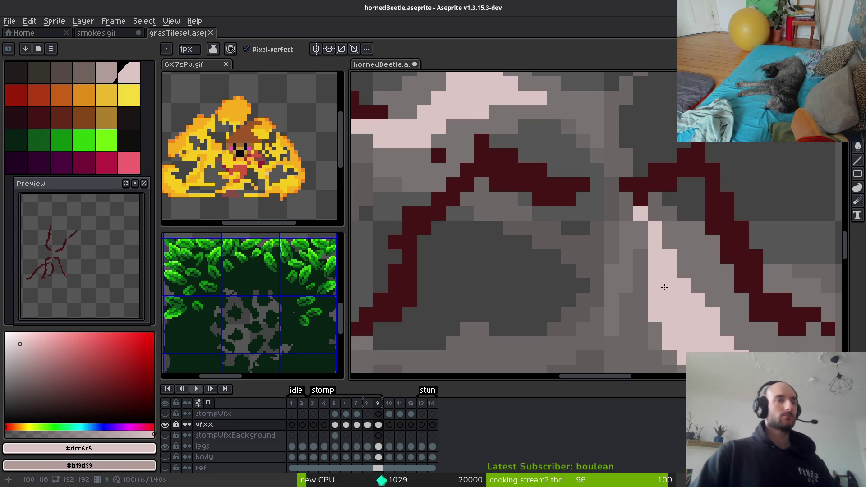
scroll(622, 300, "down", 2)
left_click(499, 265)
scroll(565, 233, "up", 2)
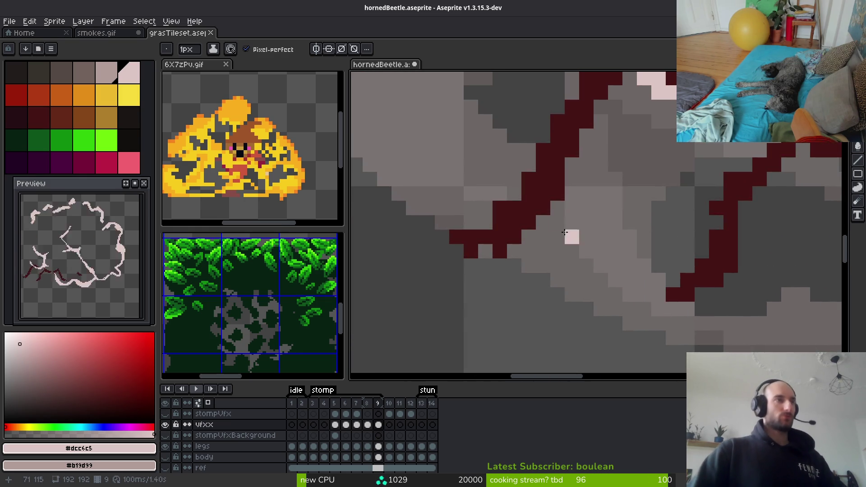
mouse_move(565, 232)
left_mouse_down()
mouse_move(587, 207)
mouse_move(596, 244)
mouse_move(616, 271)
mouse_move(581, 201)
left_mouse_up()
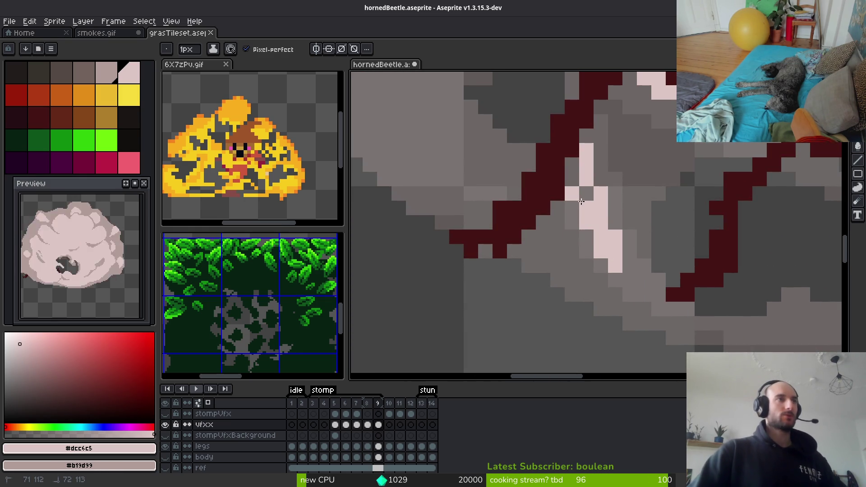
left_click(582, 202)
Draw a sweeping pale pink crack, an upward branch, and a column of crack pixels
scroll(610, 238, "down", 2)
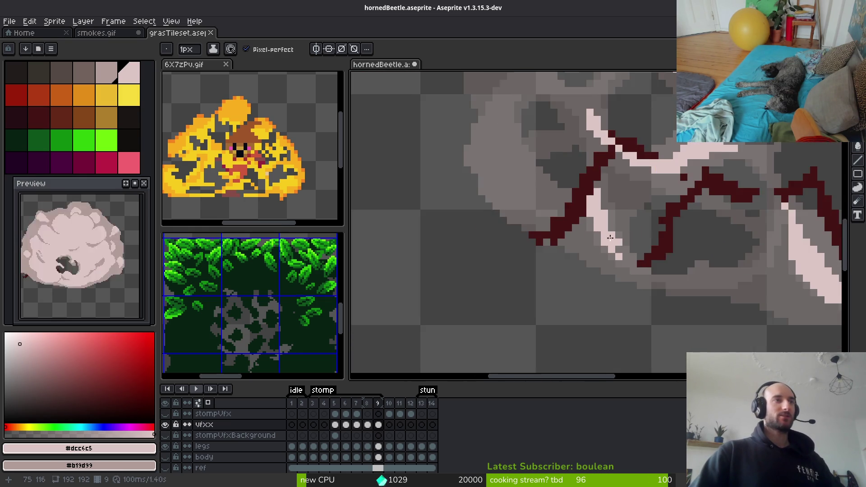
scroll(690, 279, "up", 2)
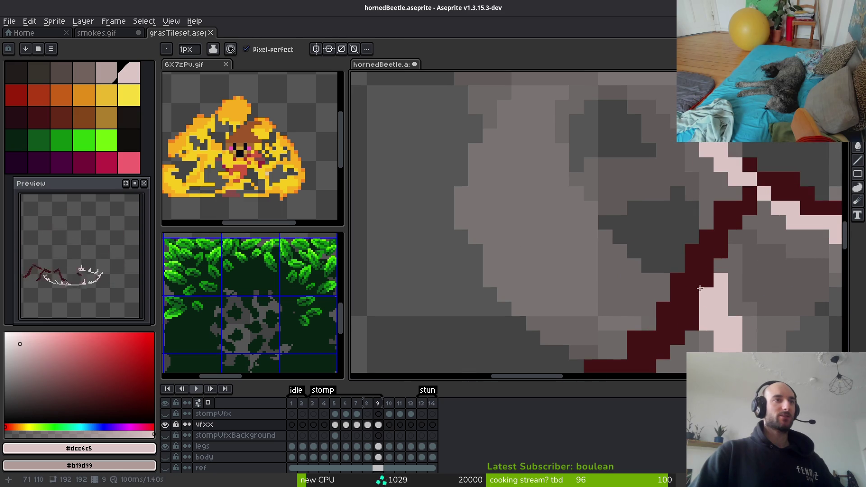
mouse_move(700, 288)
left_mouse_down()
mouse_move(519, 223)
mouse_move(574, 304)
mouse_move(623, 307)
left_mouse_up()
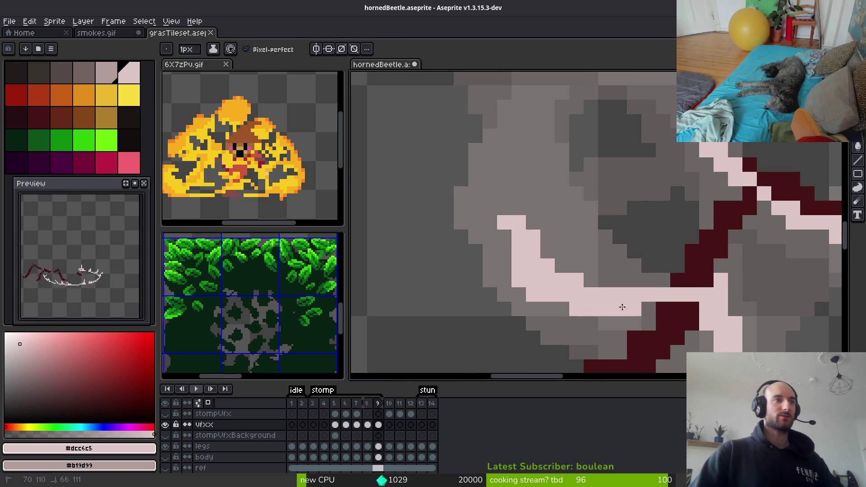
mouse_move(505, 253)
left_mouse_down()
mouse_move(489, 206)
mouse_move(514, 146)
left_mouse_up()
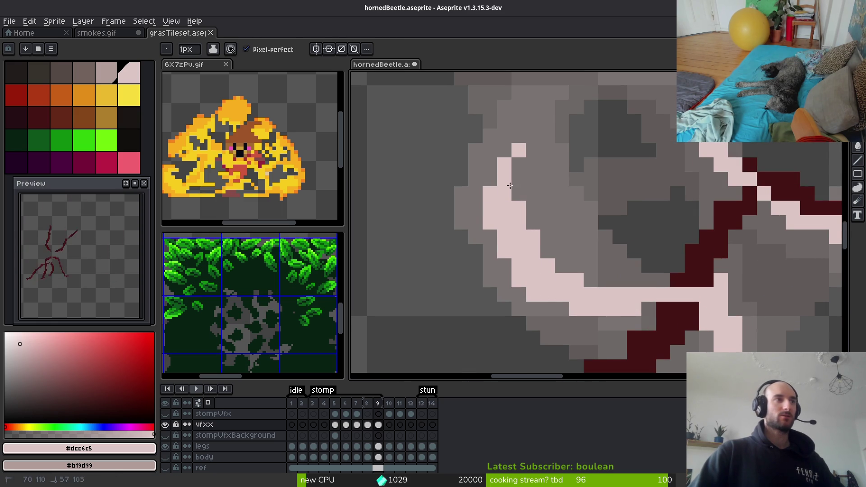
scroll(510, 185, "down", 2)
scroll(559, 237, "up", 2)
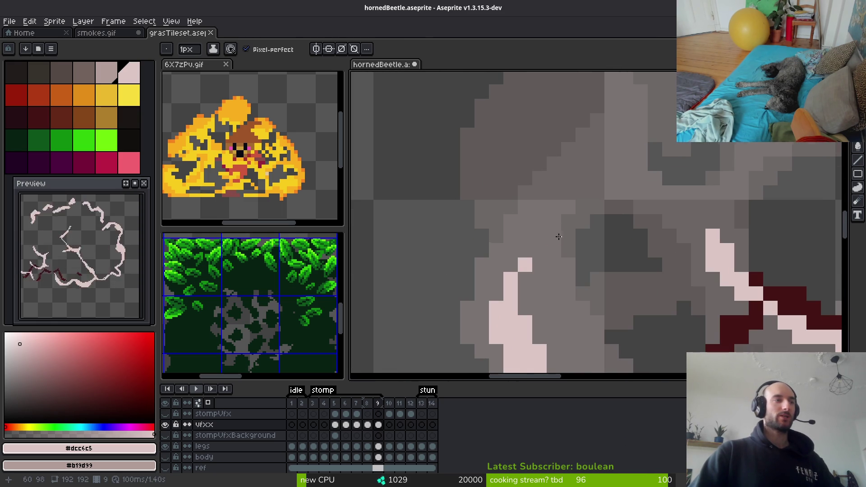
left_click_drag(496, 284, 508, 252)
left_click(511, 235)
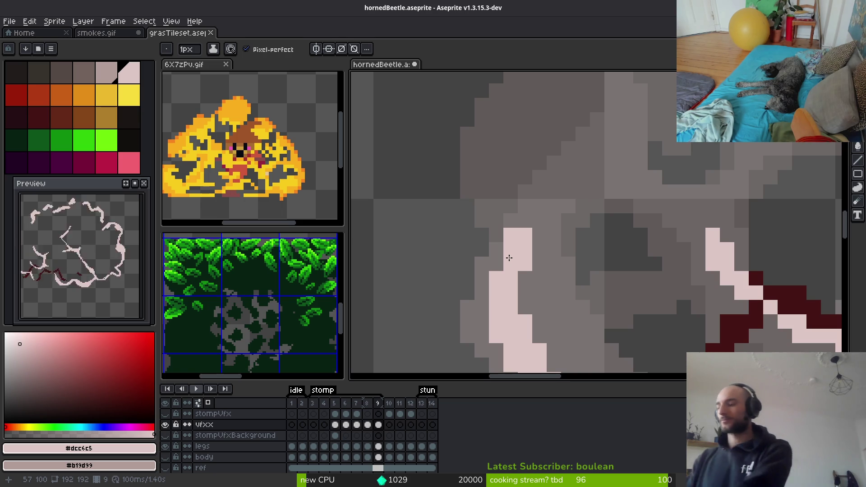
Erase a stray pink pixel, add one, and draw a pale pink diagonal crack up-right
right_click(496, 234)
left_click(481, 264)
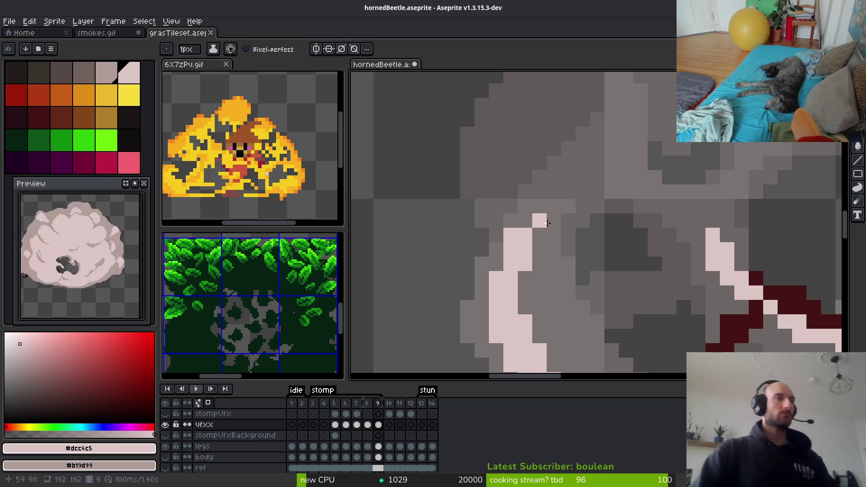
scroll(547, 223, "down", 3)
scroll(541, 287, "up", 3)
left_click_drag(485, 271, 552, 180)
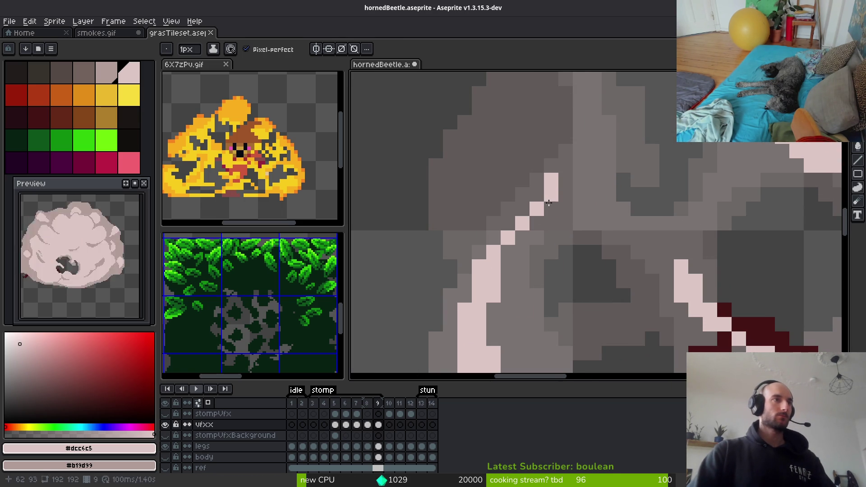
Draw a pink crack line running down-left across the dust cloud
scroll(566, 227, "down", 2)
scroll(566, 226, "up", 2)
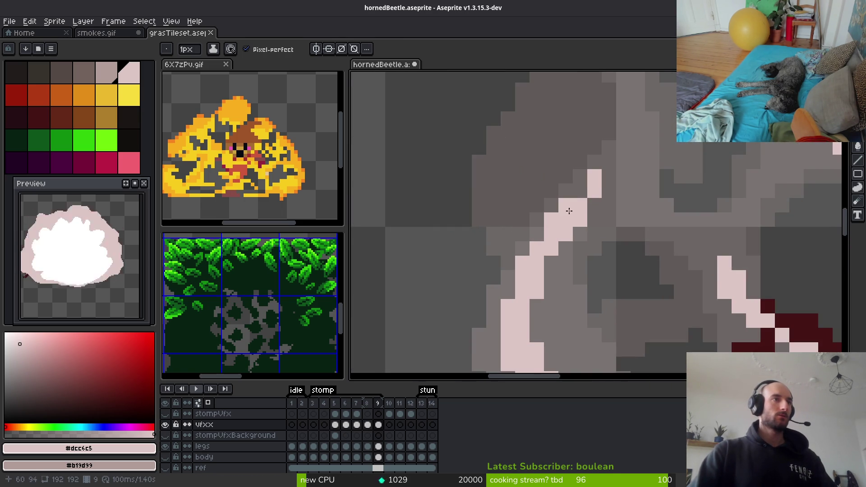
scroll(569, 211, "down", 2)
scroll(570, 211, "up", 2)
scroll(632, 234, "down", 2)
scroll(679, 253, "up", 1)
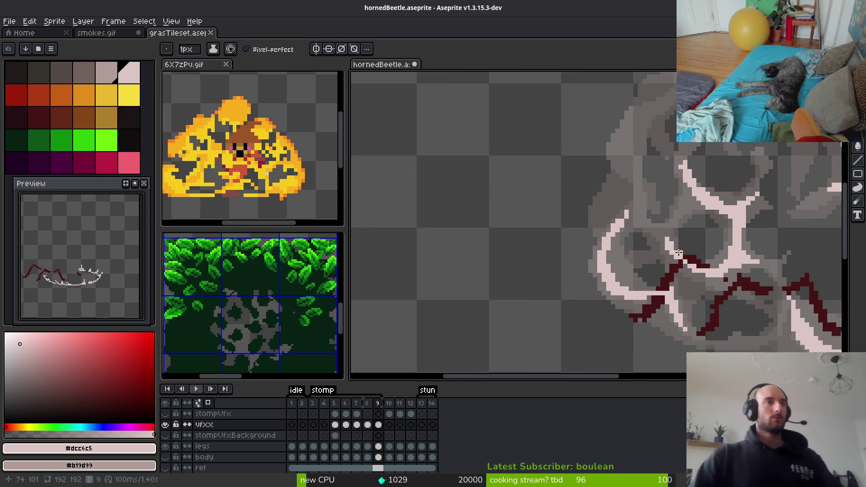
scroll(679, 253, "down", 2)
scroll(649, 267, "up", 2)
scroll(605, 214, "up", 1)
mouse_move(598, 216)
left_mouse_down()
mouse_move(489, 306)
mouse_move(532, 212)
mouse_move(518, 271)
mouse_move(570, 323)
mouse_move(541, 212)
mouse_move(555, 221)
left_mouse_up()
Thicken and extend the diagonal crack, adding a thin pink line up from its end
scroll(555, 221, "down", 2)
scroll(512, 320, "up", 2)
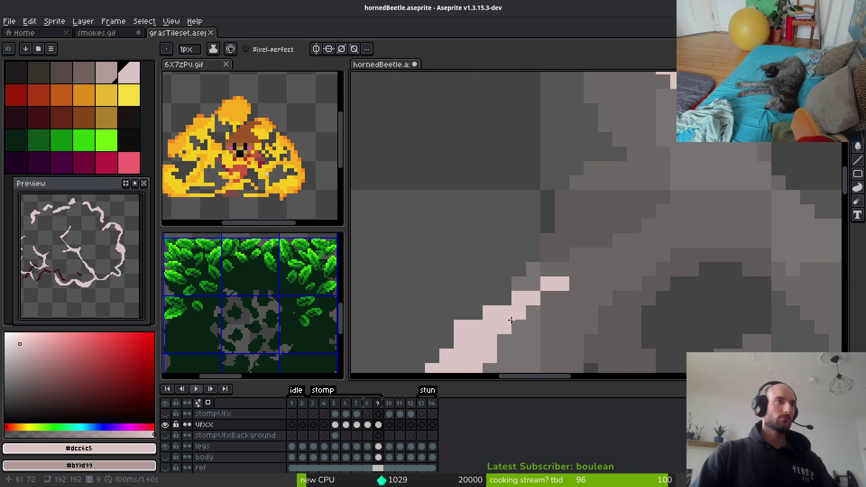
mouse_move(512, 321)
left_mouse_down()
mouse_move(604, 266)
mouse_move(585, 264)
left_mouse_up()
scroll(623, 225, "down", 3)
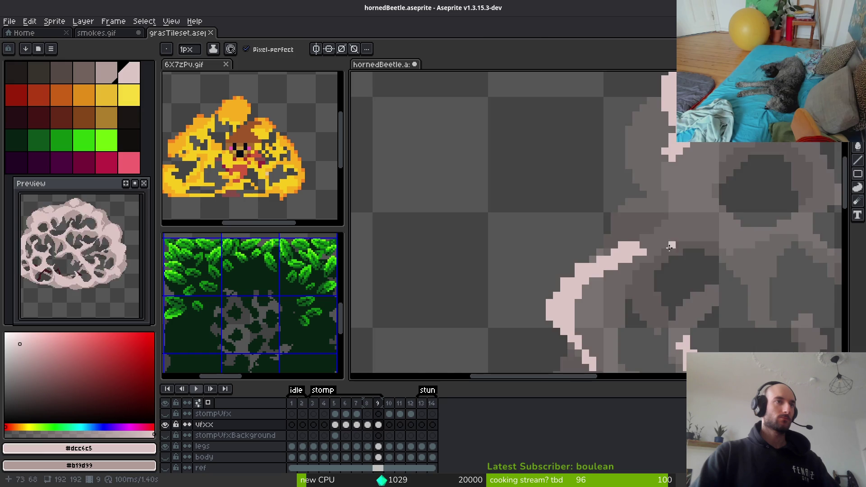
scroll(560, 272, "up", 2)
scroll(569, 272, "down", 2)
scroll(600, 310, "up", 2)
mouse_move(600, 310)
left_mouse_down()
mouse_move(635, 258)
mouse_move(628, 192)
mouse_move(626, 214)
left_mouse_up()
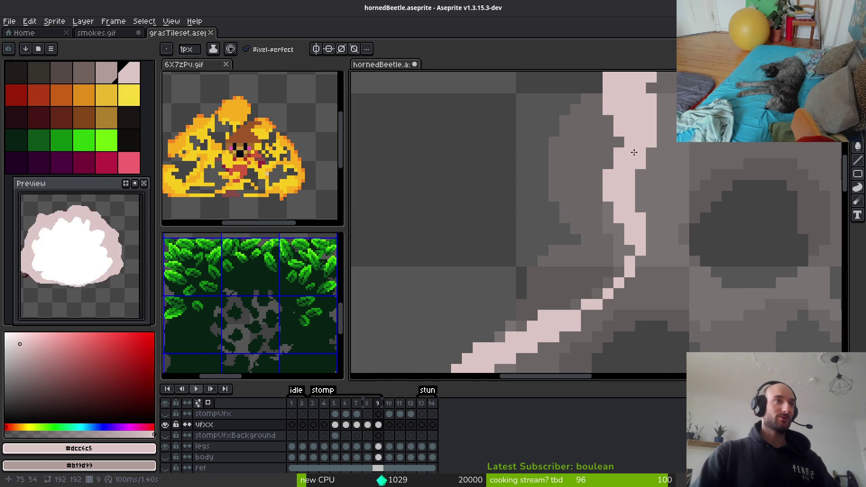
Add a pink crack branch running down-right with the Pencil
key("e")
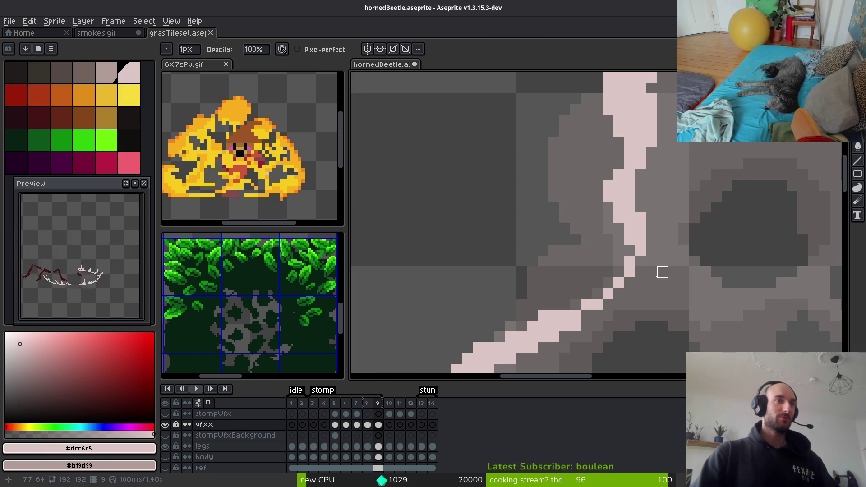
key("b")
left_click_drag(652, 272, 695, 299)
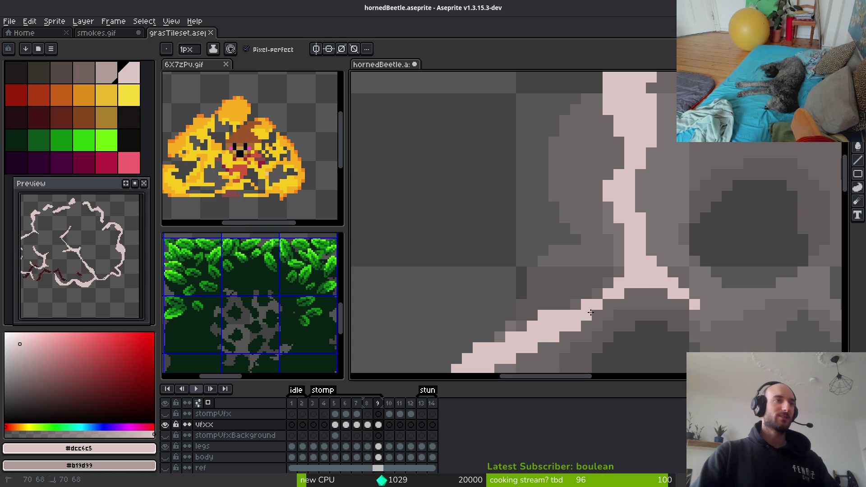
scroll(590, 312, "down", 2)
scroll(571, 244, "up", 2)
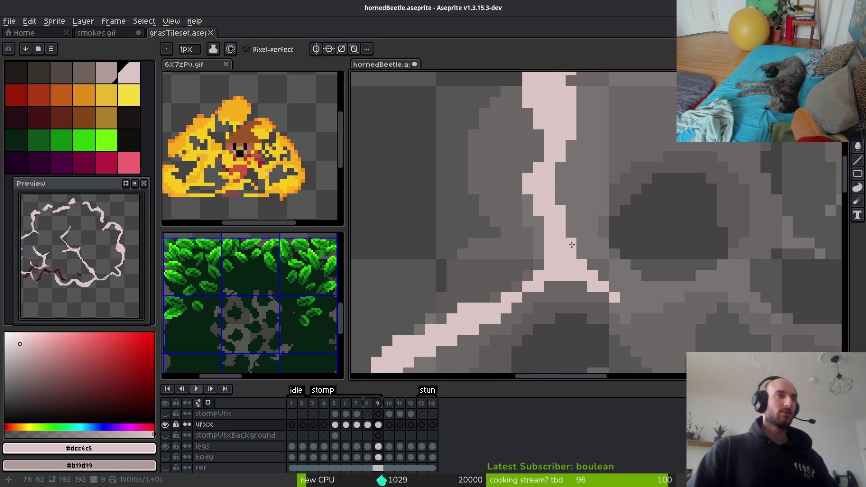
scroll(587, 267, "down", 1)
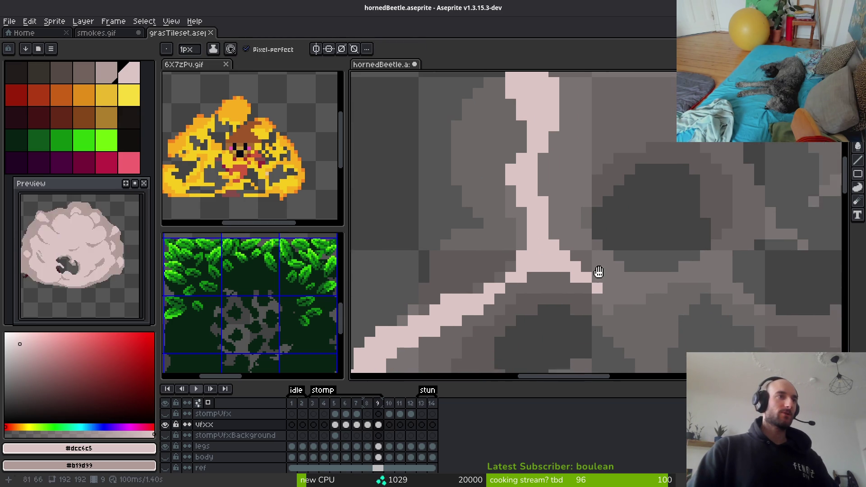
scroll(571, 274, "up", 1)
scroll(609, 276, "down", 3)
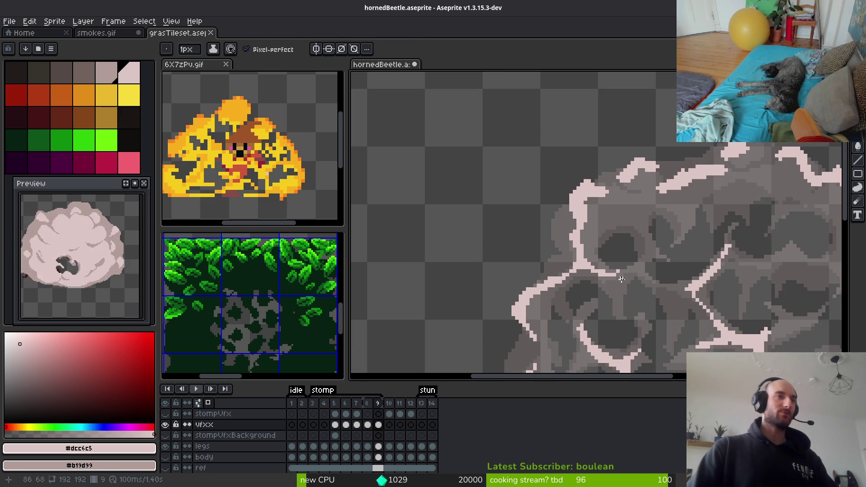
scroll(602, 261, "up", 2)
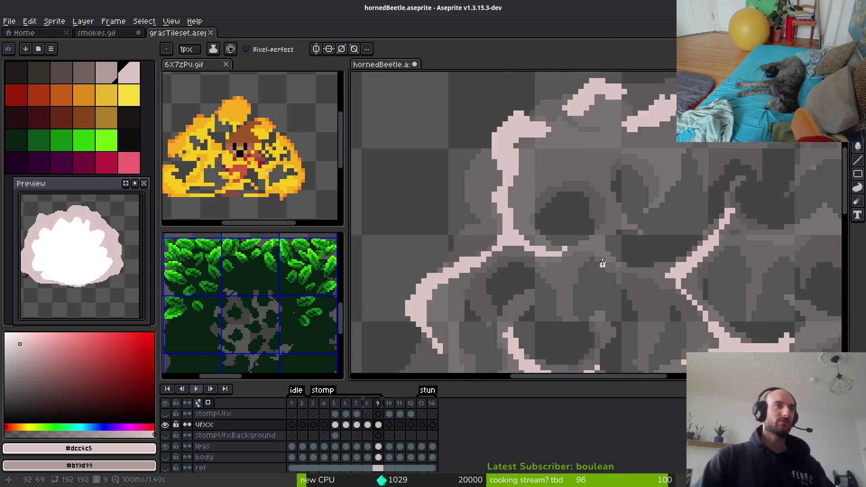
Redraw the upper pink crack stroke, undoing two failed attempts before keeping one
left_click_drag(632, 209, 626, 227)
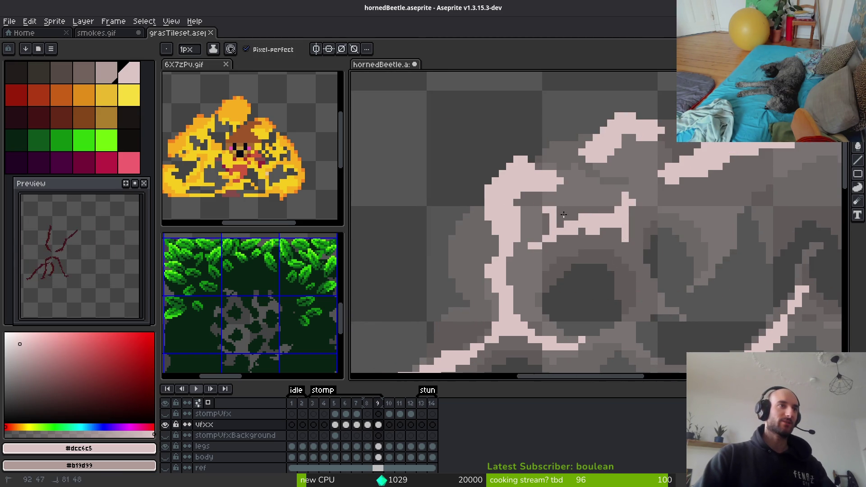
key("ctrl+z")
left_click_drag(640, 195, 626, 224)
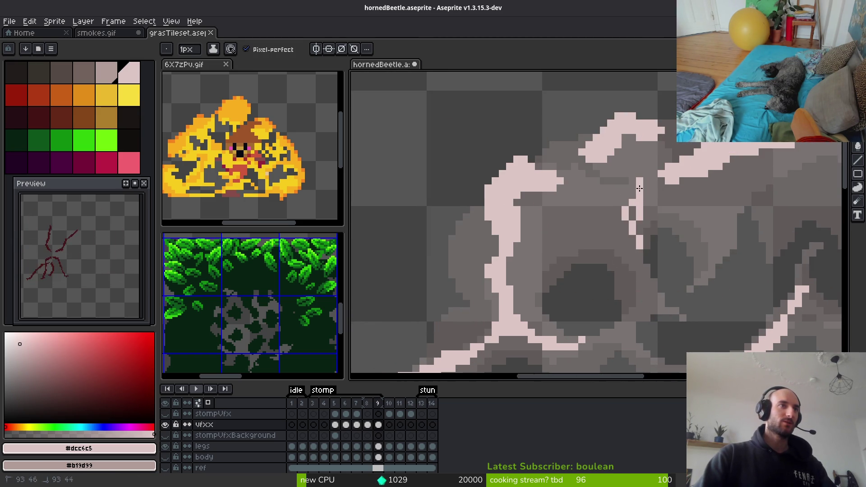
key("ctrl+z")
scroll(639, 196, "up", 2)
mouse_move(641, 158)
left_mouse_down()
mouse_move(638, 290)
mouse_move(605, 229)
mouse_move(473, 180)
mouse_move(469, 289)
mouse_move(596, 225)
mouse_move(543, 234)
left_mouse_up()
Draw a new diagonal pink crack and connect the upper crack down to it
scroll(544, 234, "down", 2)
scroll(625, 221, "up", 2)
mouse_move(625, 220)
left_mouse_down()
mouse_move(531, 227)
mouse_move(474, 266)
left_mouse_up()
scroll(605, 198, "down", 2)
scroll(664, 218, "up", 2)
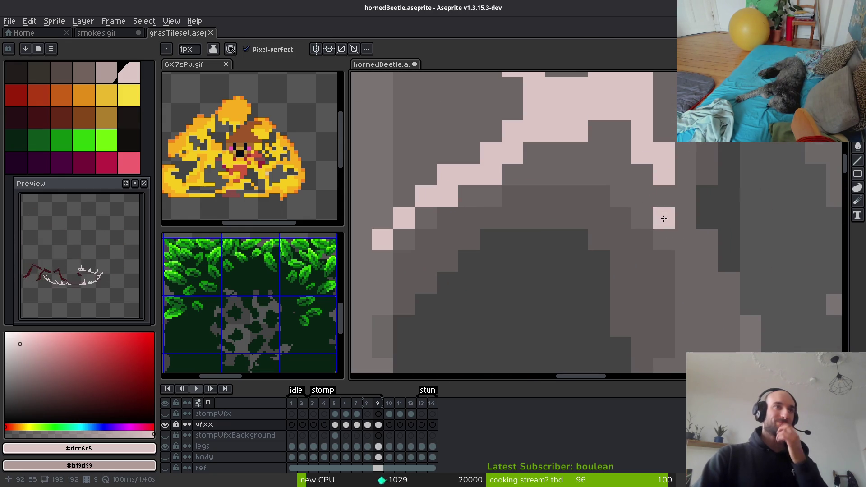
mouse_move(643, 176)
left_mouse_down()
mouse_move(663, 244)
mouse_move(690, 275)
mouse_move(729, 296)
left_mouse_up()
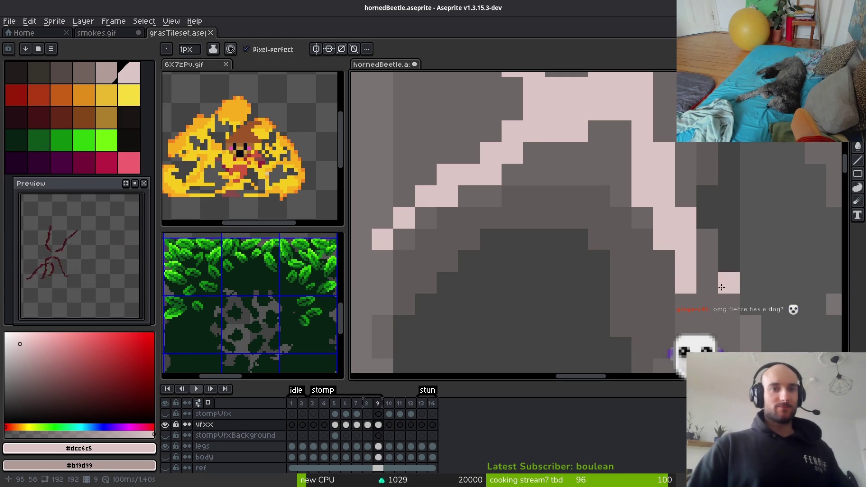
Erase a stray pixel and add pink pixels along the right crack branch
key("e")
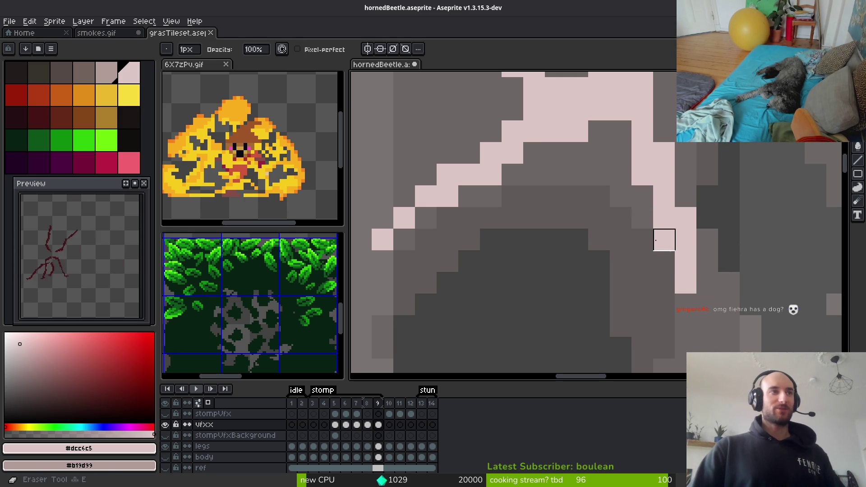
left_click(663, 239)
key("b")
scroll(700, 289, "down", 2)
left_click_drag(680, 249, 680, 272)
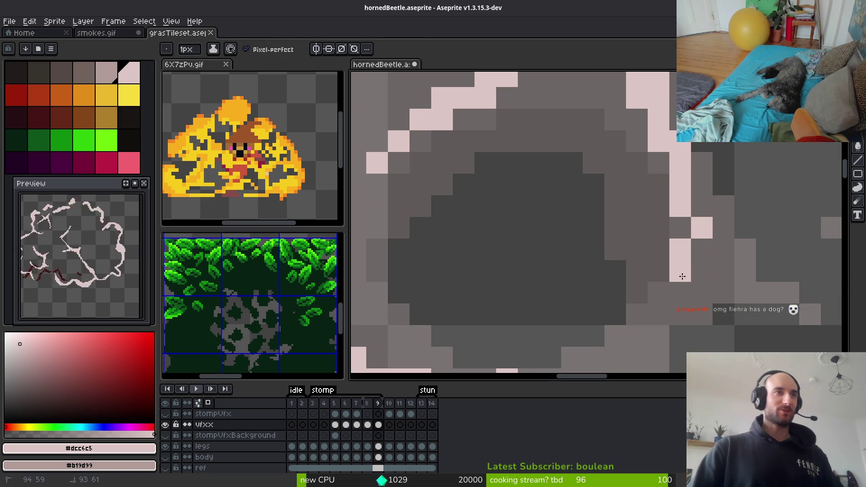
left_click(702, 249)
left_click(702, 271)
Remove misplaced pixels on the right branch, add one lower, and save hornedBeetle.aseprite
key("e")
left_click(680, 272)
left_click(702, 271)
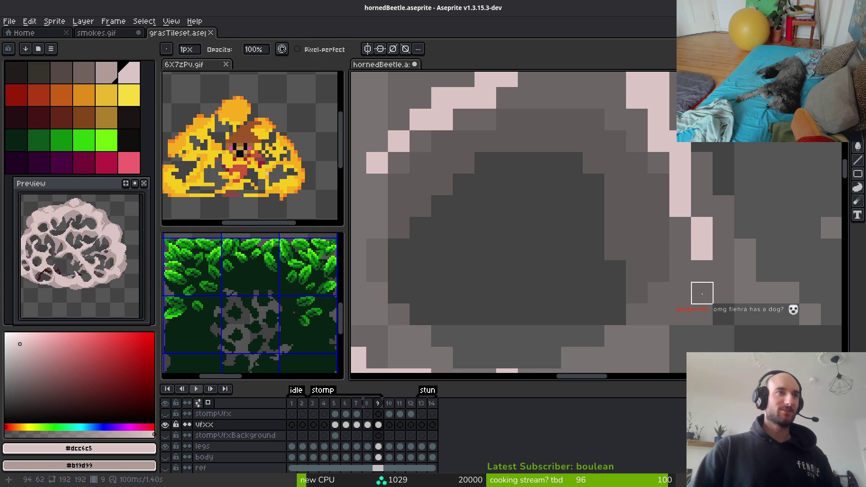
key("b")
left_click(680, 293)
left_click(702, 294)
key("ctrl+s")
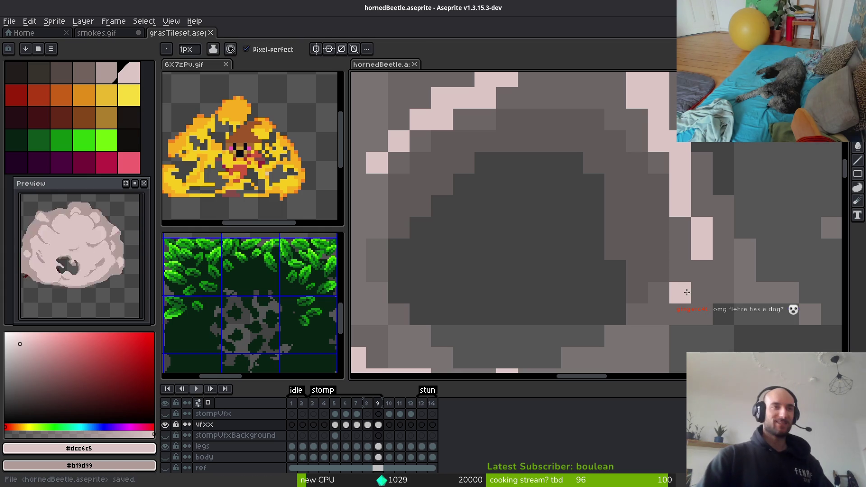
scroll(681, 302, "down", 2)
Add single pale pink pixels along the upper crack line on frame 9
scroll(641, 251, "up", 1)
scroll(640, 251, "up", 3)
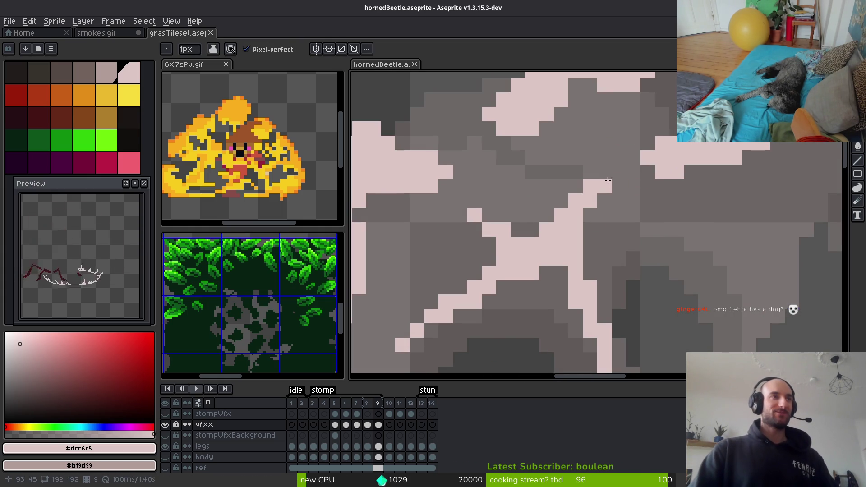
left_click(619, 185)
scroll(619, 186, "down", 3)
scroll(751, 204, "up", 3)
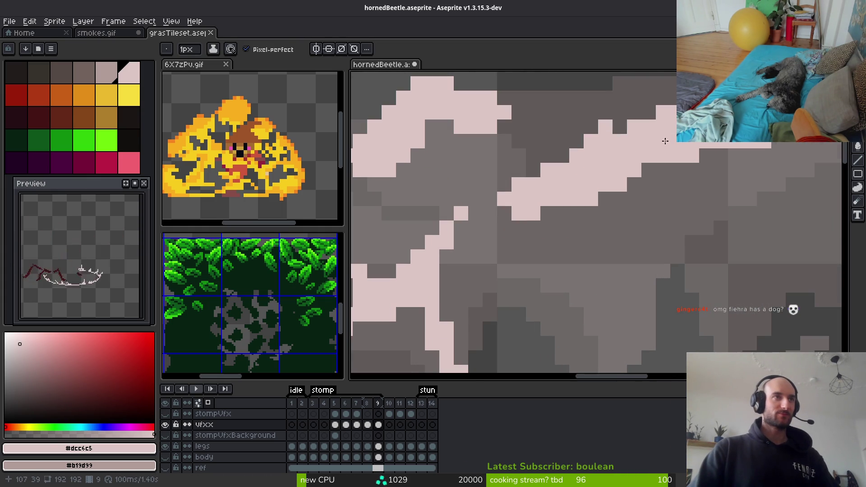
left_click(619, 126)
scroll(605, 127, "down", 3)
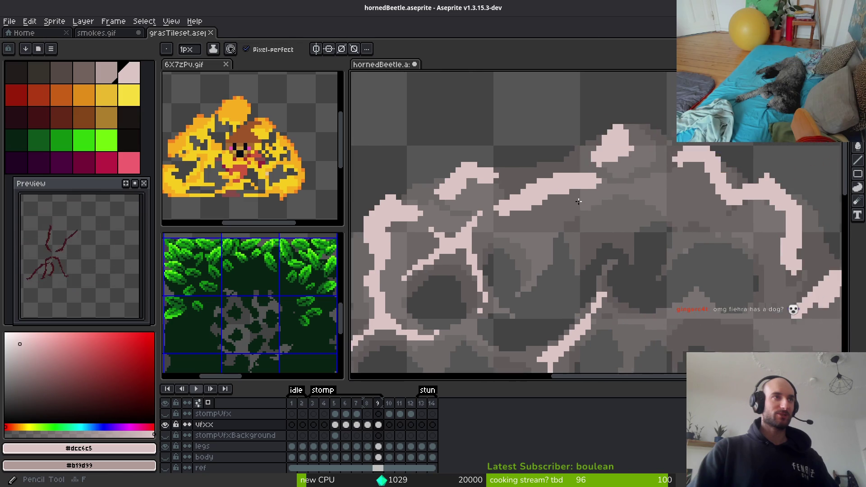
scroll(582, 190, "up", 3)
left_click(602, 166)
Erase stray pink pixels and draw a short pink crack line across the dust
key("e")
left_click_drag(526, 184, 542, 183)
scroll(611, 193, "down", 3)
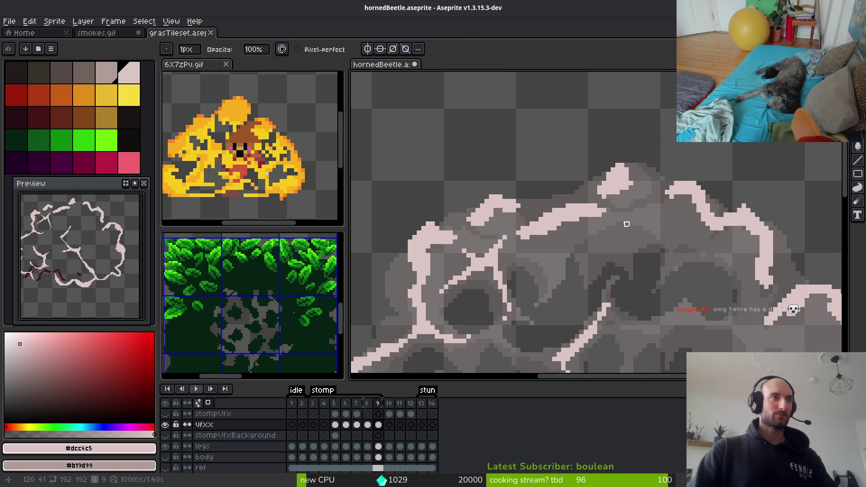
scroll(625, 222, "up", 2)
key("b")
scroll(596, 212, "down", 3)
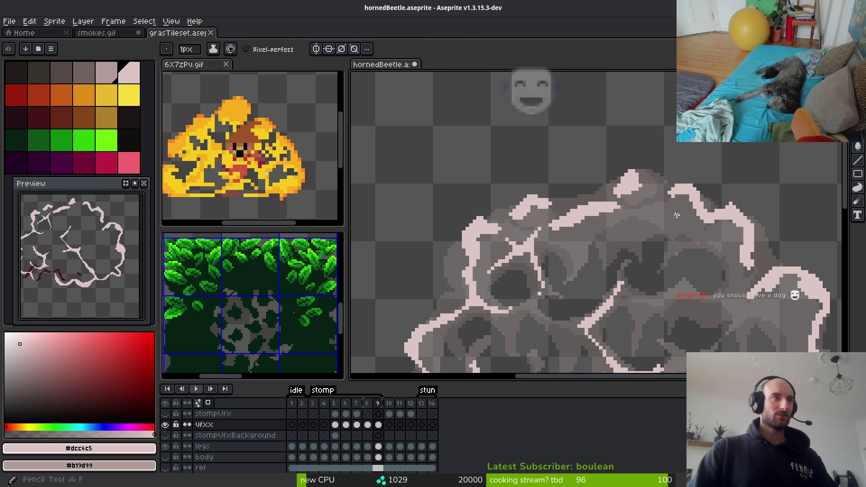
scroll(641, 199, "up", 3)
mouse_move(650, 204)
left_mouse_down()
mouse_move(623, 215)
mouse_move(668, 190)
left_mouse_up()
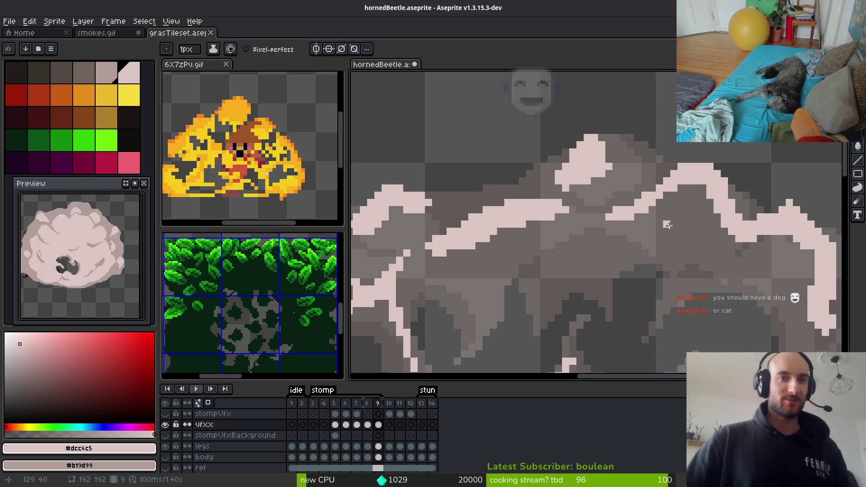
Compare frames 8 and 9, then try a diagonal pink crack stroke and undo its tail
scroll(696, 284, "down", 2)
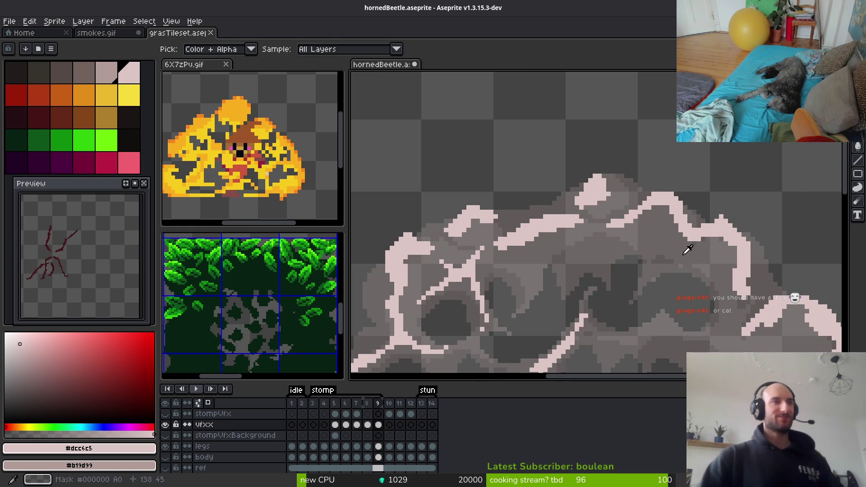
key("Left")
key("Right")
key("Left")
key("Right")
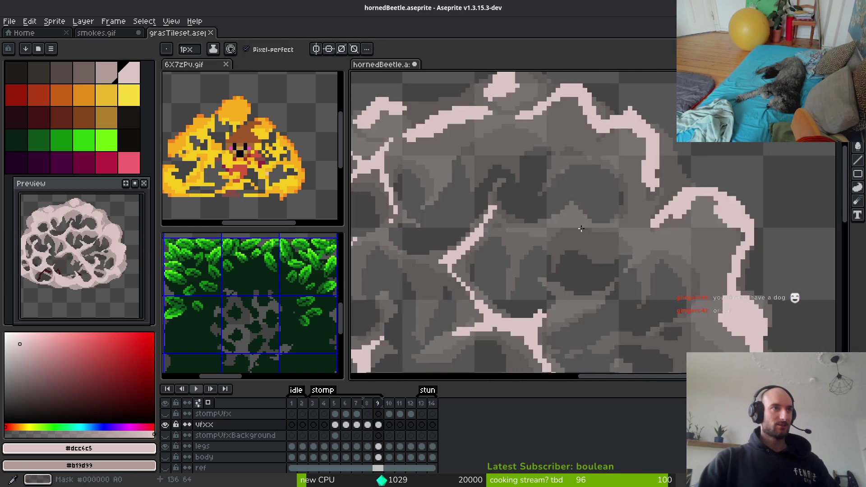
scroll(611, 232, "up", 2)
mouse_move(651, 165)
left_mouse_down()
mouse_move(581, 235)
mouse_move(619, 165)
mouse_move(747, 237)
mouse_move(751, 222)
mouse_move(743, 223)
mouse_move(755, 235)
left_mouse_up()
key("ctrl+z")
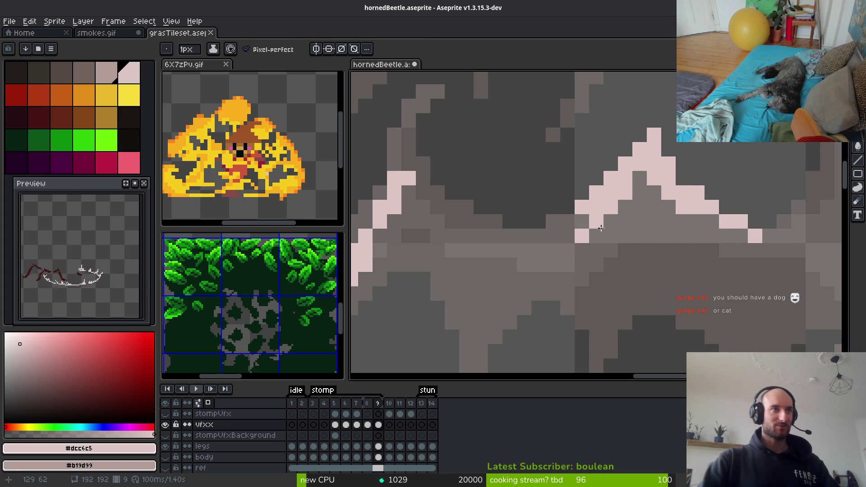
Extend and thicken the crack with a horizontal pink row, erasing excess pixels beside it
left_click_drag(582, 221, 487, 243)
mouse_move(568, 250)
left_mouse_down()
mouse_move(551, 265)
mouse_move(567, 265)
left_mouse_up()
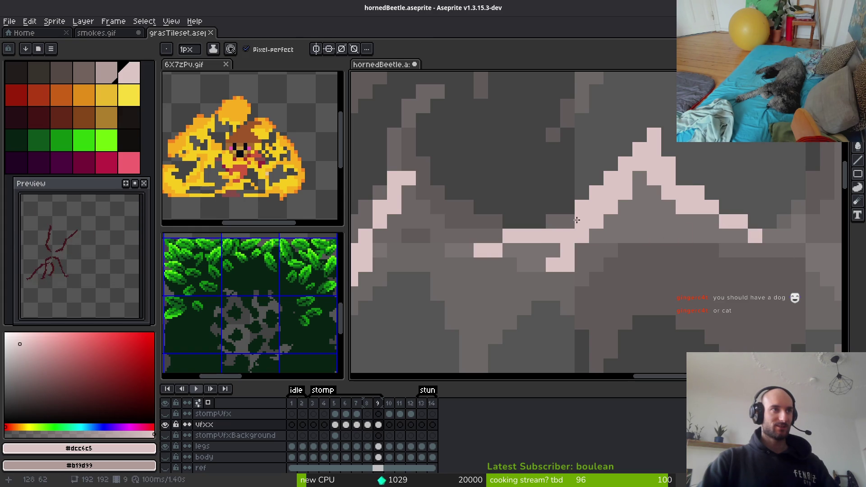
left_click_drag(582, 221, 479, 221)
key("e")
left_click_drag(524, 236, 495, 249)
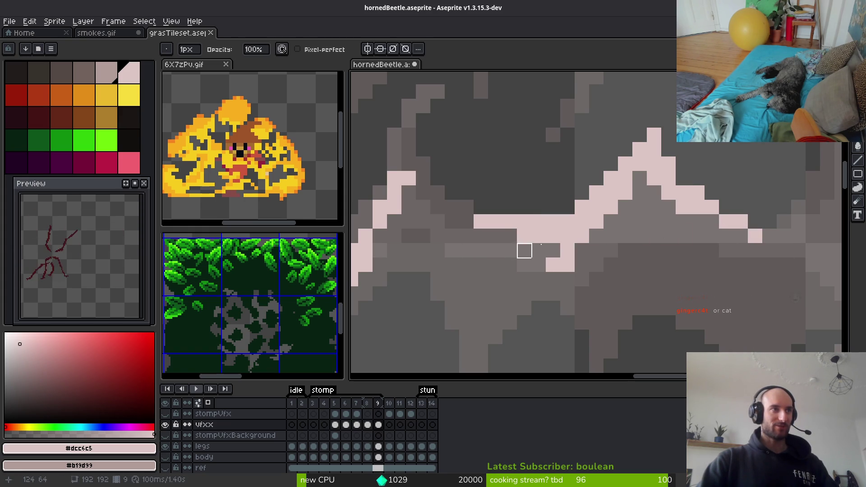
key("b")
Widen the junction with a horizontal pink branch and extend the diagonal crack down-right
scroll(587, 262, "down", 2)
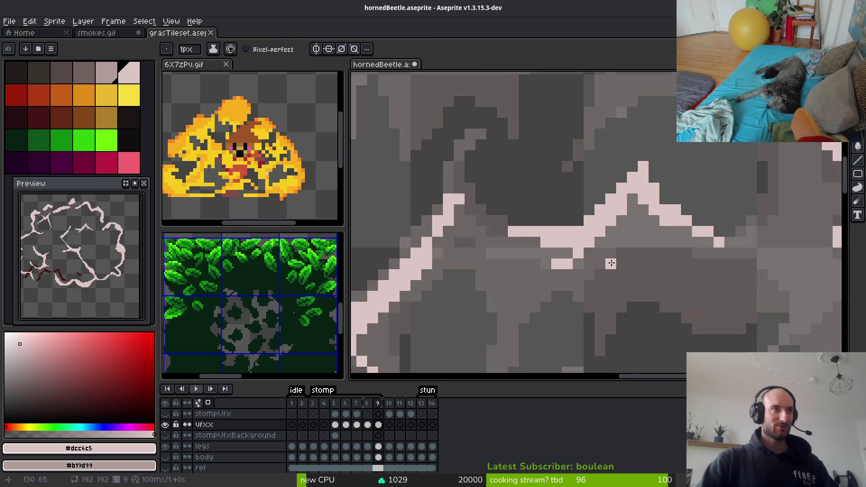
scroll(592, 237, "up", 1)
scroll(603, 235, "down", 2)
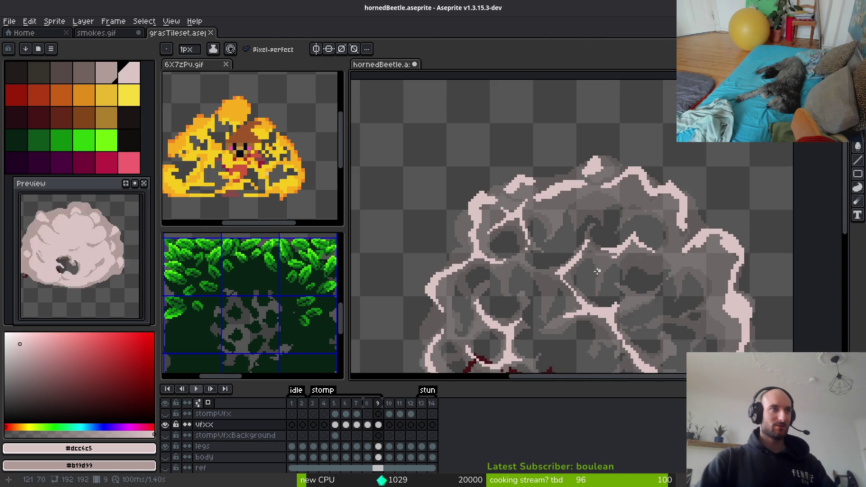
scroll(614, 235, "up", 3)
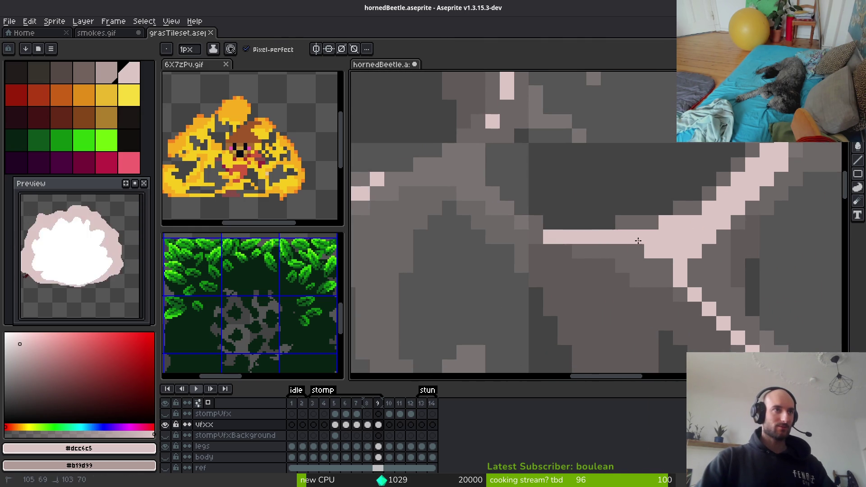
left_click_drag(672, 223, 544, 223)
left_click(572, 208)
left_click_drag(648, 233, 622, 234)
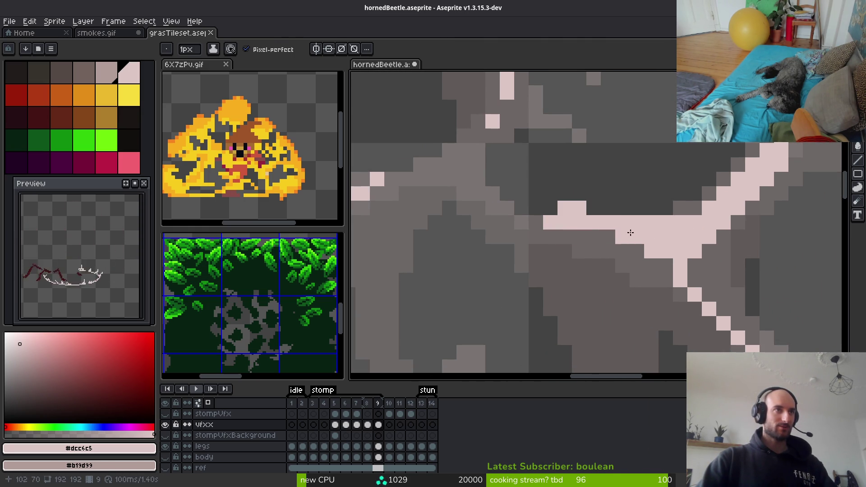
scroll(632, 239, "down", 2)
scroll(649, 257, "up", 2)
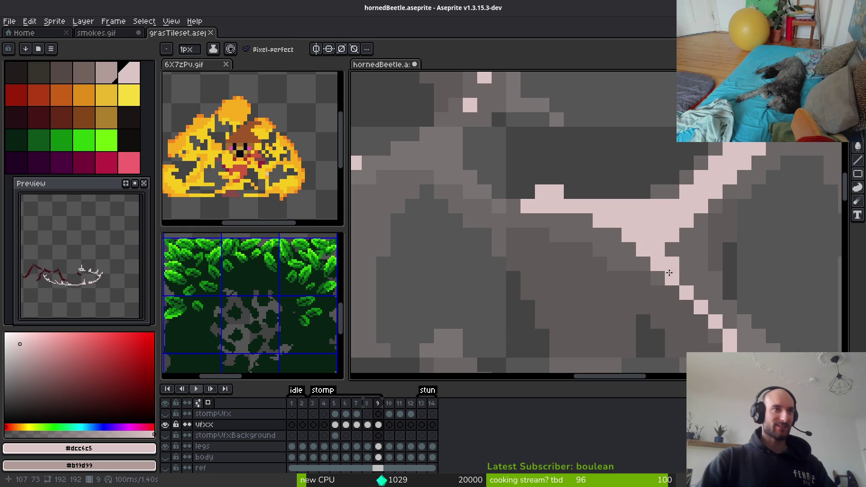
mouse_move(669, 273)
left_mouse_down()
mouse_move(659, 277)
mouse_move(688, 307)
left_mouse_up()
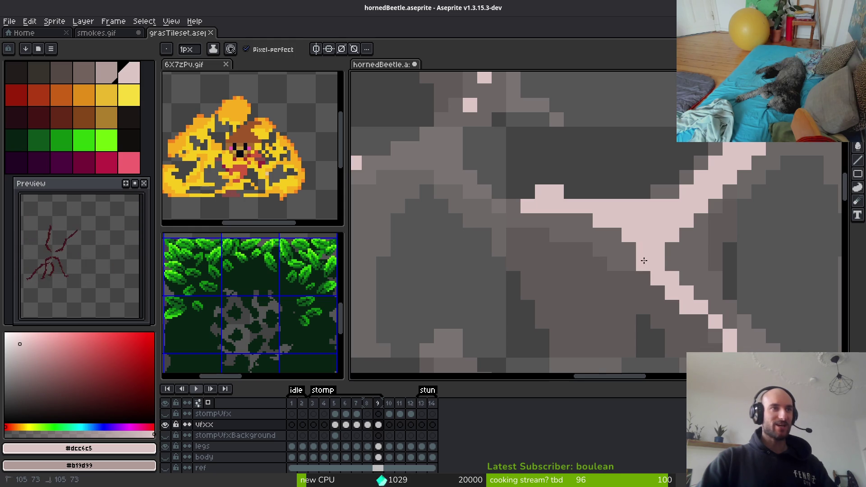
scroll(654, 268, "down", 3)
scroll(677, 271, "up", 1)
Flip between frames 8 and 9 to compare the cracks, ending on frame 9
scroll(678, 273, "down", 4)
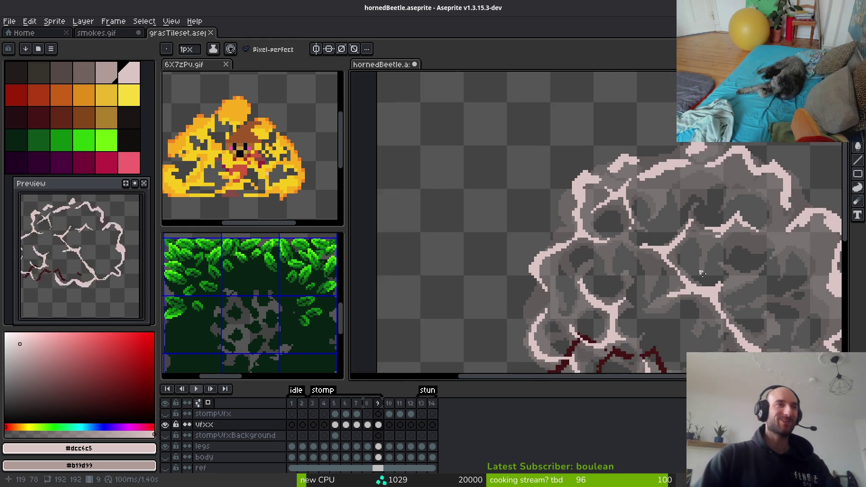
scroll(704, 271, "up", 4)
key("Left")
key("alt")
key("Right")
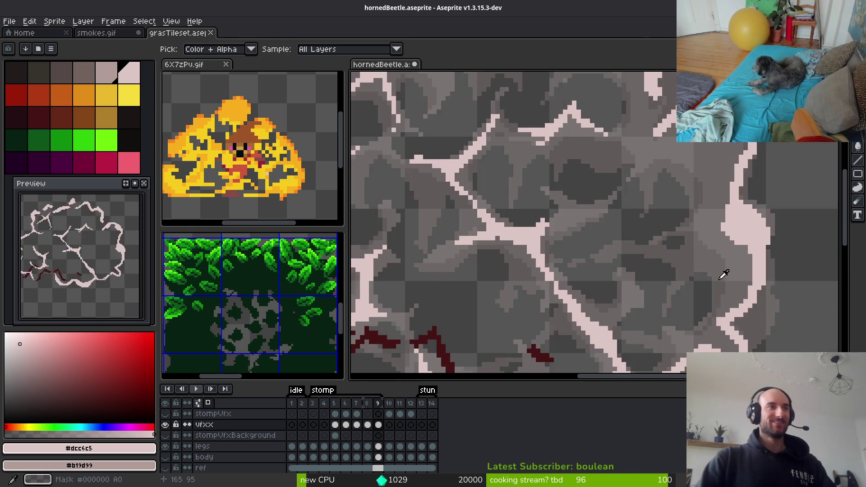
key("Left")
key("Right")
key("Left")
key("Right")
key("Left")
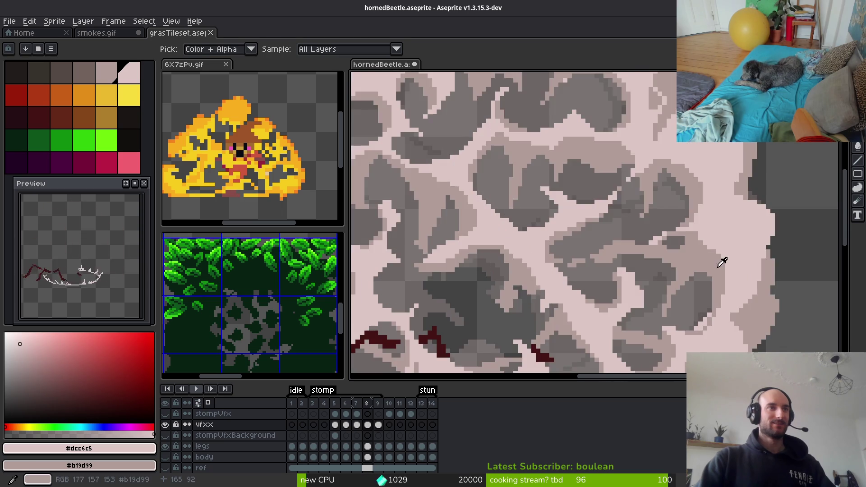
key("Right")
scroll(718, 271, "down", 3)
key("Left")
key("Right")
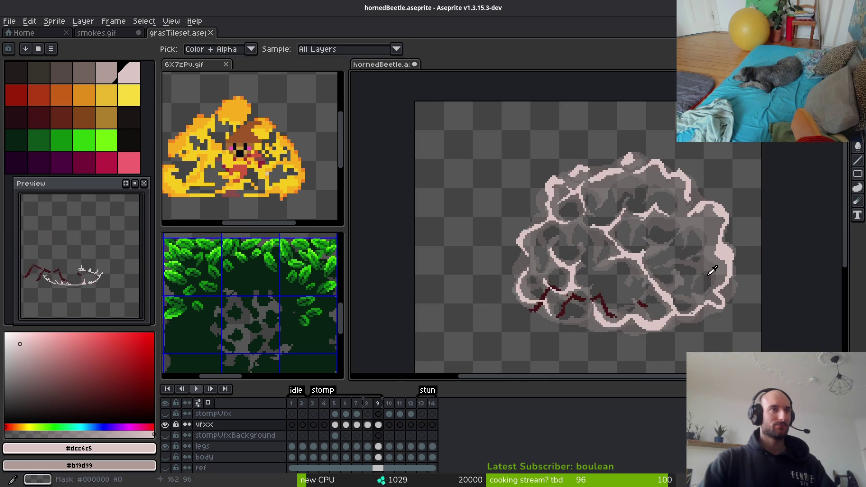
key("Left")
key("Right")
scroll(710, 271, "up", 5)
Paint a light pink diagonal crack band, add a branch rising up-right, and fill its grey gap
mouse_move(544, 276)
left_mouse_down()
mouse_move(676, 248)
mouse_move(613, 228)
mouse_move(621, 238)
mouse_move(630, 228)
left_mouse_up()
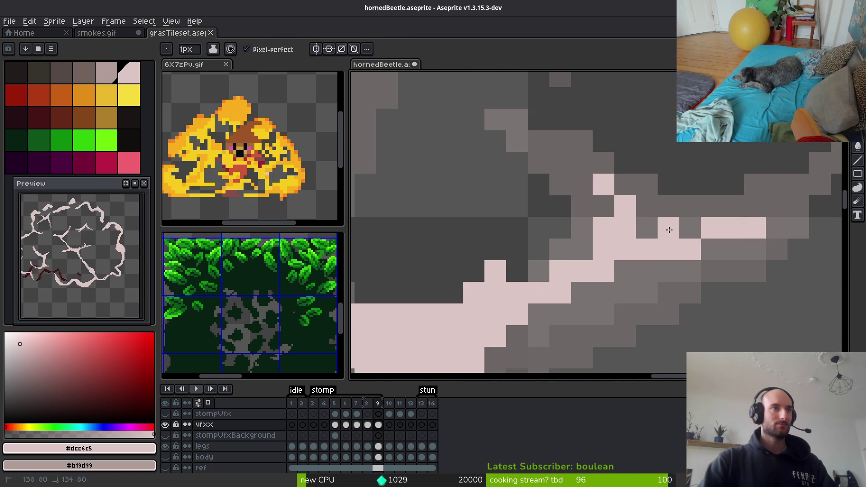
scroll(598, 285, "down", 2)
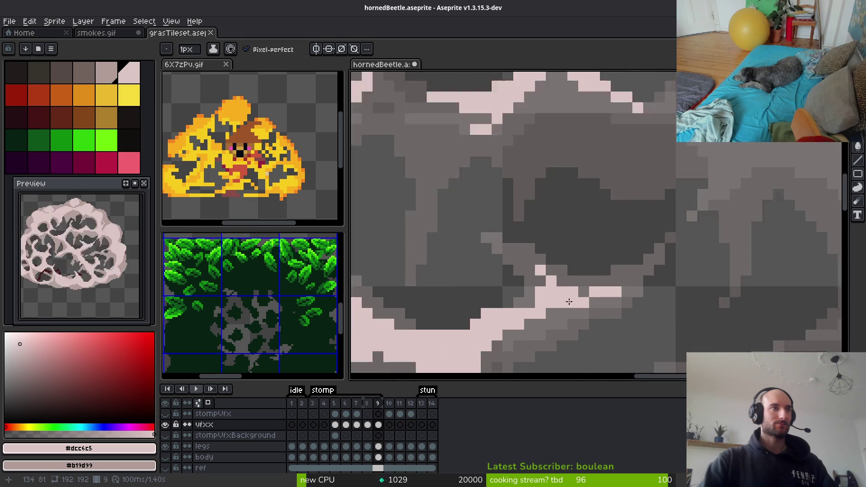
scroll(512, 307, "up", 1)
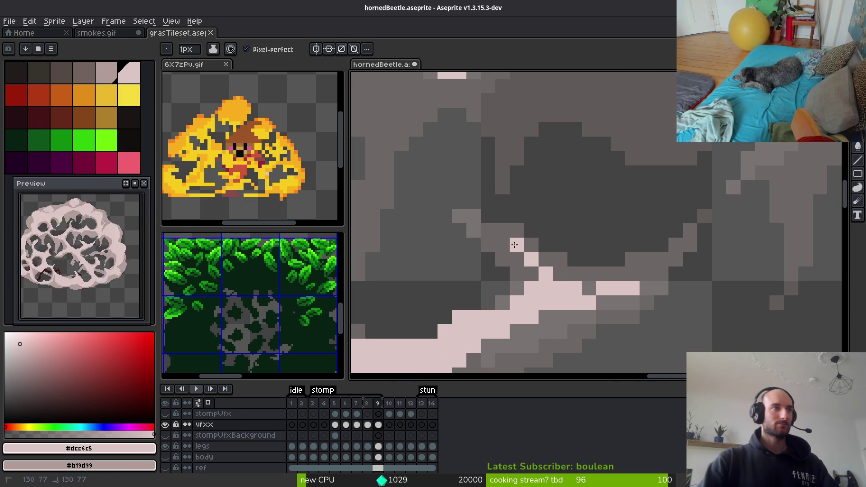
left_click_drag(653, 294, 683, 241)
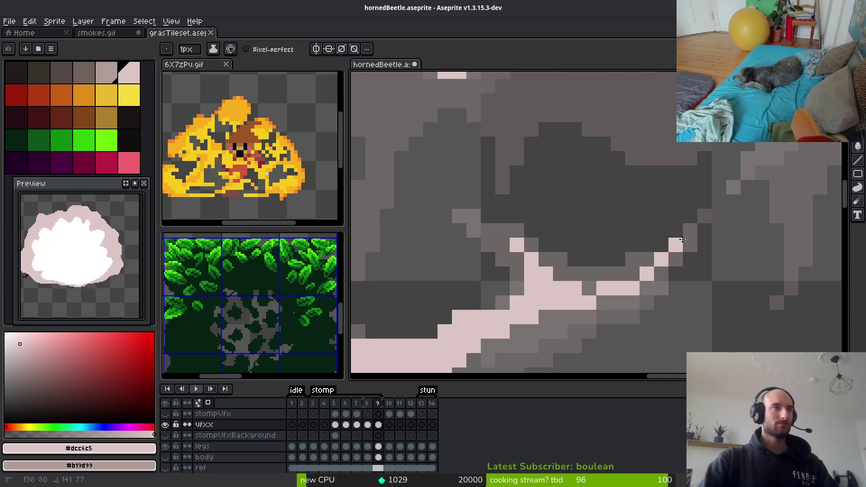
left_click_drag(639, 284, 591, 293)
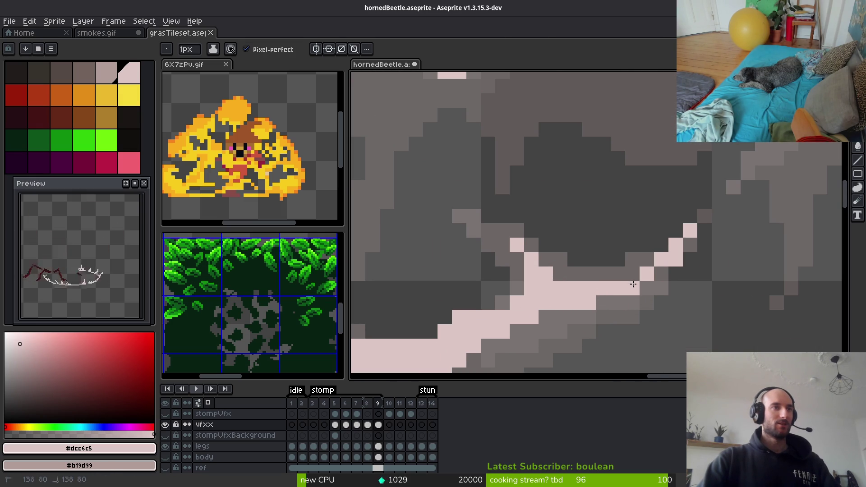
Add short diagonal pink crack strokes and erase two stray pixels from the V-shaped crack
scroll(634, 285, "down", 3)
scroll(693, 211, "up", 3)
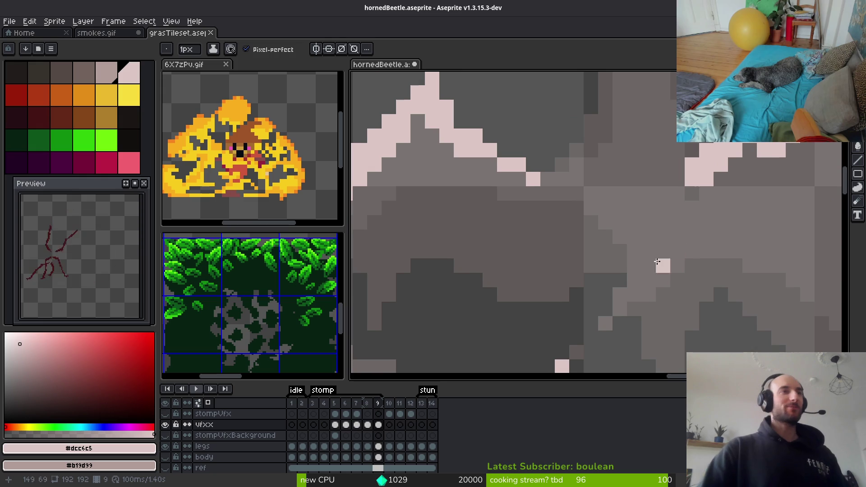
mouse_move(620, 208)
left_mouse_down()
mouse_move(648, 266)
mouse_move(640, 261)
mouse_move(686, 226)
mouse_move(673, 245)
mouse_move(735, 232)
mouse_move(700, 226)
left_mouse_up()
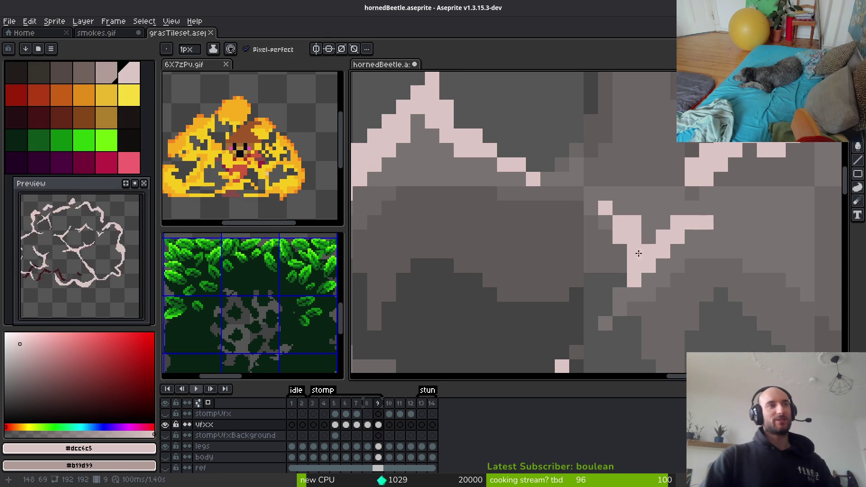
key("e")
left_click(635, 223)
left_click(678, 237)
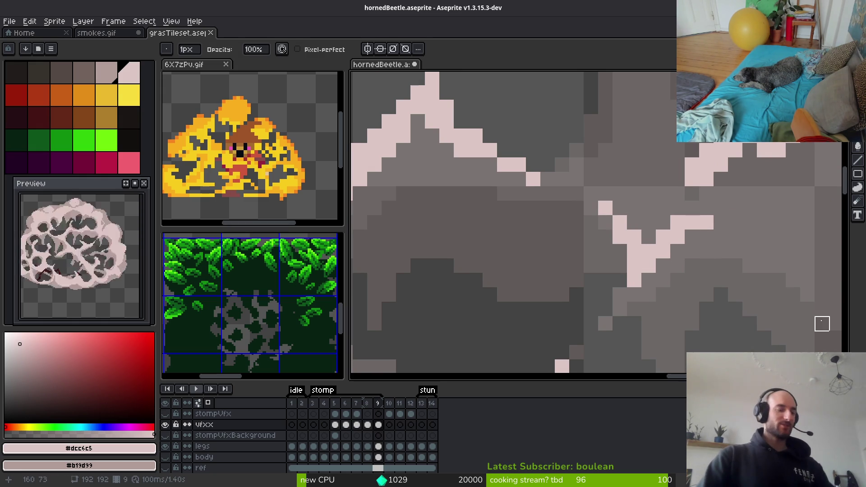
key("b")
scroll(447, 203, "down", 3)
scroll(514, 241, "up", 3)
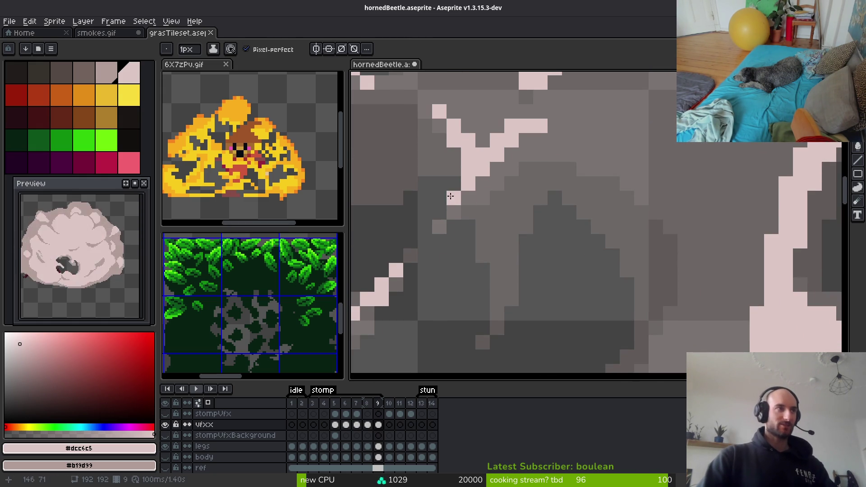
scroll(620, 232, "down", 2)
scroll(632, 237, "up", 3)
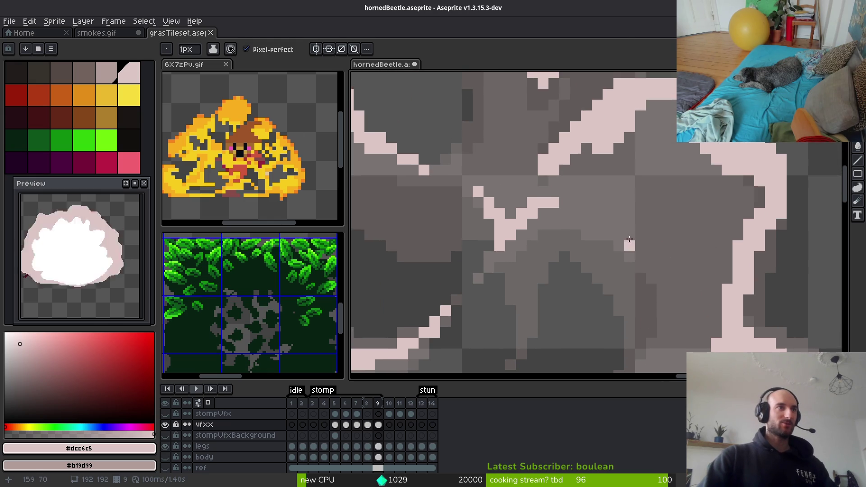
mouse_move(638, 239)
left_mouse_down()
mouse_move(713, 320)
mouse_move(575, 207)
left_mouse_up()
In the upper cloud, draw a pink crack branching down-right and down-left, filling the gap beside it
scroll(574, 207, "down", 3)
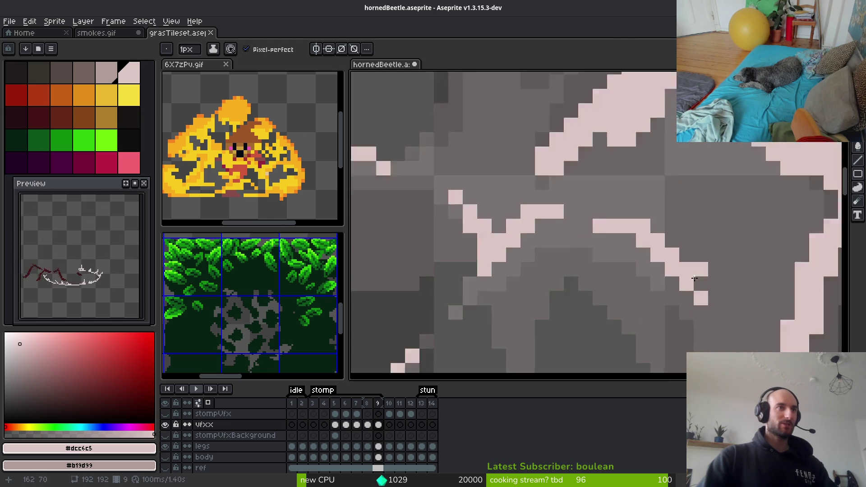
left_click_drag(654, 323, 635, 229)
scroll(605, 256, "up", 3)
mouse_move(600, 161)
left_mouse_down()
mouse_move(659, 243)
mouse_move(658, 280)
mouse_move(640, 237)
mouse_move(614, 208)
mouse_move(656, 257)
left_mouse_up()
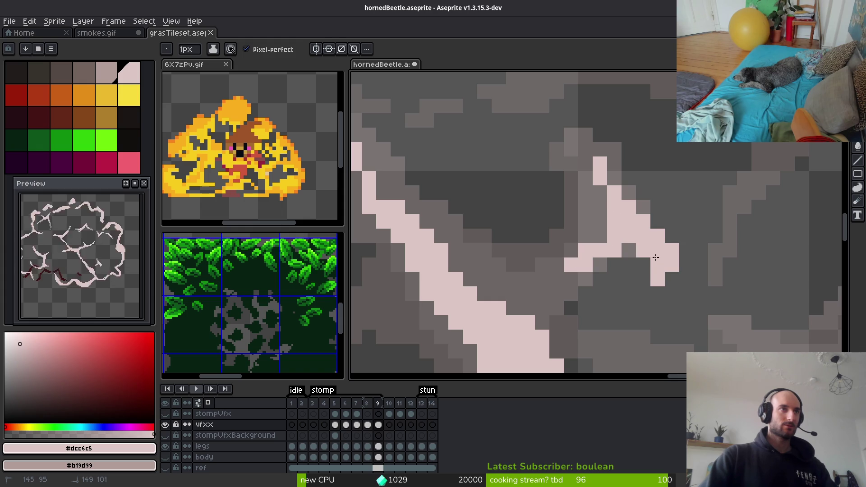
left_click(643, 265)
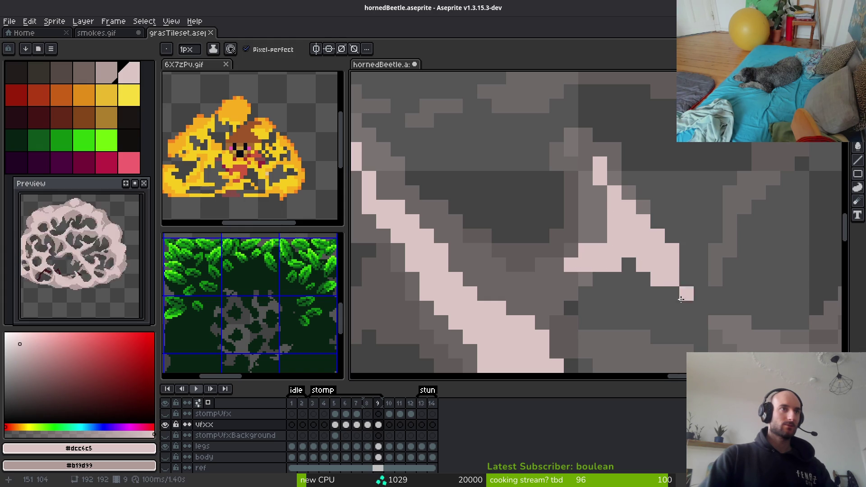
scroll(557, 280, "down", 2)
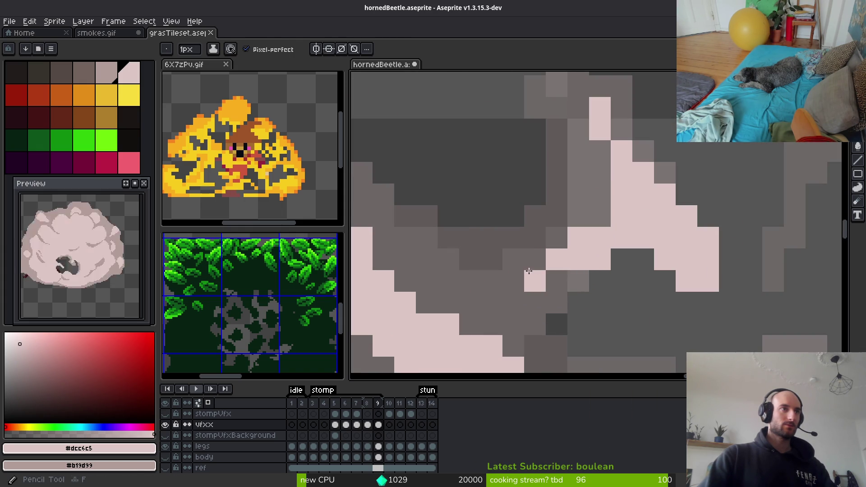
scroll(608, 250, "down", 2)
scroll(608, 250, "up", 4)
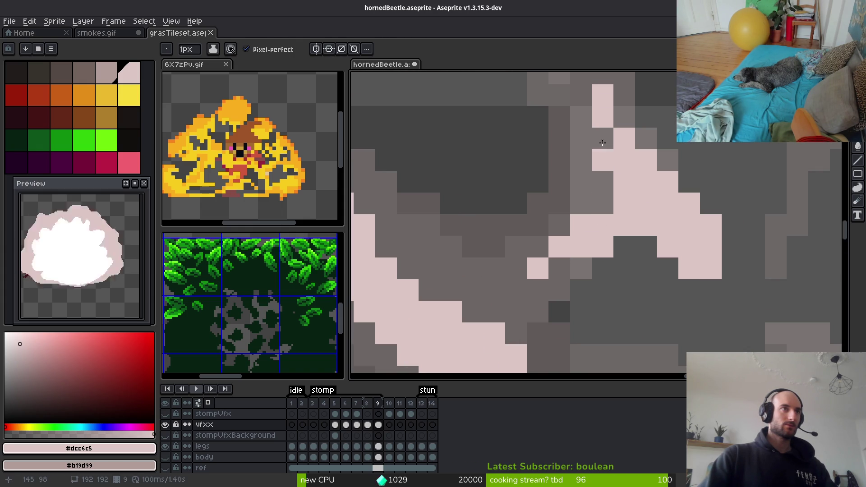
scroll(618, 143, "down", 3)
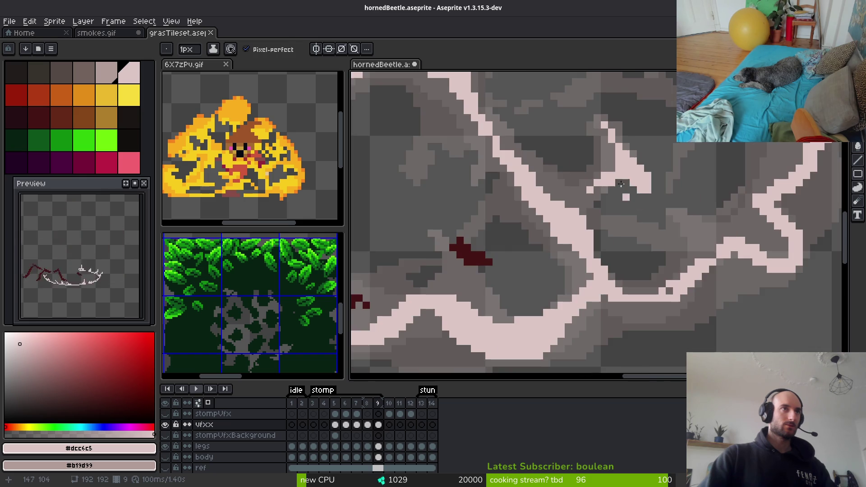
scroll(592, 195, "up", 3)
key("e")
scroll(630, 187, "down", 2)
scroll(637, 222, "down", 1)
Magic-wand select the pink crack stroke, nudge it and move it back, then close the line's gap
scroll(637, 222, "down", 2)
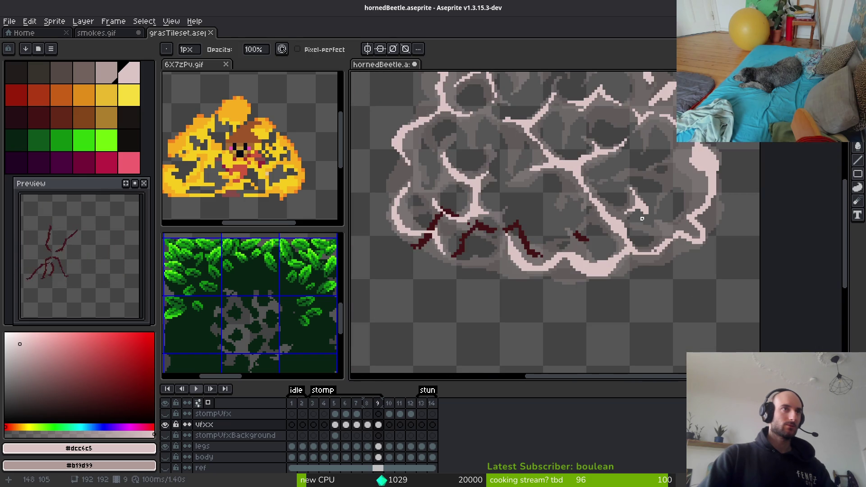
key("i")
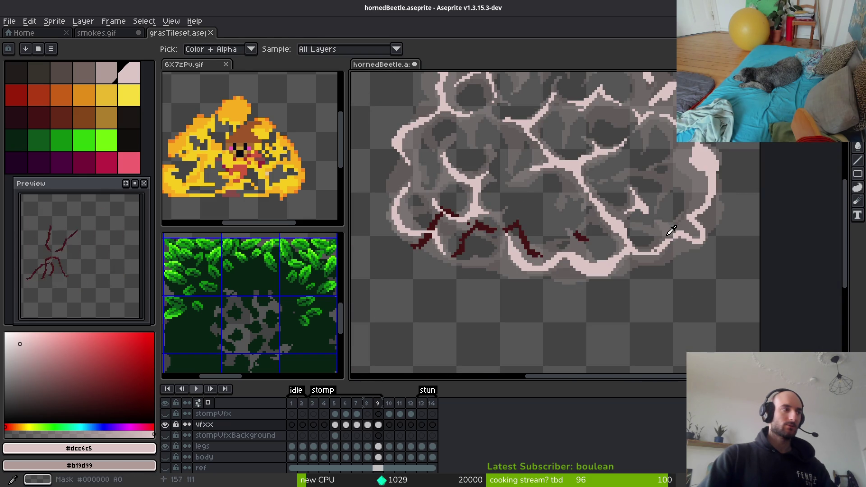
key("e")
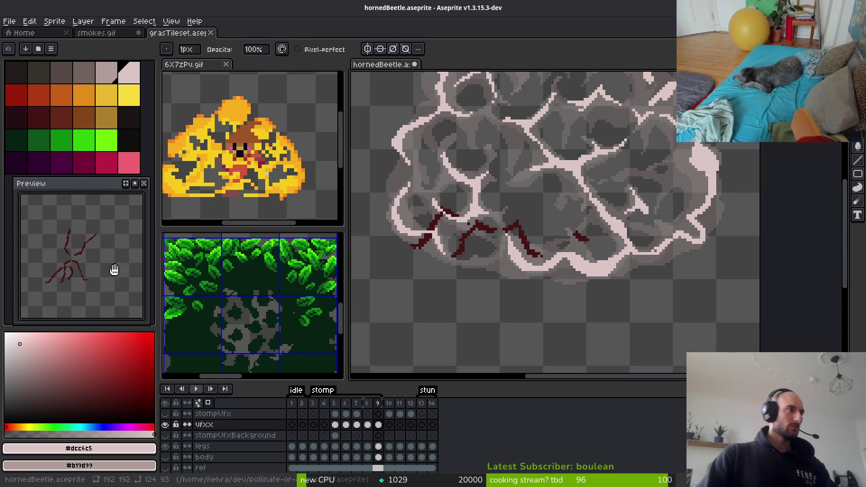
scroll(586, 244, "up", 3)
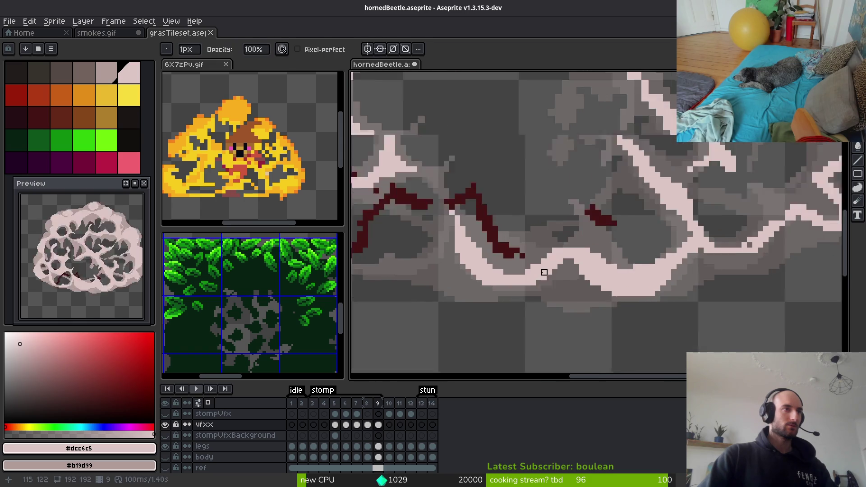
scroll(545, 272, "up", 2)
key("b")
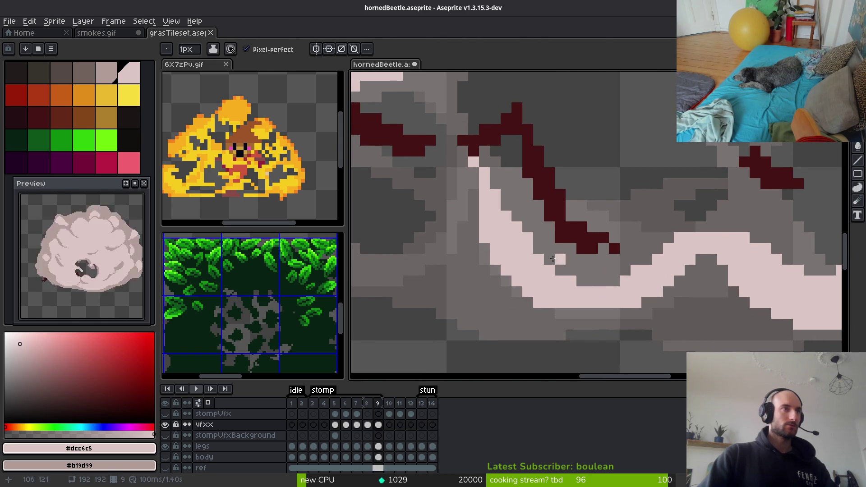
key("w")
left_click(540, 247)
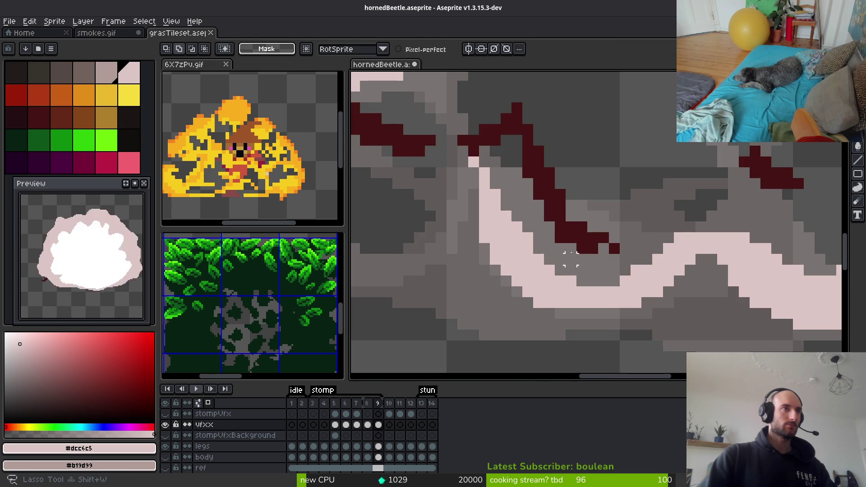
mouse_move(526, 253)
left_mouse_down()
mouse_move(550, 285)
mouse_move(501, 283)
left_mouse_up()
key("ctrl+d")
key("b")
left_click_drag(612, 309, 600, 309)
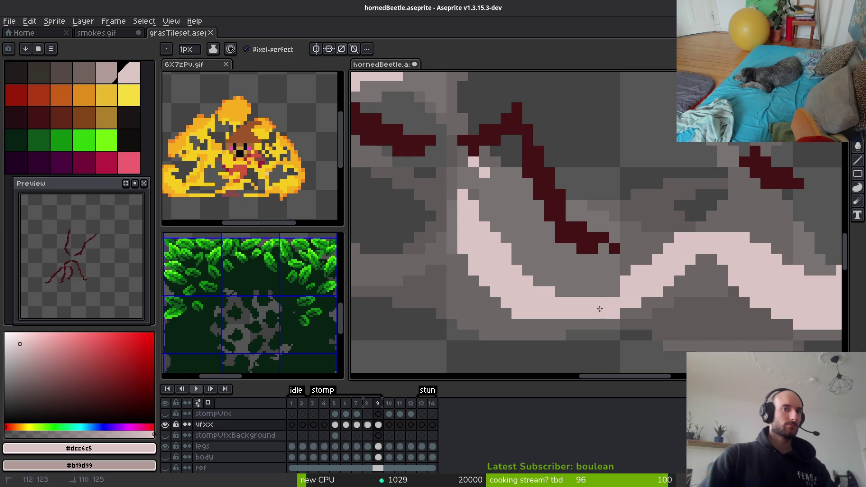
Draw a pink crack branch rising from the lower stroke
key("e")
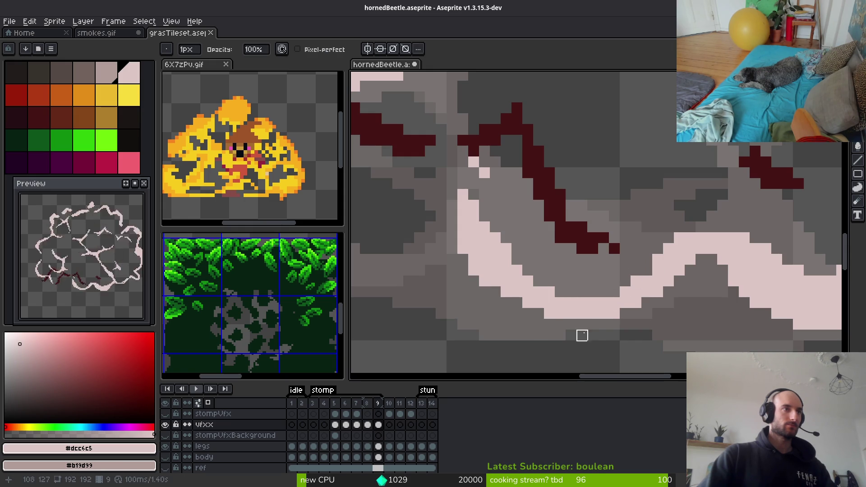
key("b")
scroll(677, 259, "down", 1)
scroll(477, 258, "up", 2)
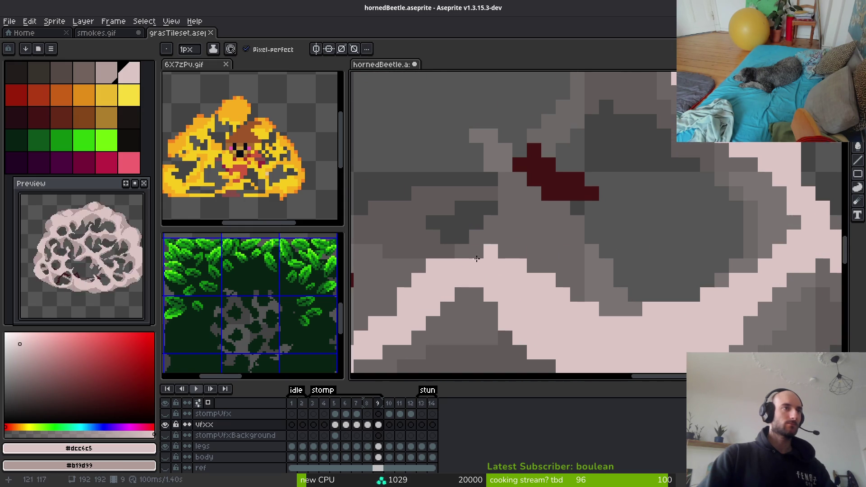
left_click_drag(505, 257, 533, 273)
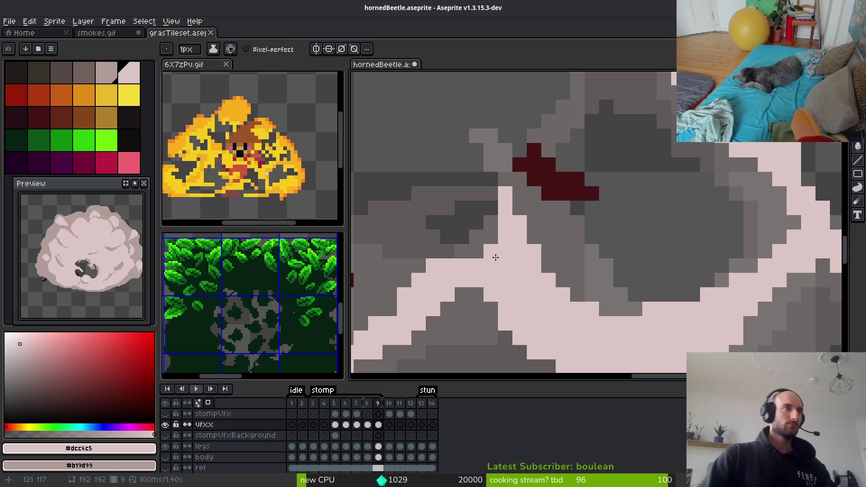
Add single pink pixels to extend and smooth the crack, and turn two grey pixels pink
scroll(496, 257, "down", 2)
scroll(444, 247, "up", 2)
scroll(547, 287, "down", 1)
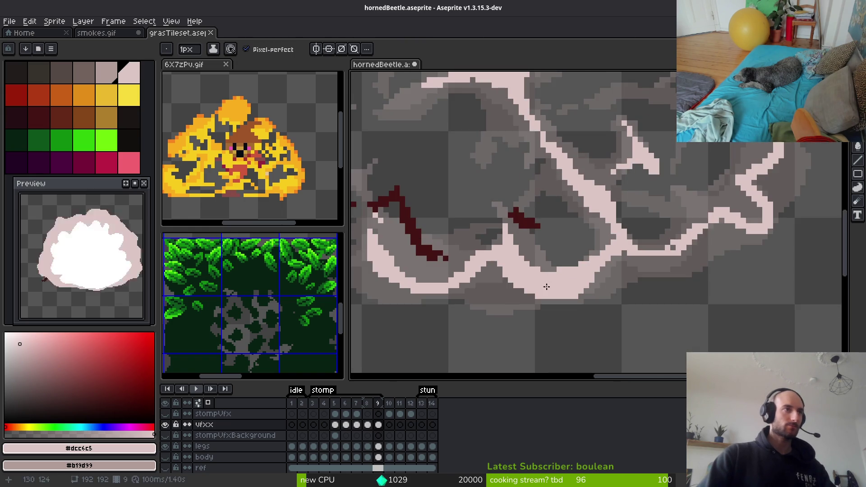
scroll(547, 287, "down", 1)
scroll(571, 254, "up", 2)
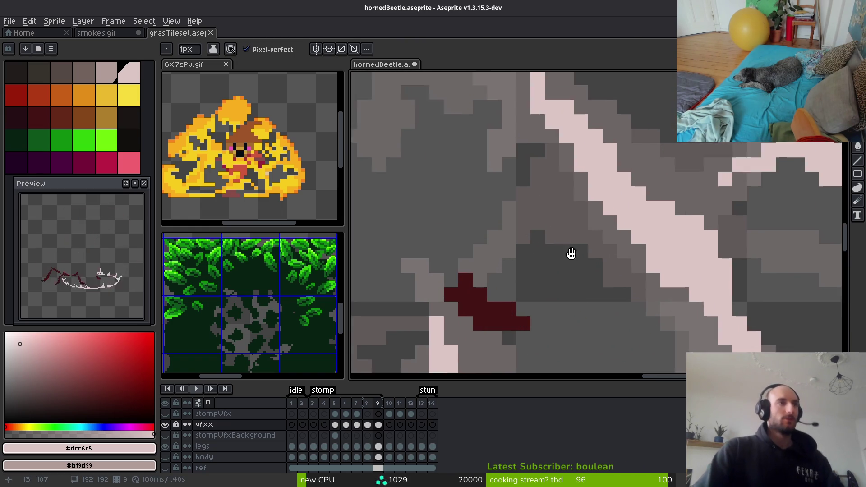
scroll(571, 254, "down", 3)
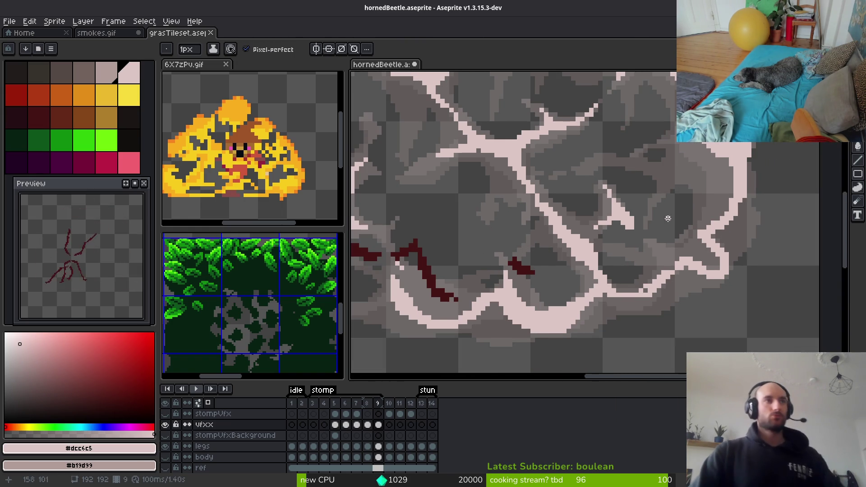
scroll(668, 218, "down", 1)
scroll(664, 214, "up", 3)
scroll(690, 205, "down", 2)
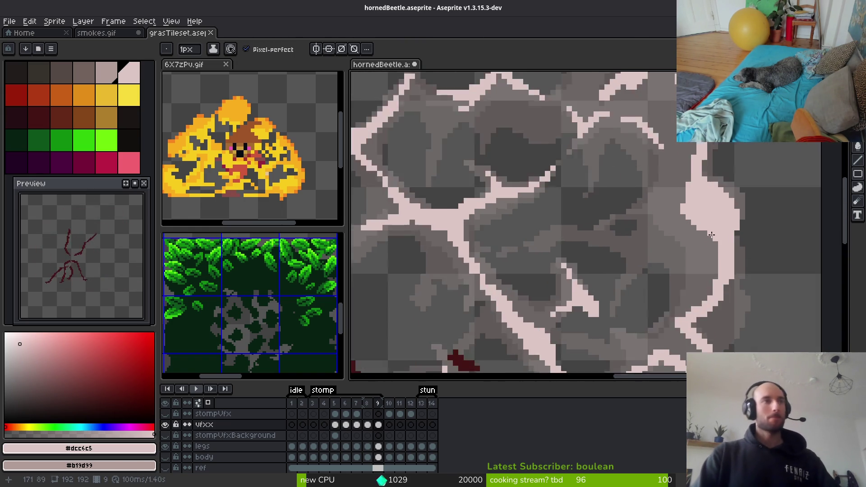
scroll(718, 237, "up", 3)
left_click(722, 258)
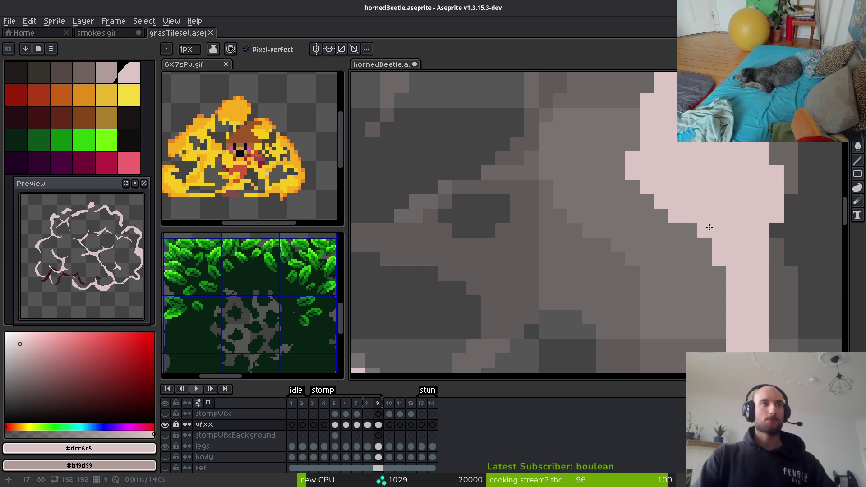
scroll(758, 287, "down", 2)
scroll(717, 293, "up", 3)
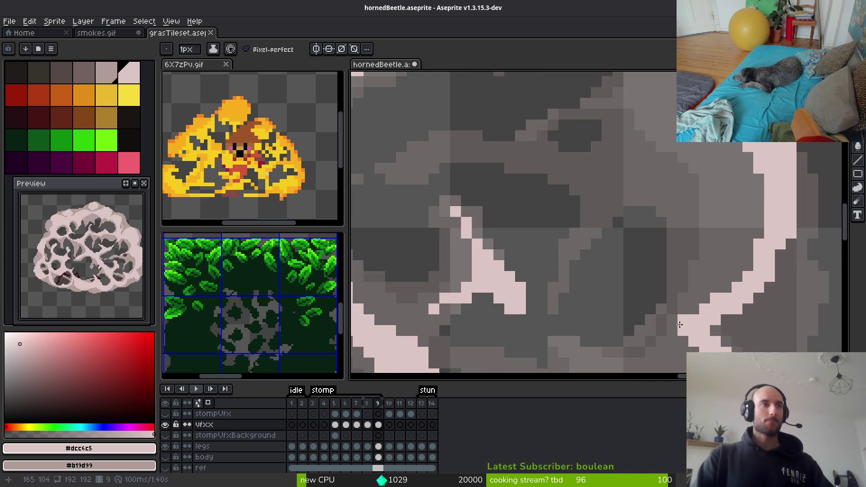
scroll(705, 303, "down", 2)
scroll(675, 171, "up", 2)
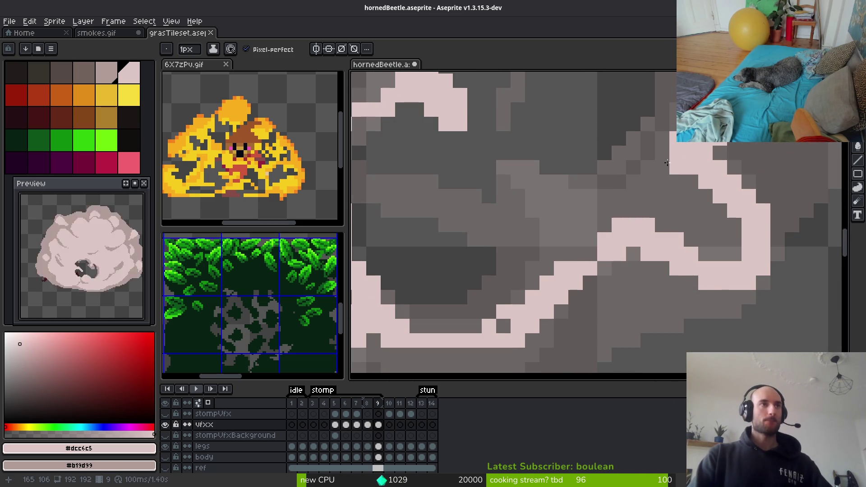
left_click(667, 163)
scroll(660, 167, "down", 2)
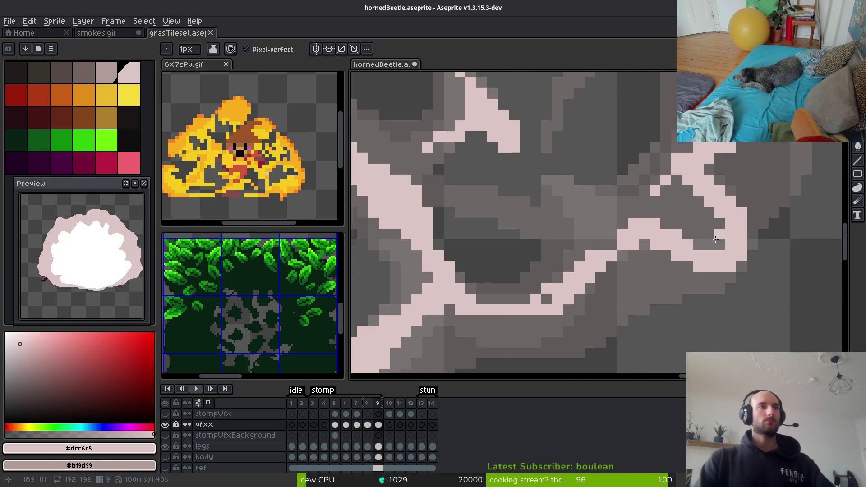
scroll(688, 226, "up", 2)
left_click(688, 226)
left_click_drag(556, 225, 473, 225)
Erase stray pink pixels from the crack and draw a short pink stroke extending it
key("e")
mouse_move(664, 266)
left_mouse_down()
mouse_move(776, 266)
mouse_move(709, 267)
mouse_move(709, 291)
left_mouse_up()
scroll(699, 293, "down", 2)
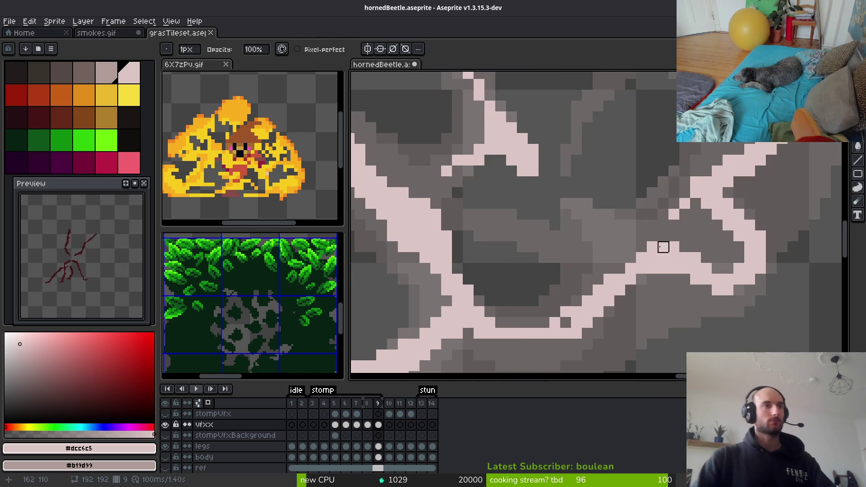
key("b")
scroll(602, 223, "up", 2)
left_click_drag(587, 223, 636, 237)
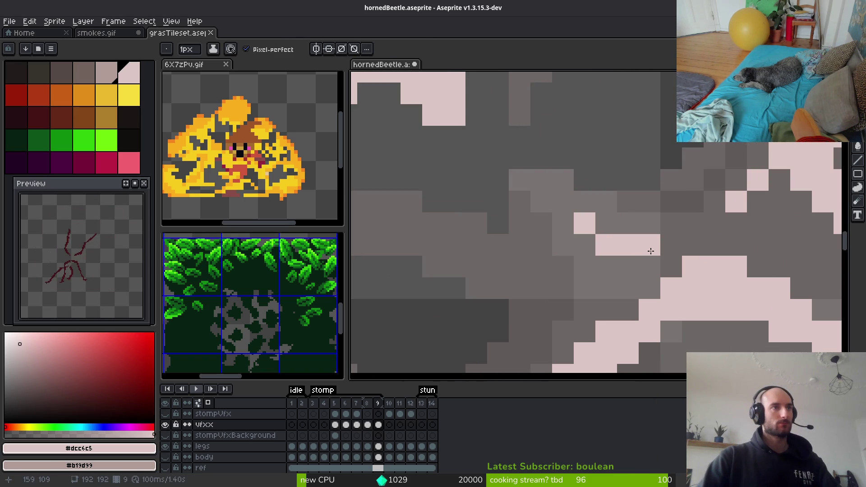
scroll(651, 258, "down", 3)
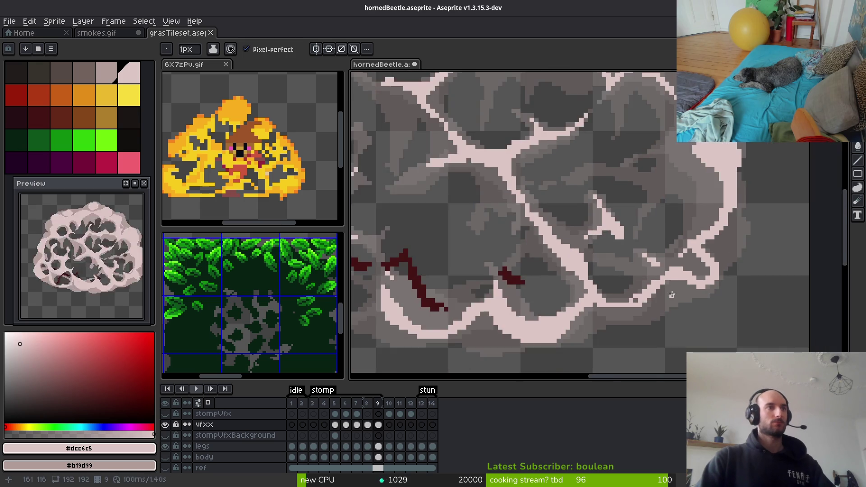
Compare frames 8 and 9, then draw a pink crack stroke diagonally toward the dark-red mark
key("comma")
key("alt")
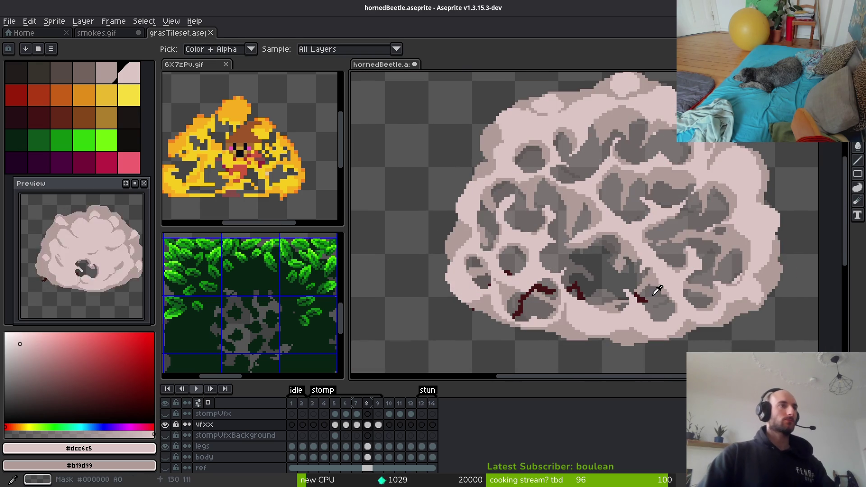
key("period")
key("comma")
key("period")
key("comma")
key("period")
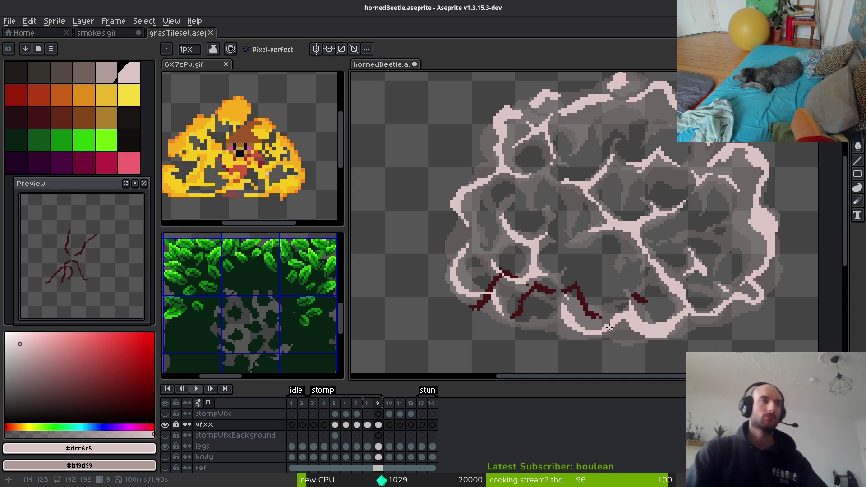
scroll(600, 316, "up", 5)
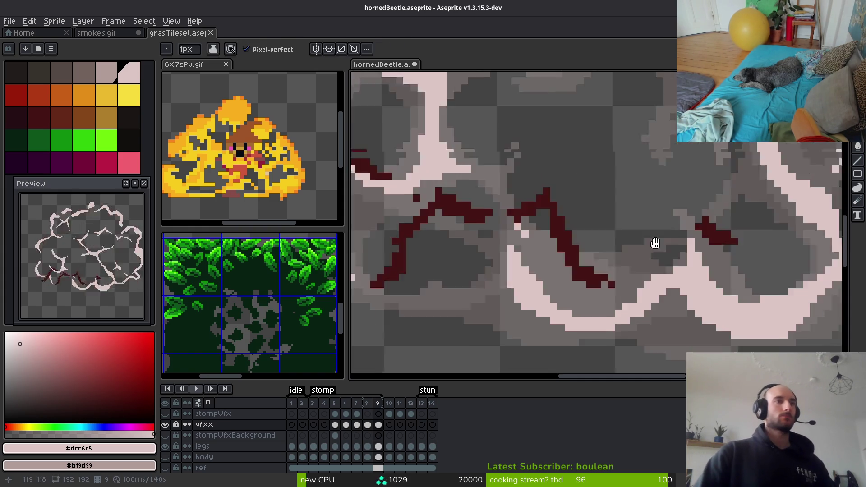
scroll(553, 171, "up", 2)
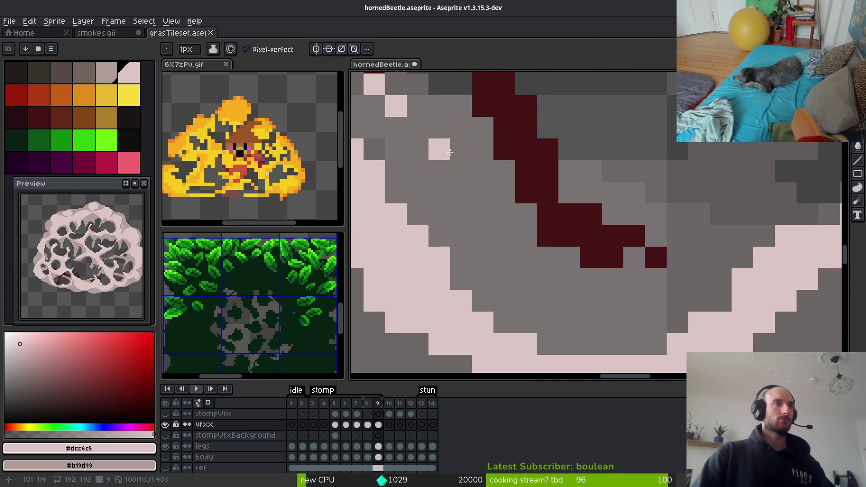
mouse_move(440, 149)
left_mouse_down()
mouse_move(644, 253)
mouse_move(602, 242)
mouse_move(519, 244)
mouse_move(555, 257)
mouse_move(676, 258)
mouse_move(696, 270)
left_mouse_up()
scroll(696, 284, "down", 4)
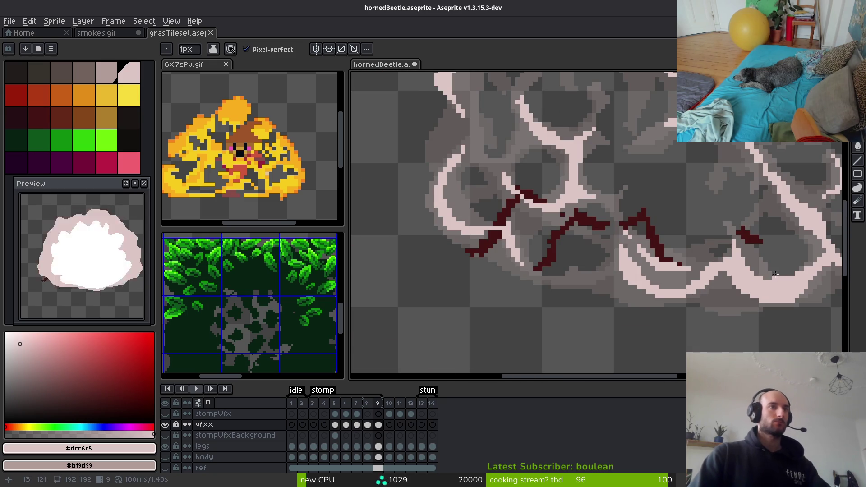
scroll(542, 234, "up", 3)
Sample the light pink and pencil single pixels plus a horizontal line extending the crack
key("i")
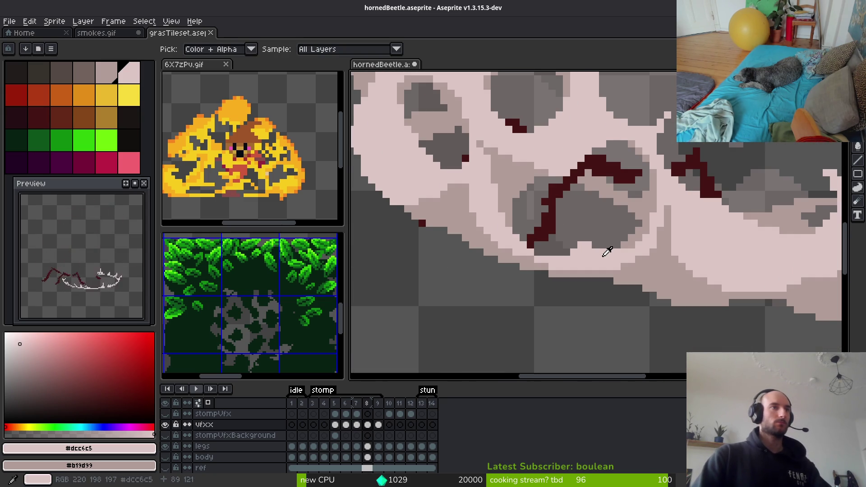
key("b")
scroll(587, 252, "up", 1)
left_click(524, 249)
left_click(503, 251)
left_click_drag(523, 229, 677, 229)
left_click(533, 243)
left_click_drag(459, 229, 591, 251)
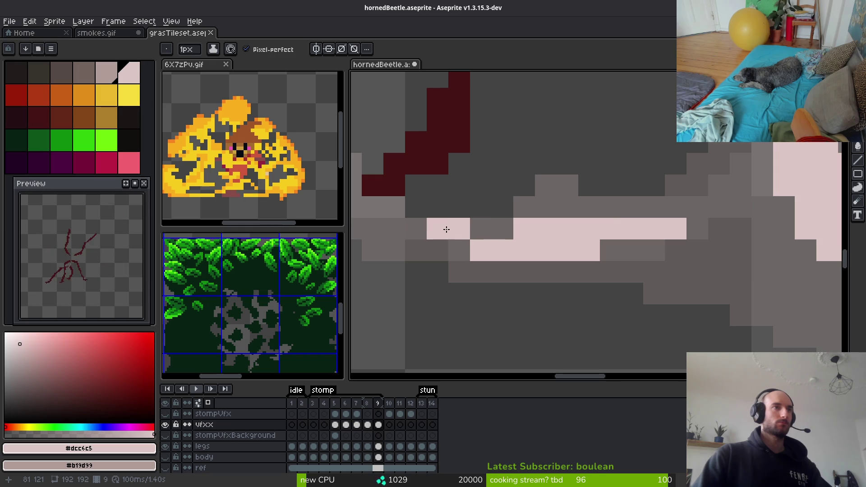
Check frame 8 against frame 9 and return to the Pencil on frame 9
scroll(686, 204, "down", 3)
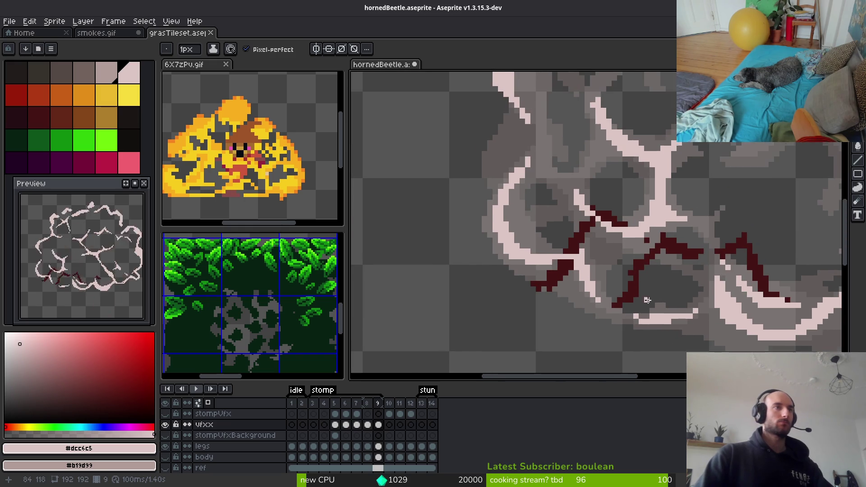
key("comma")
key("i")
key("period")
key("b")
scroll(551, 253, "up", 4)
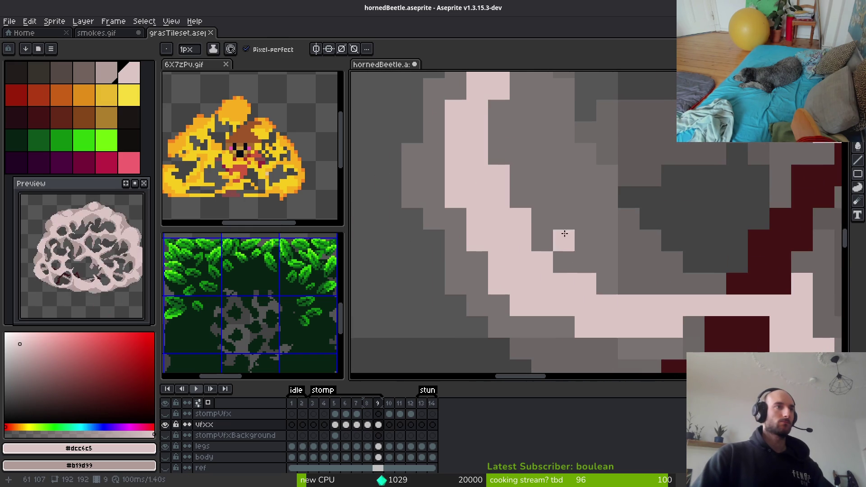
Select a section of the pink crack band and transform it into a new position
key("m")
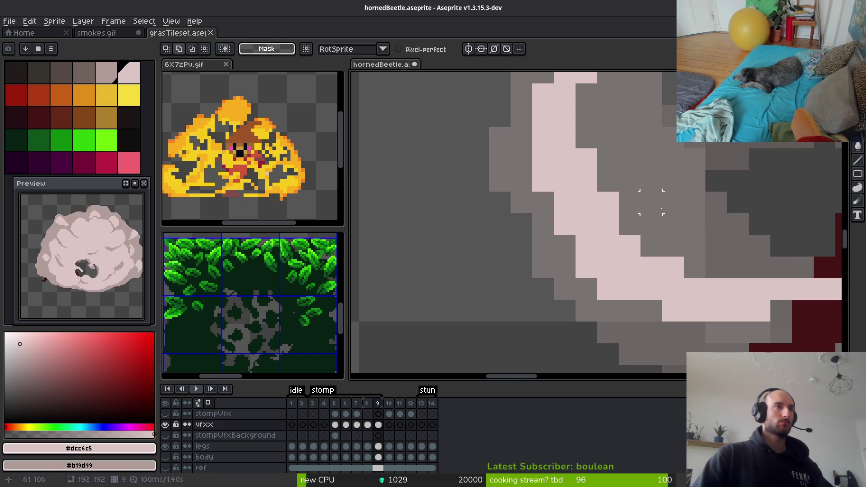
key("ctrl+v")
key("ctrl+v")
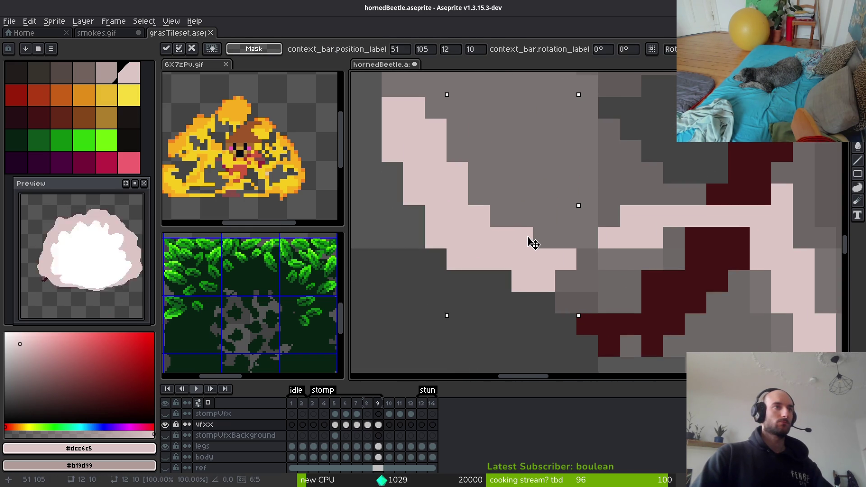
key("b")
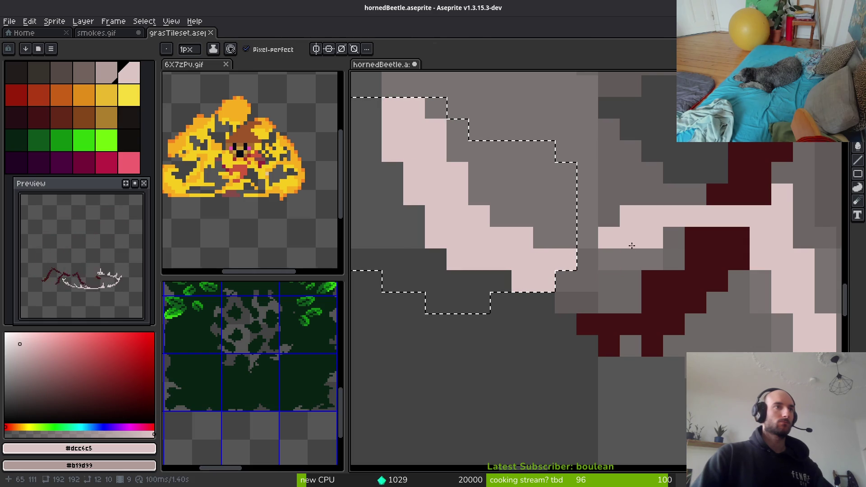
key("Tab")
key("Tab")
key("ctrl+d")
Extend the light pink band and add short upward and downward pink crack strokes
left_click(625, 252)
left_click_drag(609, 257, 564, 282)
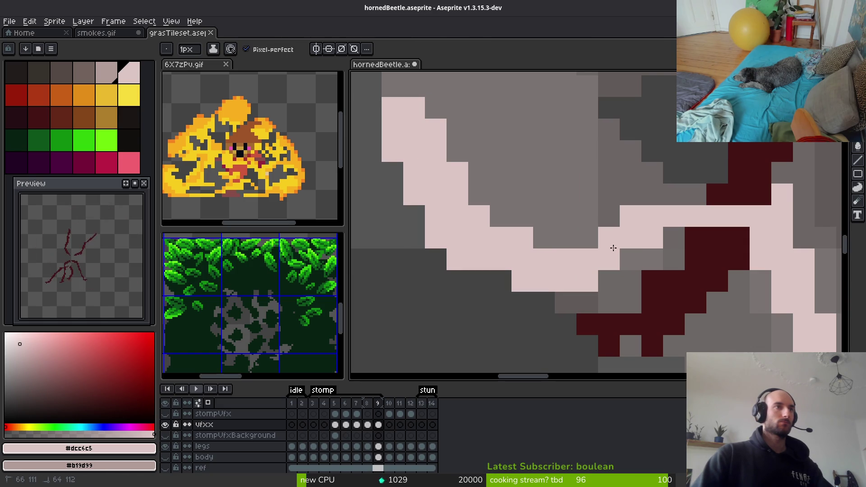
scroll(578, 246, "down", 2)
scroll(447, 243, "up", 2)
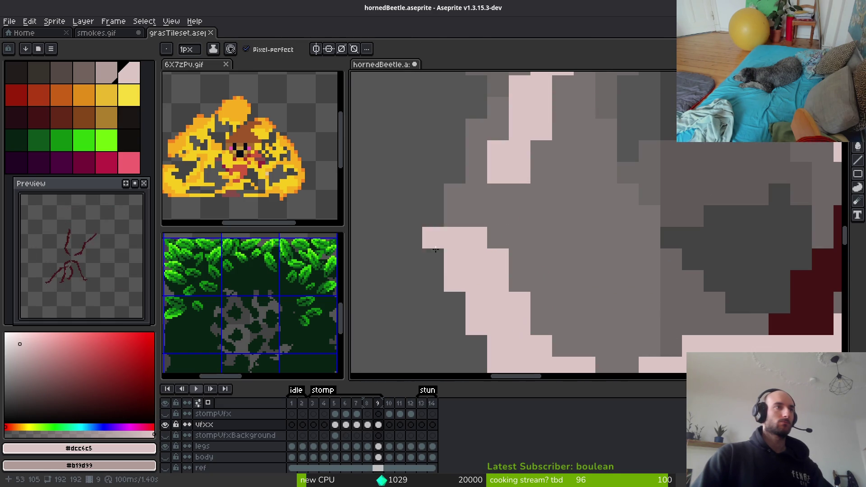
left_click_drag(433, 239, 464, 145)
left_click_drag(433, 271, 449, 332)
Paint two single pink pixels inside the dust cloud
scroll(478, 342, "down", 2)
scroll(481, 252, "down", 2)
scroll(465, 271, "up", 2)
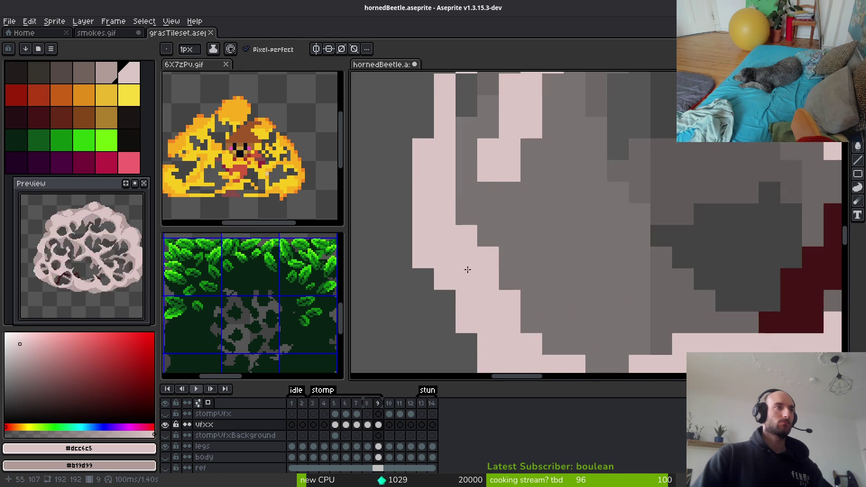
scroll(492, 244, "down", 2)
scroll(474, 229, "up", 2)
left_click(474, 228)
left_click(479, 221)
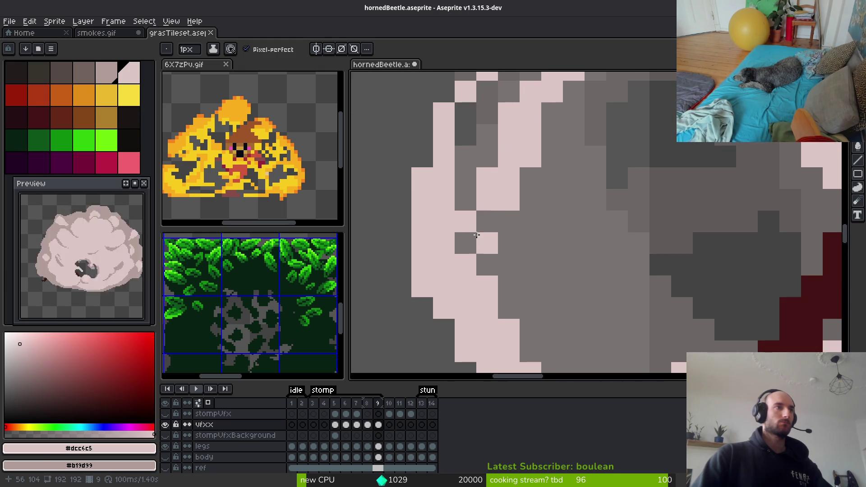
Try a vertical pink crack stroke, then undo it and the thick pink fill beside it
scroll(491, 219, "down", 3)
scroll(558, 242, "up", 2)
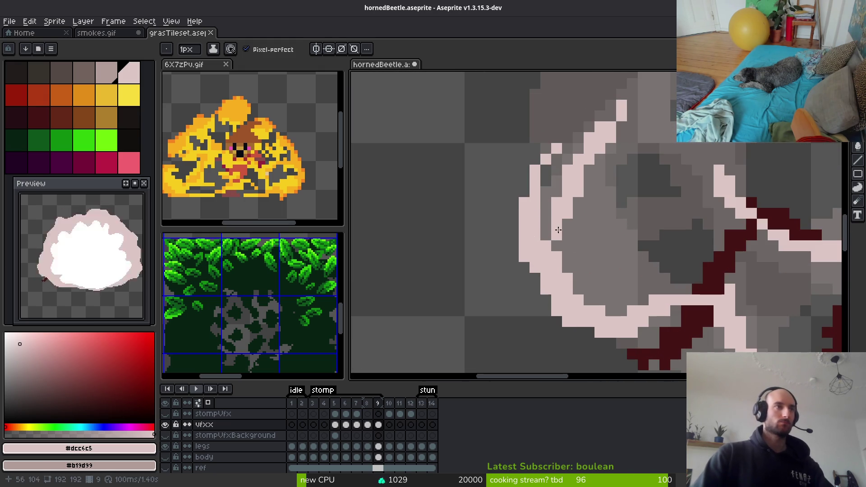
scroll(558, 230, "down", 2)
scroll(609, 240, "right", 5)
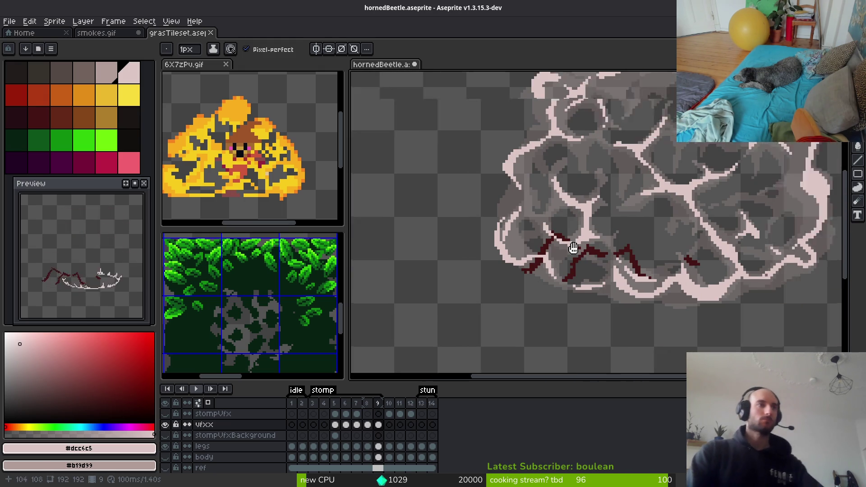
scroll(563, 207, "up", 2)
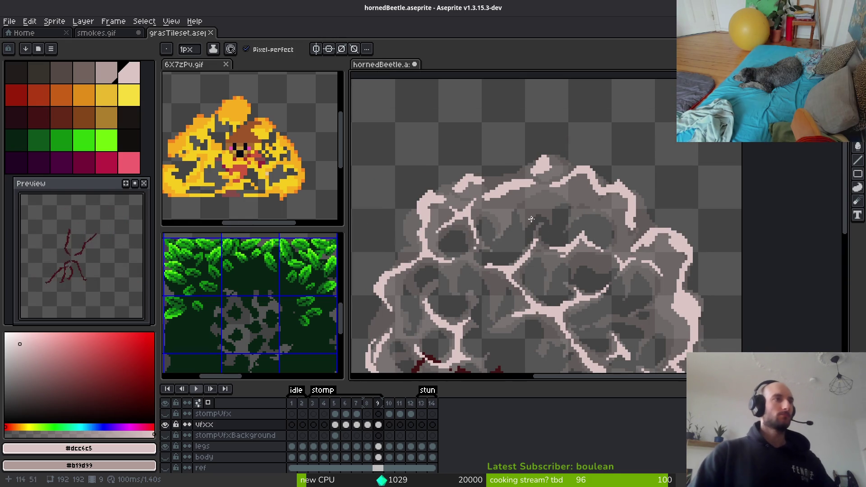
scroll(532, 219, "up", 5)
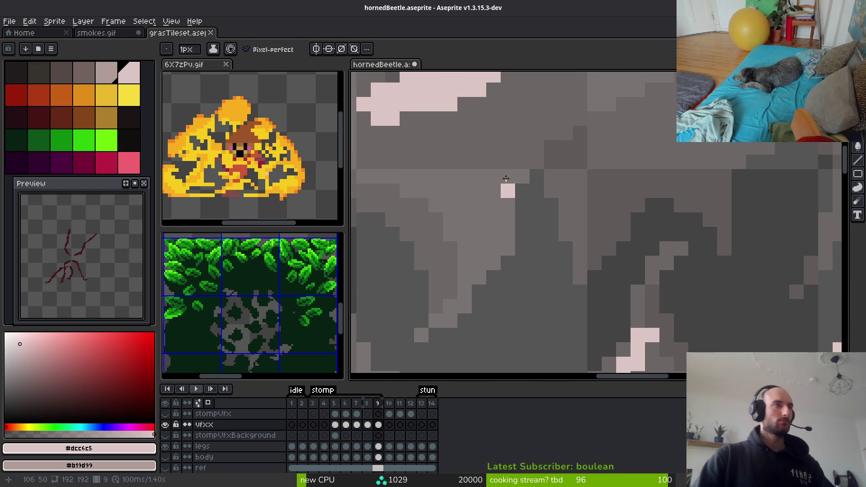
mouse_move(507, 179)
left_mouse_down()
mouse_move(521, 244)
mouse_move(515, 213)
mouse_move(495, 253)
mouse_move(537, 149)
mouse_move(526, 194)
left_mouse_up()
key("ctrl+z")
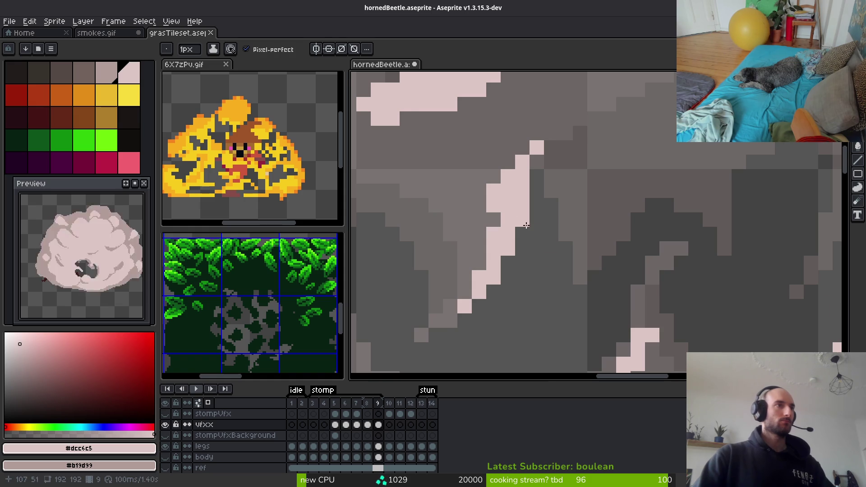
scroll(526, 225, "down", 3)
scroll(523, 217, "up", 2)
key("ctrl+z")
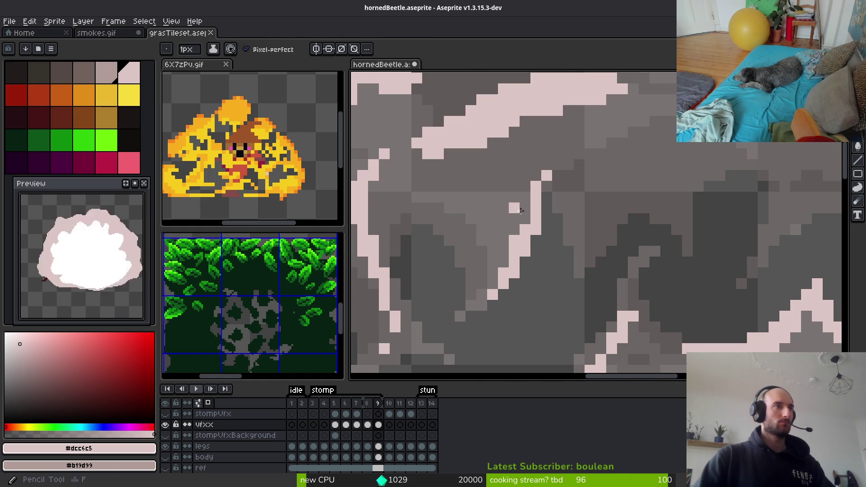
scroll(607, 271, "down", 7)
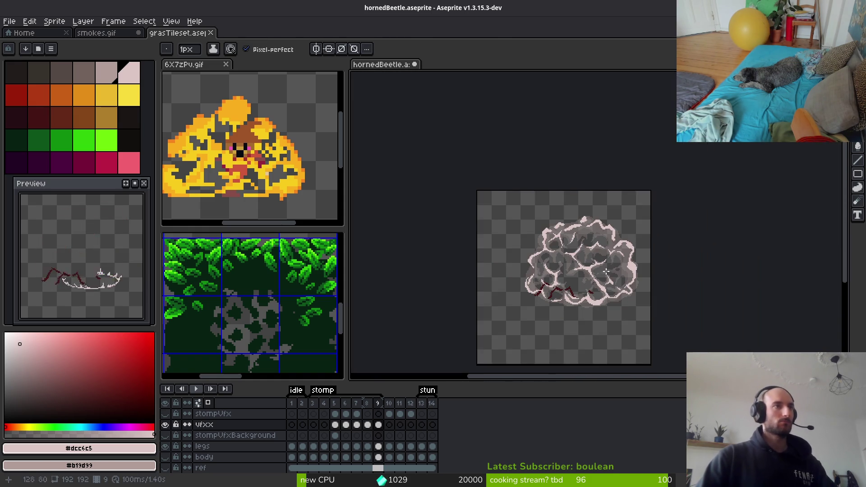
Flip repeatedly between frames 8 and 9 to compare the filled and outlined dust cloud
key("Left")
key("Right")
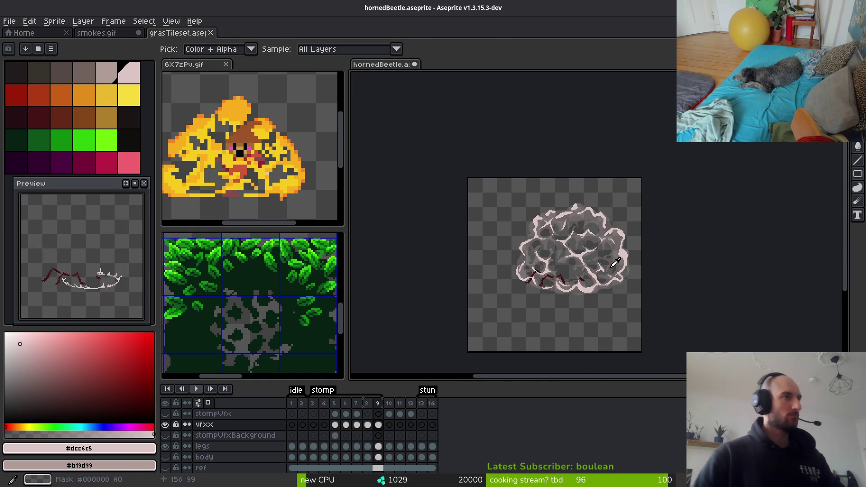
key("Left")
key("Right")
key("Left")
key("Right")
key("Left")
key("Right")
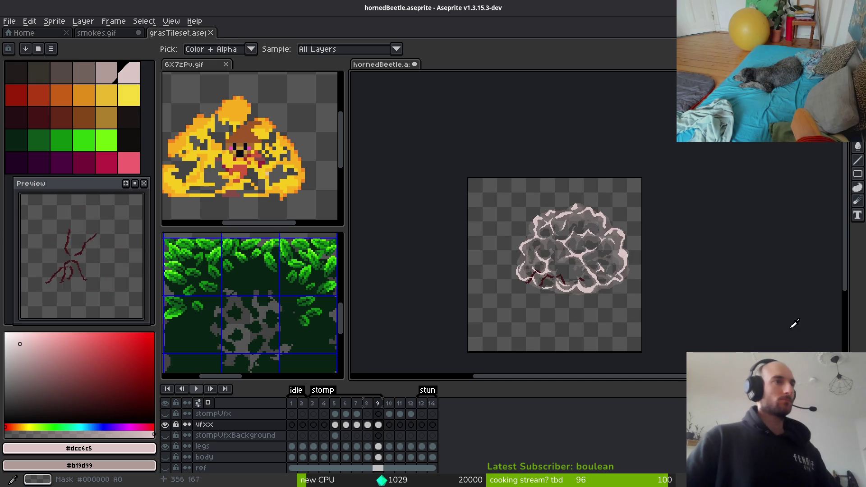
key("Left")
key("Right")
key("Left")
key("Right")
Draw a pink crack down the cloud's right side, redrawing it after one failed attempt
scroll(632, 226, "up", 3)
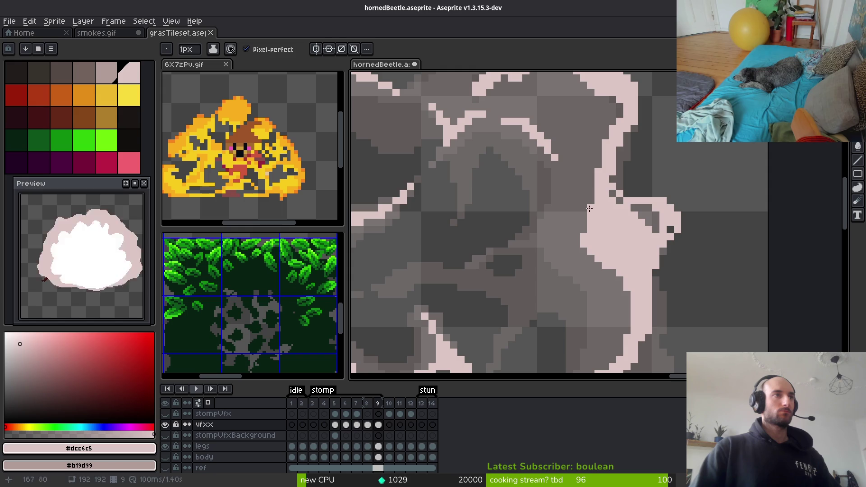
left_click_drag(591, 184, 571, 252)
key("ctrl+z")
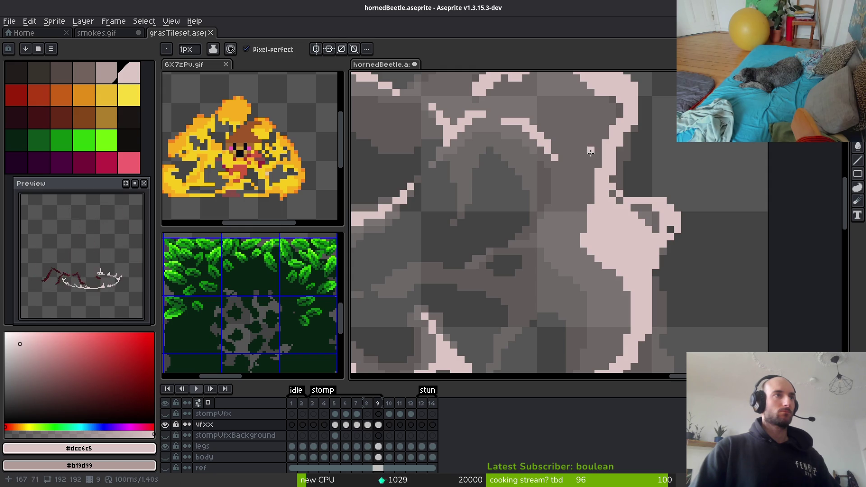
left_click_drag(570, 163, 555, 274)
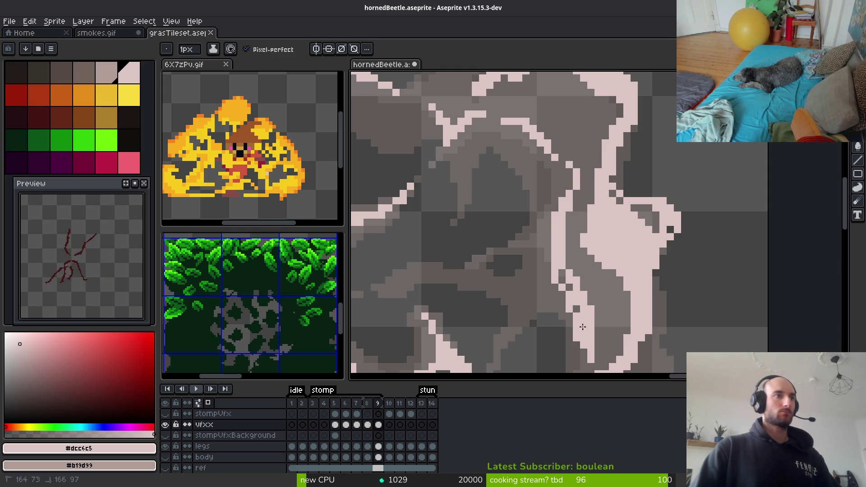
Erase stray pink pixels beside the new crack, thicken it, then thin it with the Eraser
key("e")
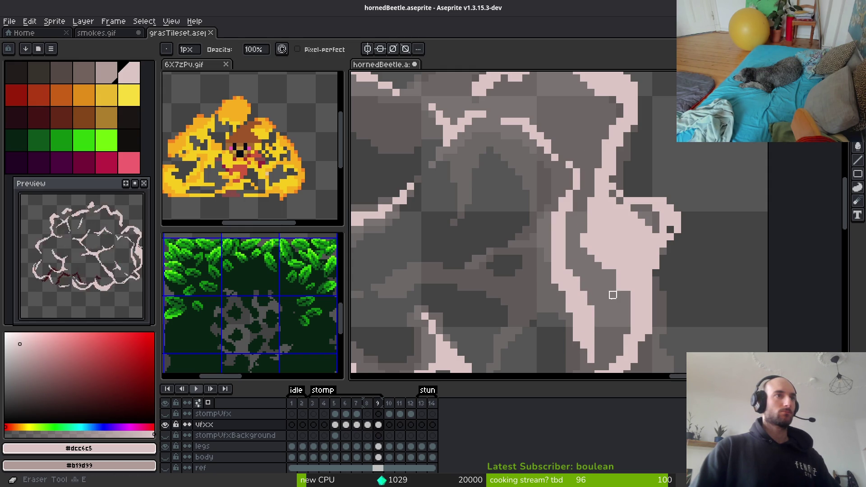
mouse_move(615, 271)
left_mouse_down()
mouse_move(589, 199)
mouse_move(598, 267)
left_mouse_up()
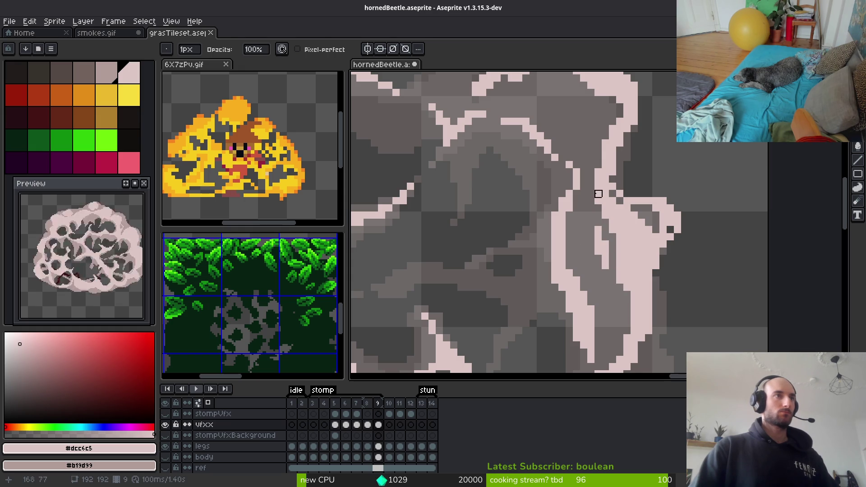
scroll(621, 208, "up", 3)
key("b")
mouse_move(634, 216)
left_mouse_down()
mouse_move(640, 208)
mouse_move(579, 180)
mouse_move(699, 228)
mouse_move(742, 270)
left_mouse_up()
key("e")
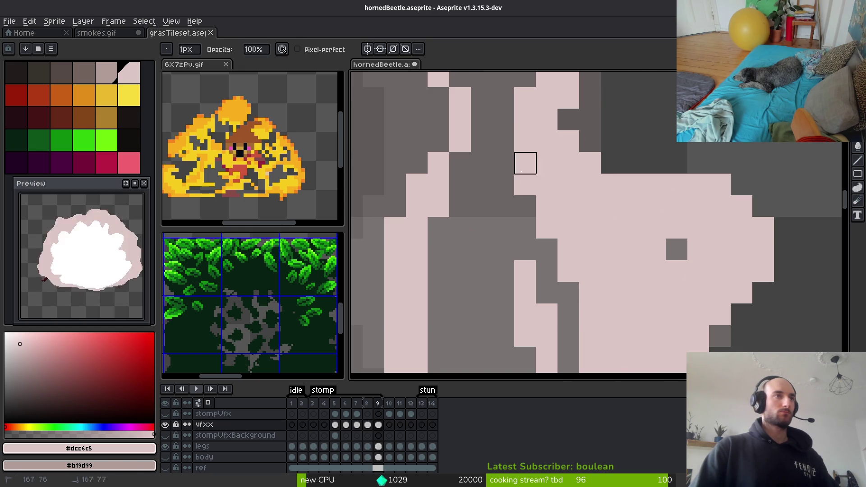
mouse_move(526, 163)
left_mouse_down()
mouse_move(612, 336)
mouse_move(569, 248)
mouse_move(590, 228)
left_mouse_up()
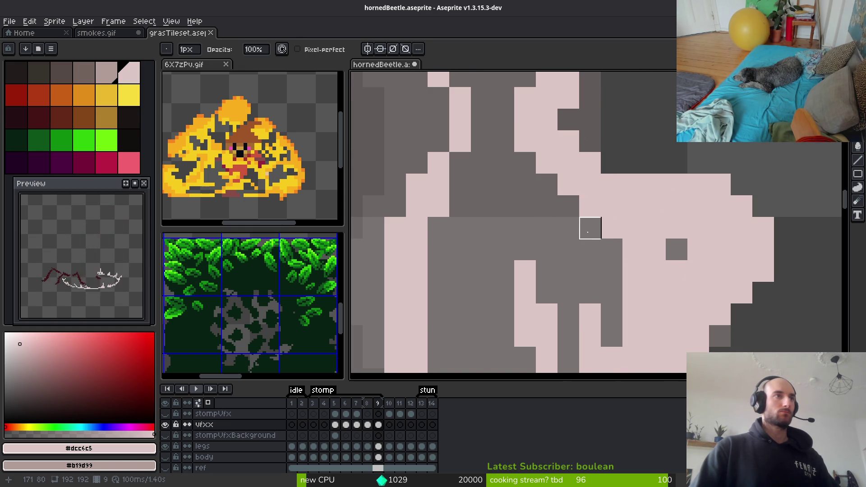
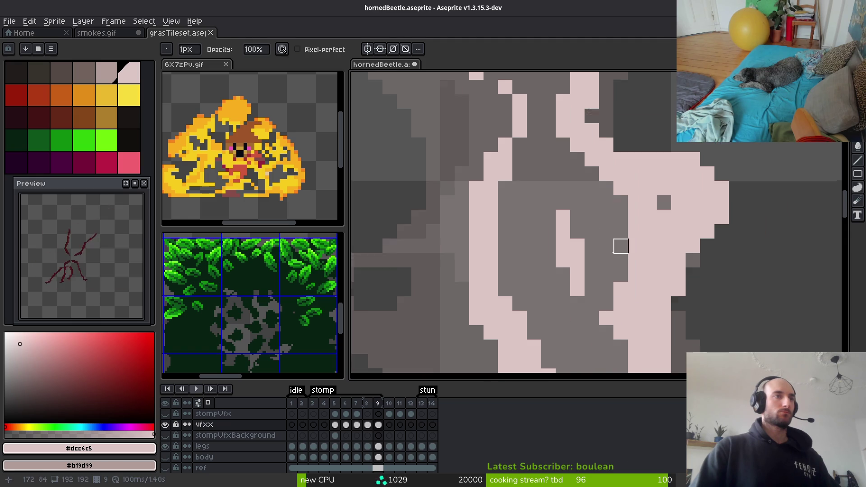
Paint pink outline pixels along the smoke cloud's edge in frame 9 and save hornedBeetle.aseprite
scroll(621, 247, "up", 2)
key("b")
left_click_drag(596, 273, 643, 187)
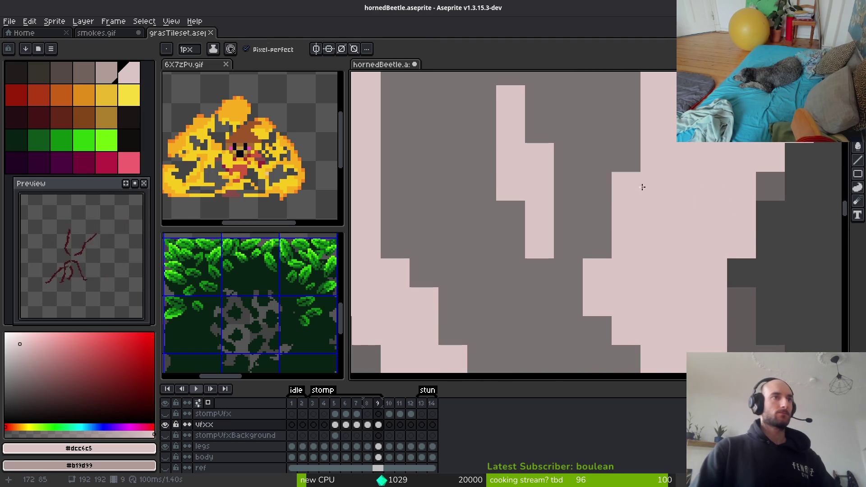
scroll(643, 186, "down", 2)
key("e")
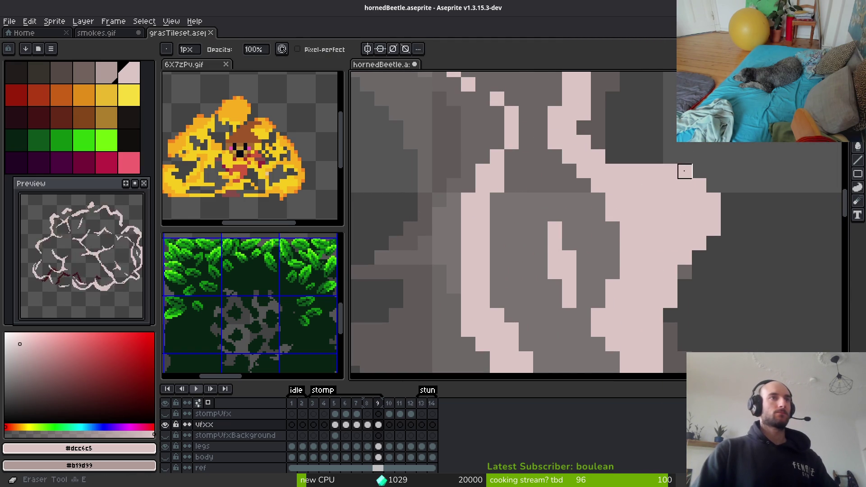
scroll(640, 216, "down", 2)
key("ctrl+s")
Erase stray pink outline pixels, restoring the last erased one, and save the file again
scroll(618, 255, "up", 3)
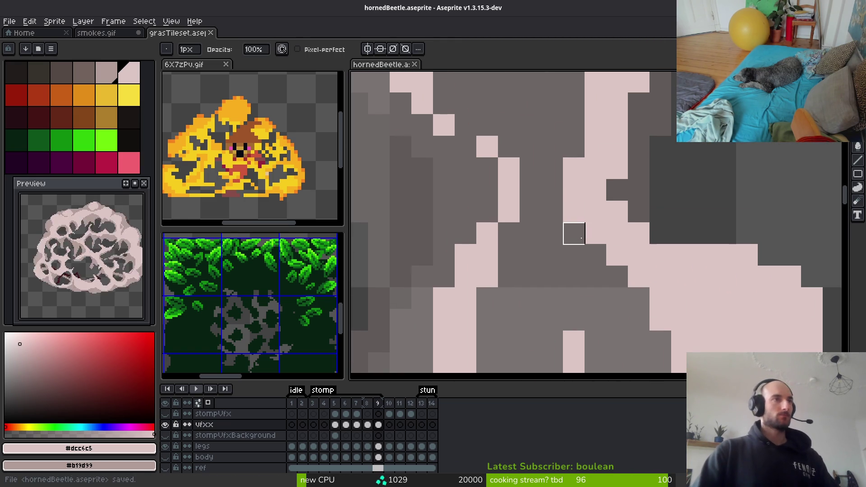
left_click_drag(574, 234, 573, 168)
scroll(622, 228, "up", 1)
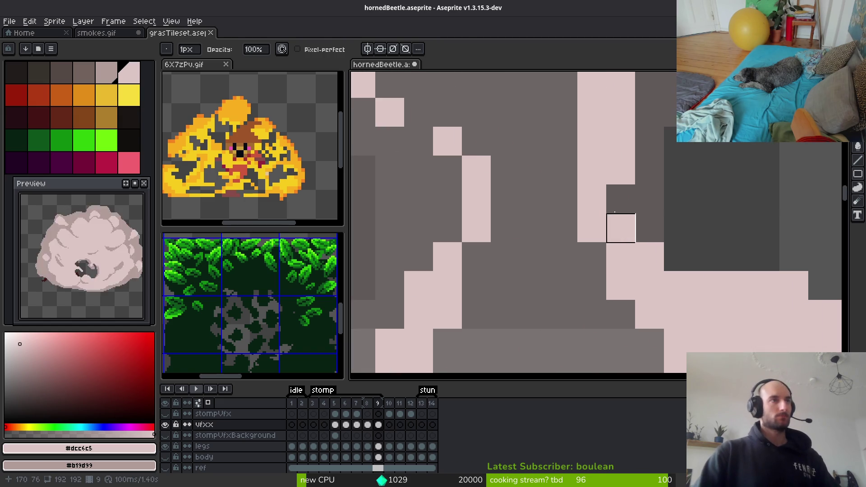
key("ctrl+z")
left_click_drag(618, 136, 650, 199)
scroll(649, 198, "down", 3)
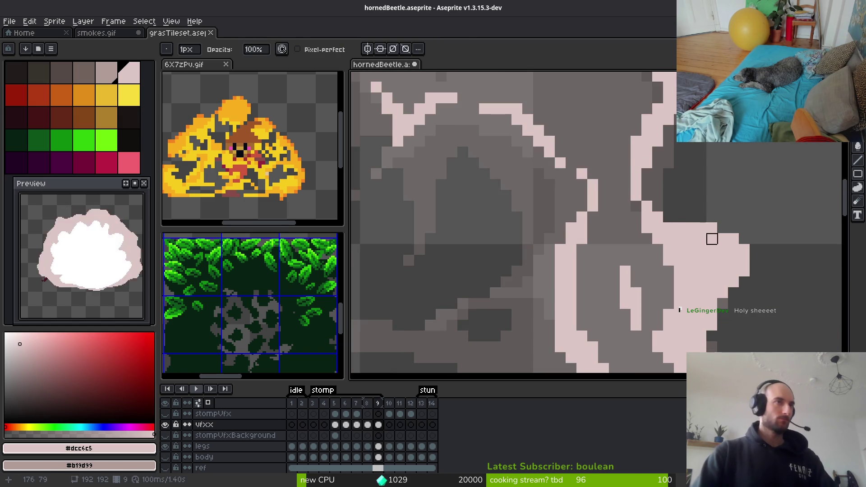
key("ctrl+s")
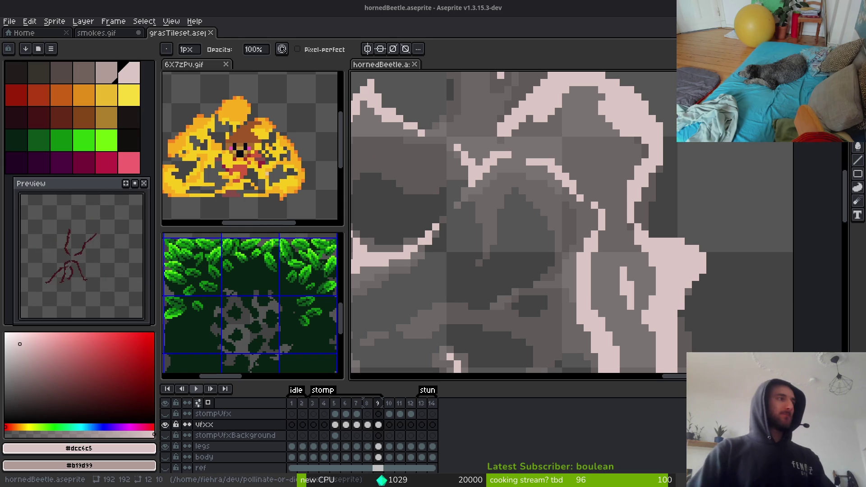
Pan across the smoke cloud to its right edge and play the stomp frames to review them
scroll(469, 219, "down", 2)
left_click_drag(470, 219, 514, 200)
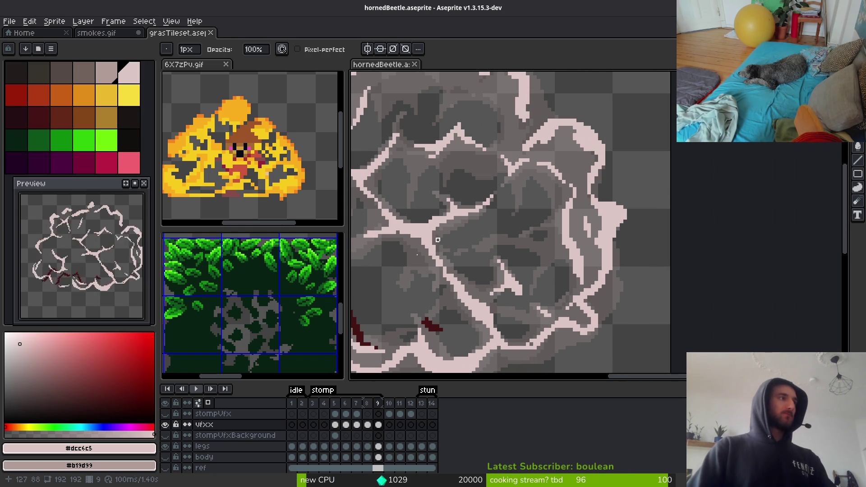
mouse_move(437, 239)
left_mouse_down()
mouse_move(589, 253)
mouse_move(652, 209)
mouse_move(633, 242)
left_mouse_up()
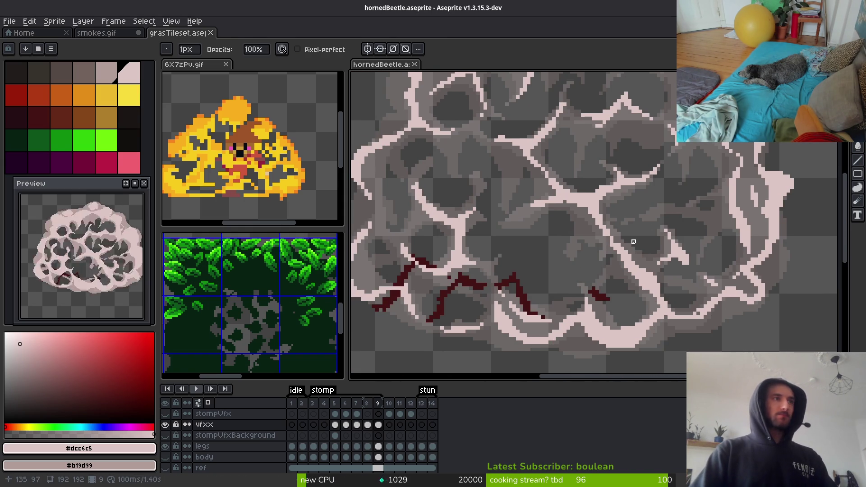
key("Return")
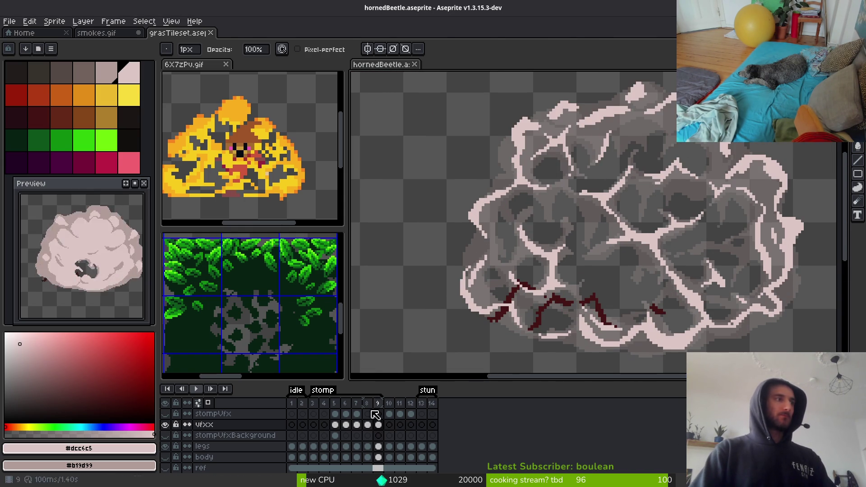
Using palette colour idx-4, draw a light highlight stroke across the upper cloud in frame 9
left_click(106, 72)
key("f")
scroll(640, 197, "up", 3)
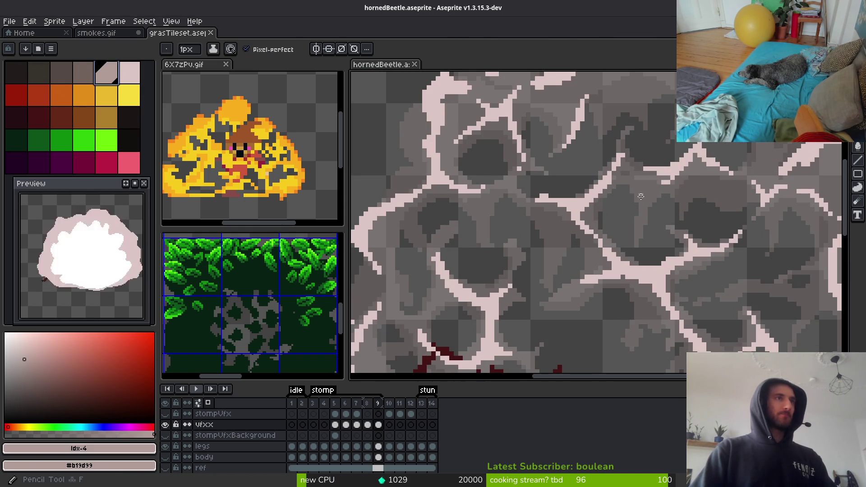
scroll(641, 196, "up", 2)
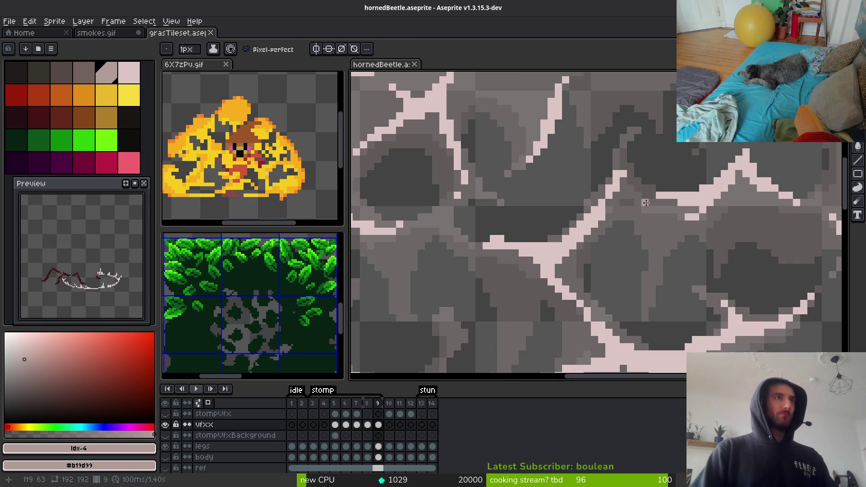
key("comma")
key("alt")
key("period")
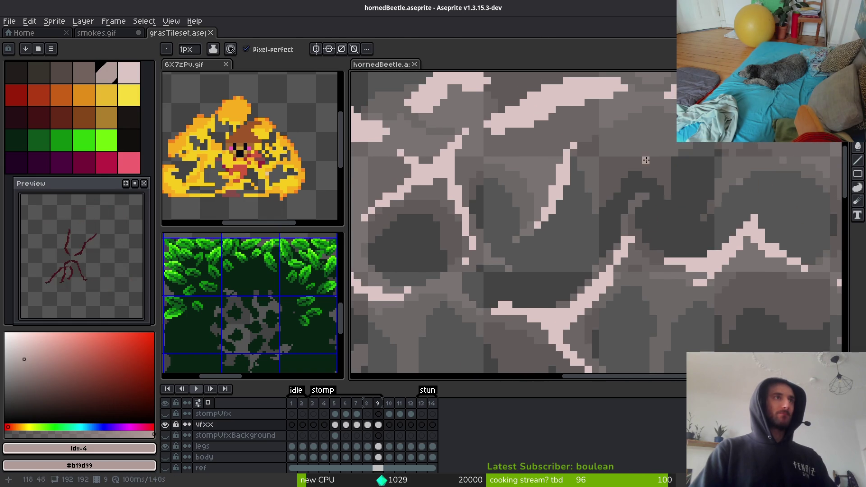
mouse_move(583, 196)
left_mouse_down()
mouse_move(665, 197)
mouse_move(667, 143)
mouse_move(580, 179)
mouse_move(600, 177)
left_mouse_up()
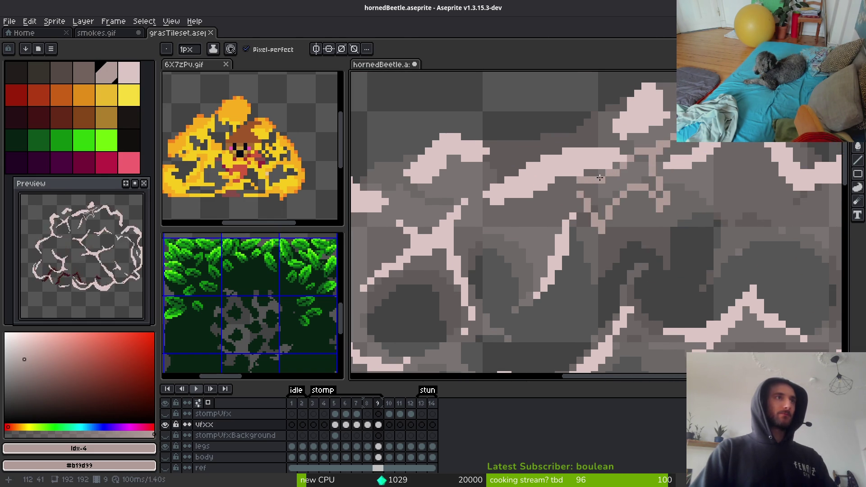
Bucket-fill the area beside the new highlight stroke with the pale pink
key("g")
left_click(605, 193)
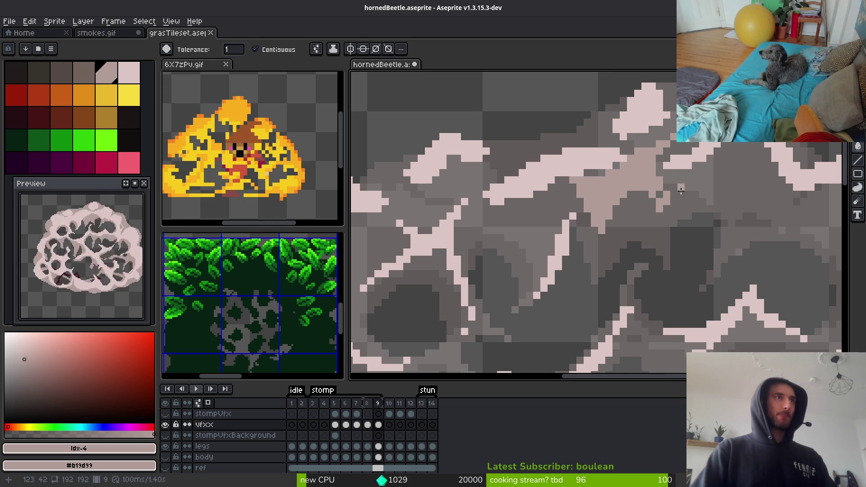
scroll(670, 220, "down", 2)
key("b")
scroll(670, 220, "up", 3)
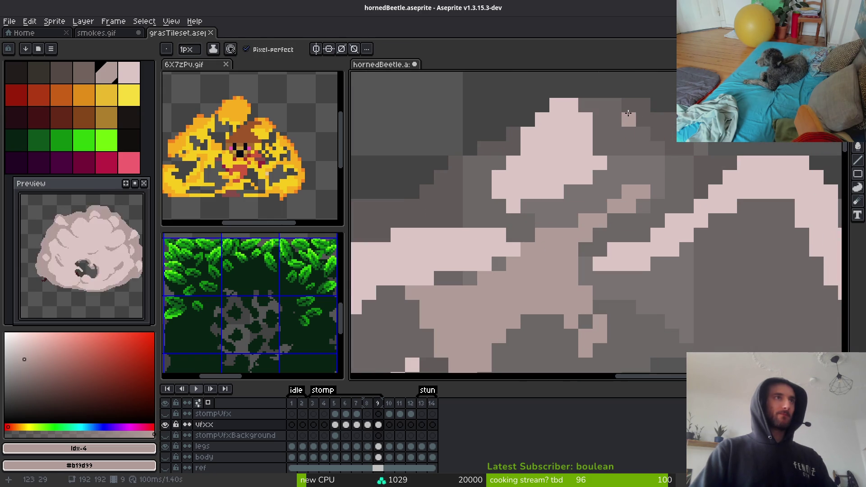
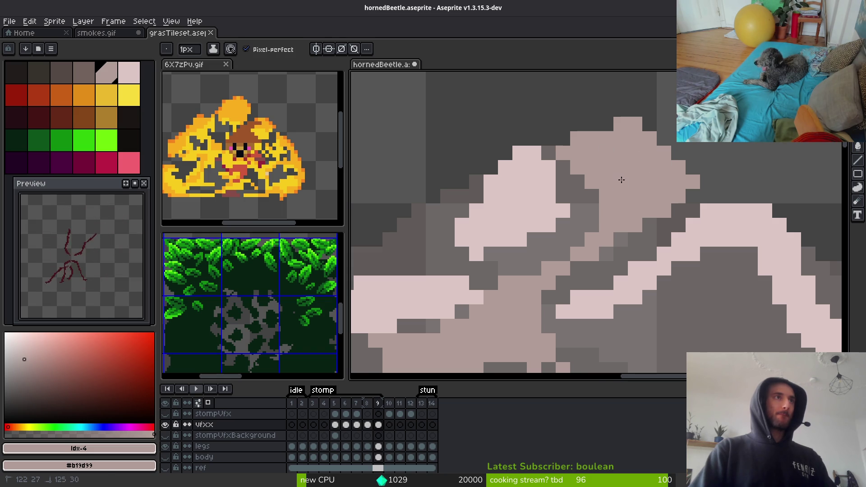
Paint light pink over the dark gap pixels and stripes in the upper cloud puffs
scroll(622, 179, "down", 2)
scroll(572, 148, "up", 2)
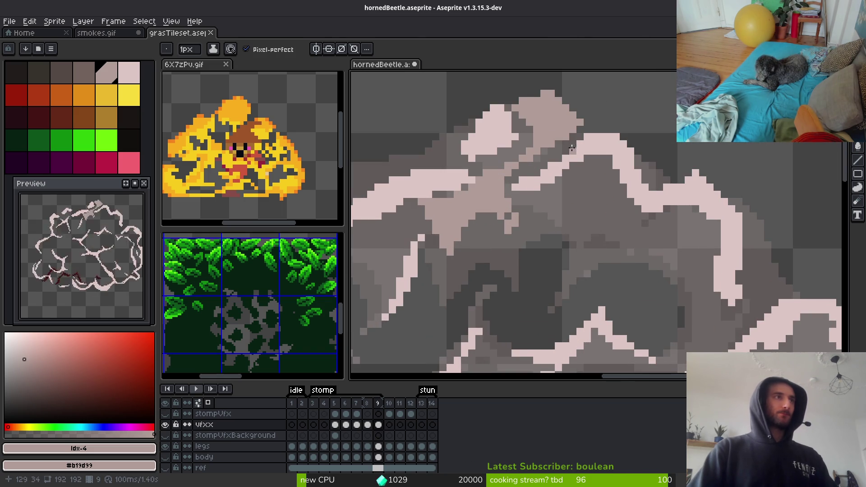
scroll(572, 148, "up", 1)
left_click(579, 134)
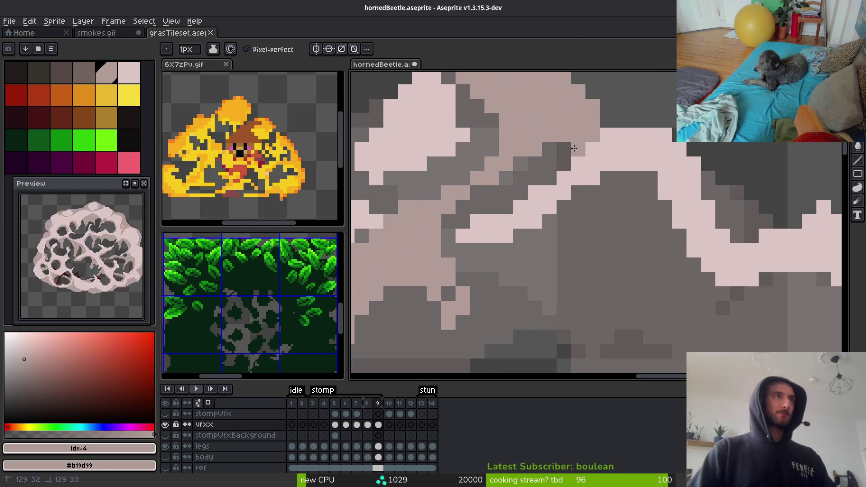
mouse_move(623, 179)
left_mouse_down()
mouse_move(637, 217)
mouse_move(615, 297)
mouse_move(492, 278)
mouse_move(551, 253)
mouse_move(580, 221)
mouse_move(581, 198)
left_mouse_up()
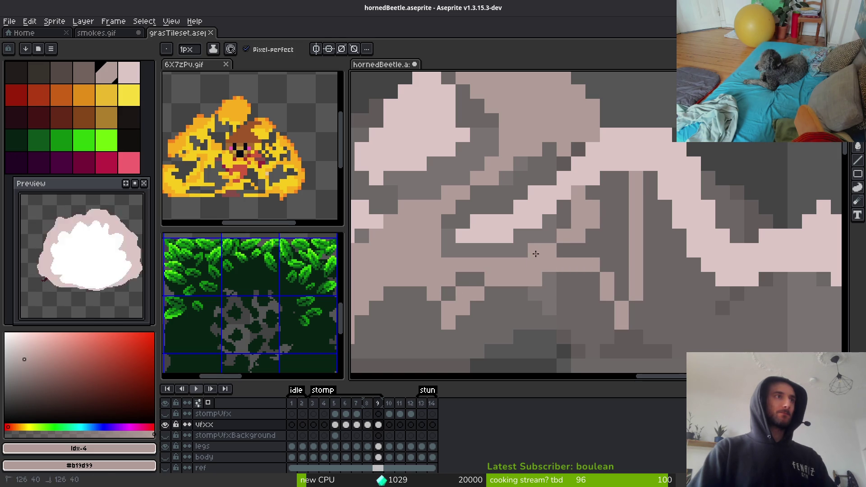
left_click_drag(443, 230, 478, 191)
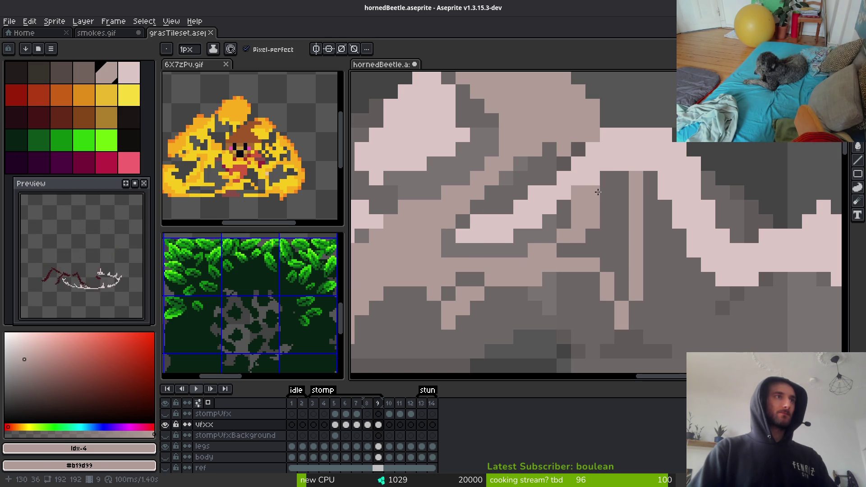
mouse_move(598, 192)
left_mouse_down()
mouse_move(616, 270)
mouse_move(621, 191)
left_mouse_up()
left_click_drag(578, 236, 576, 252)
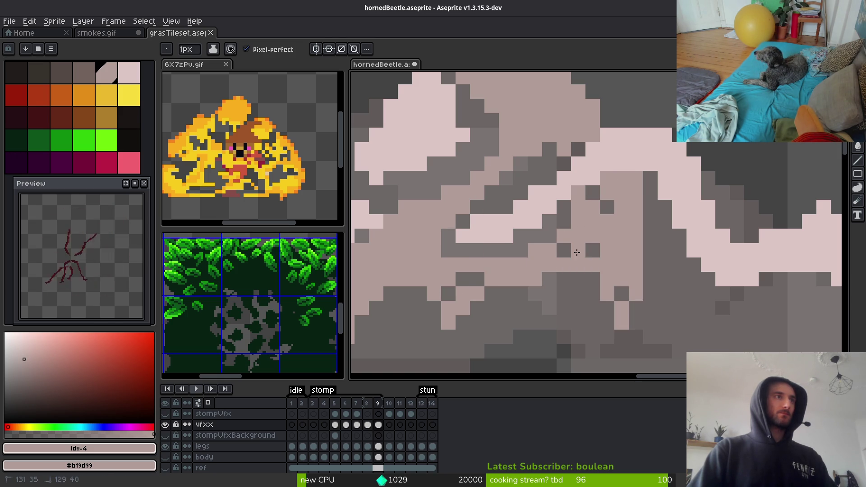
left_click(593, 251)
scroll(655, 302, "down", 3)
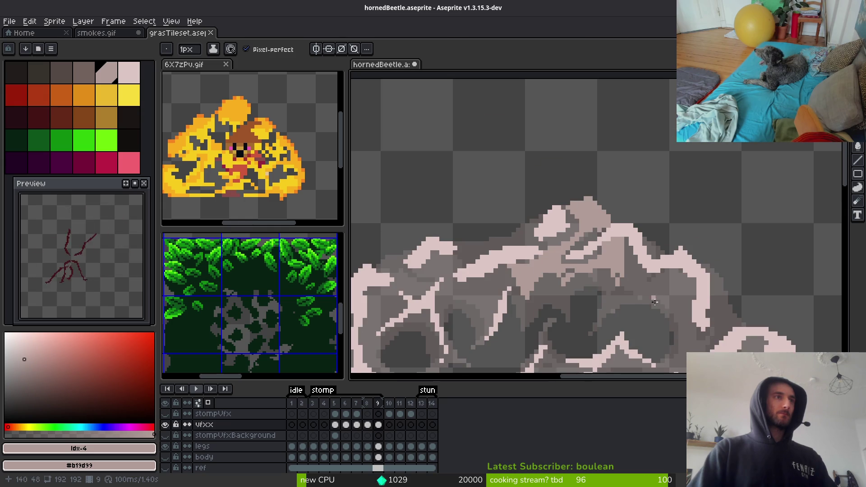
scroll(627, 292, "down", 1)
scroll(620, 252, "up", 5)
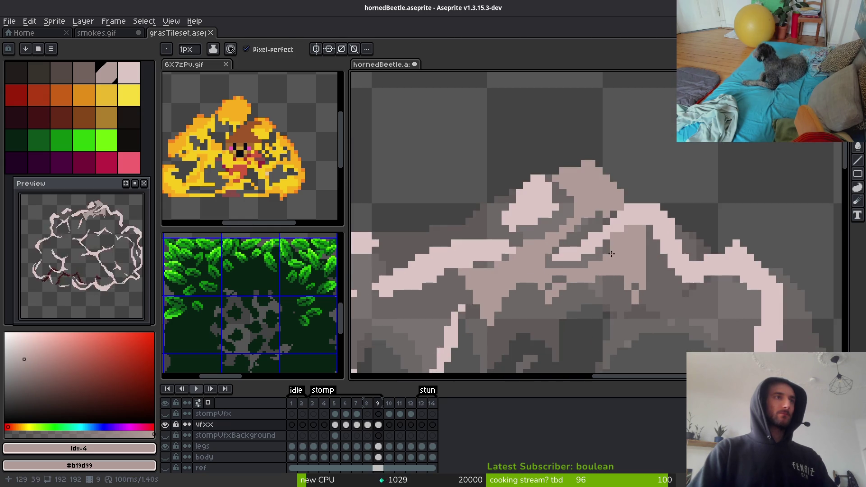
Erase a dark column and a few stray pixels inside the puffs, then return to the Pencil
key("e")
left_click_drag(619, 238, 619, 212)
mouse_move(607, 243)
left_mouse_down()
mouse_move(605, 271)
mouse_move(562, 294)
mouse_move(473, 286)
left_mouse_up()
key("b")
key("e")
left_click_drag(561, 251, 540, 252)
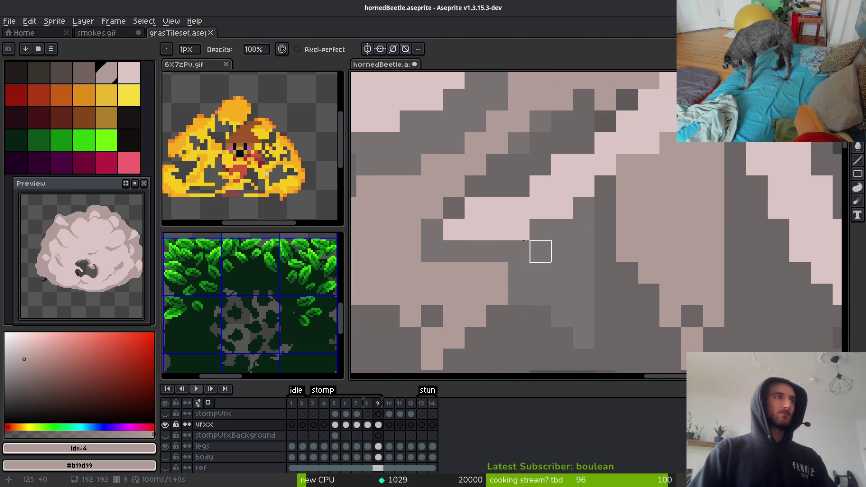
mouse_move(454, 186)
left_mouse_down()
mouse_move(454, 207)
mouse_move(454, 141)
mouse_move(410, 187)
left_mouse_up()
left_click(474, 142)
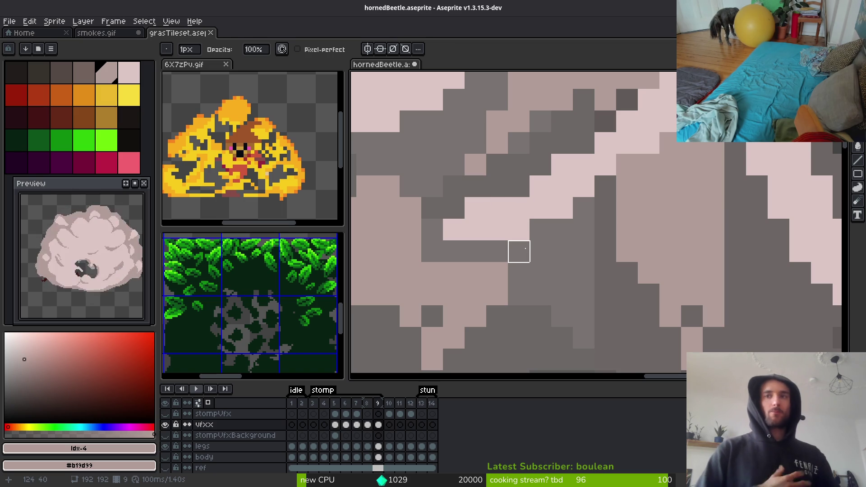
scroll(453, 252, "up", 1)
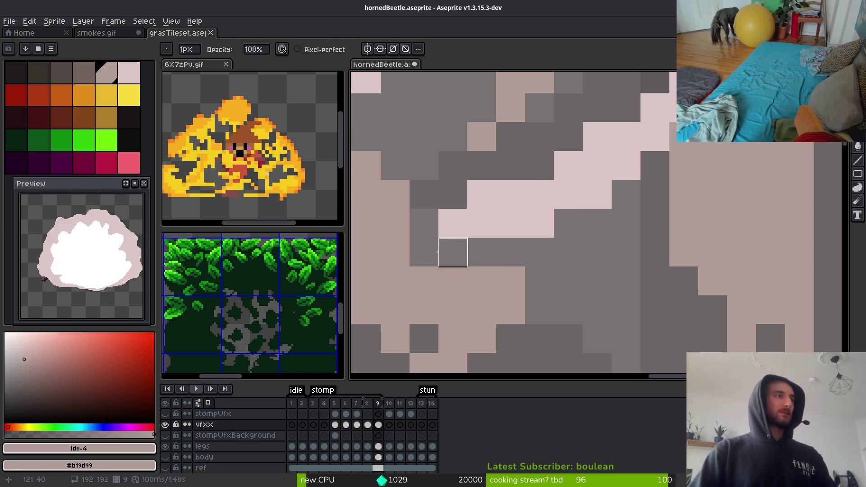
key("b")
scroll(453, 251, "down", 2)
scroll(649, 298, "down", 4)
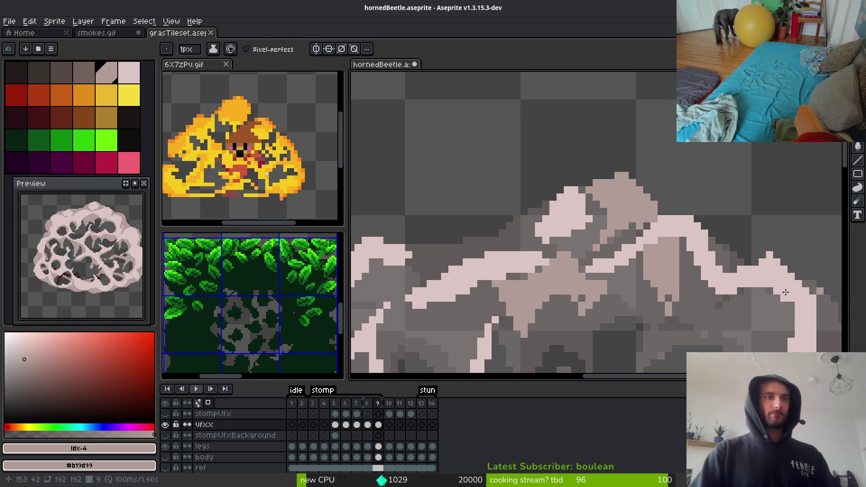
Draw a short diagonal pink line on the smoke cloud
scroll(590, 227, "up", 2)
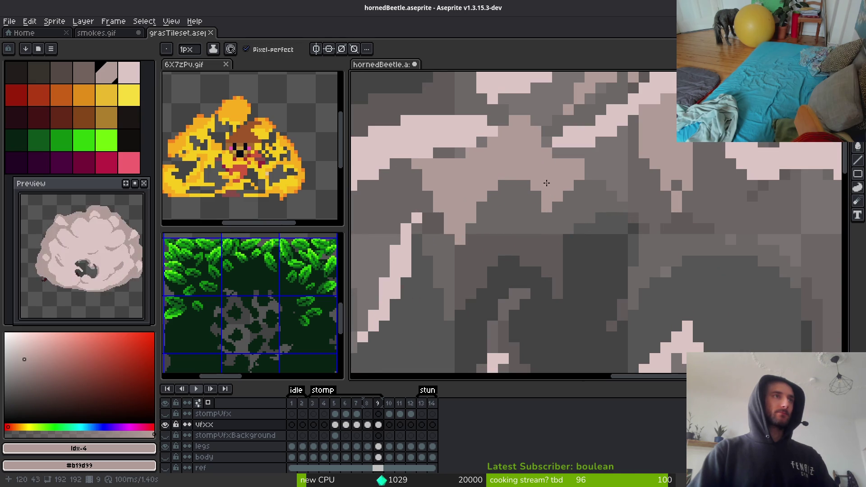
scroll(708, 229, "down", 3)
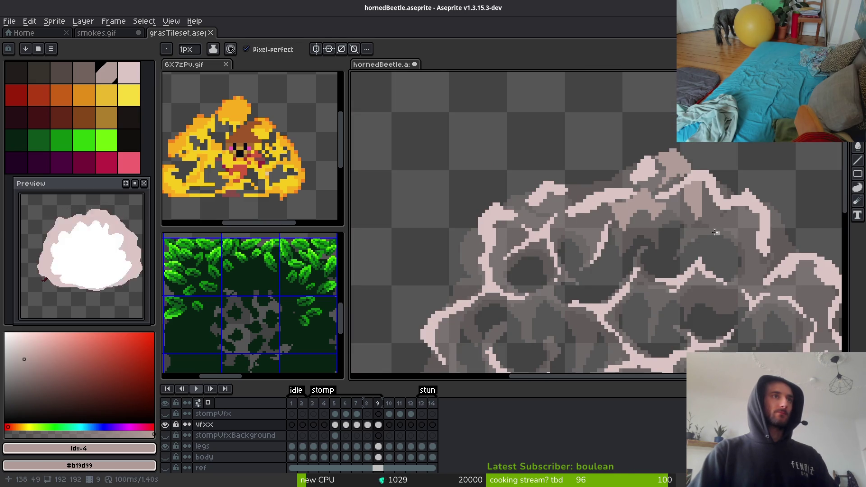
scroll(715, 232, "up", 3)
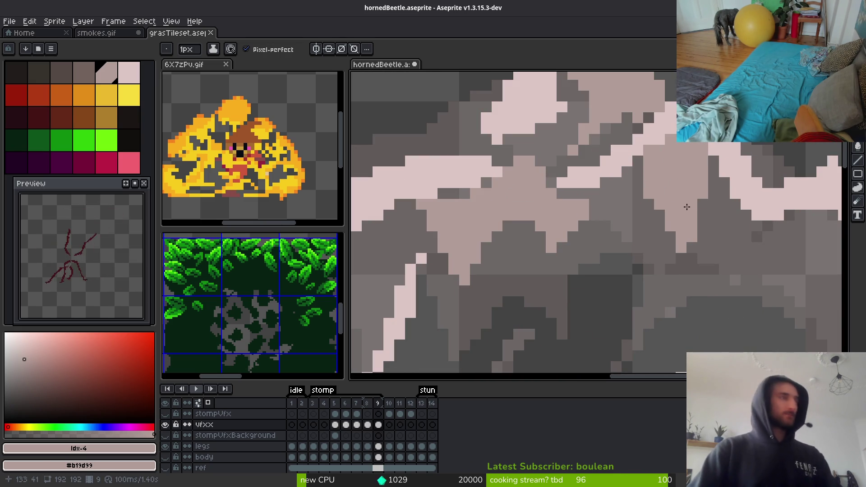
key("e")
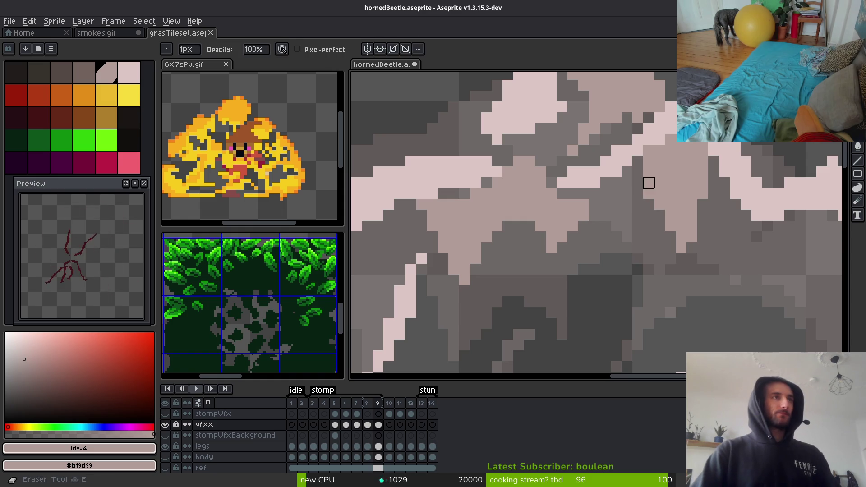
key("b")
scroll(711, 216, "down", 3)
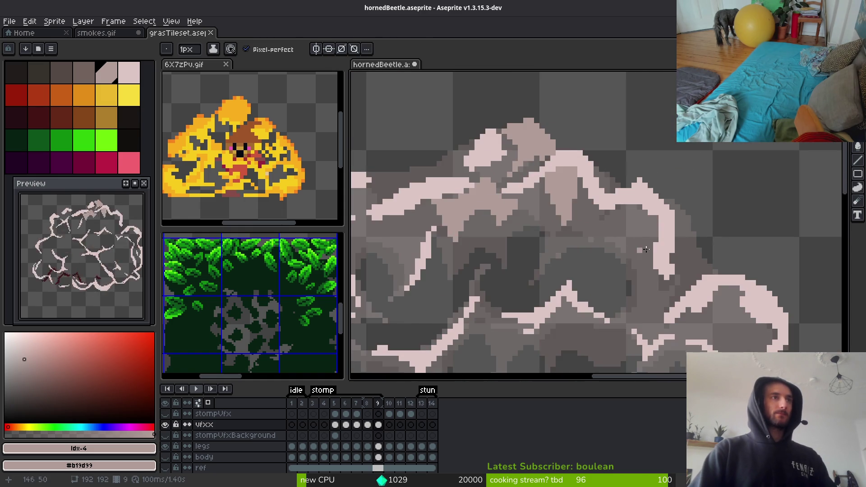
scroll(701, 194, "up", 5)
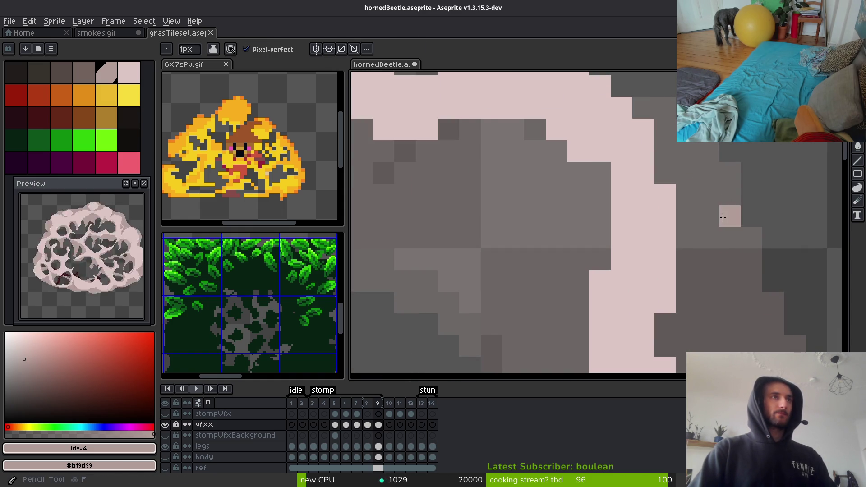
scroll(717, 212, "up", 1)
left_click_drag(677, 238, 757, 310)
scroll(756, 310, "up", 1)
scroll(727, 232, "down", 1)
Add two vertical taupe shading strokes and a light-pink outline around a puff
left_click_drag(722, 199, 722, 324)
scroll(721, 325, "up", 1)
scroll(692, 168, "down", 1)
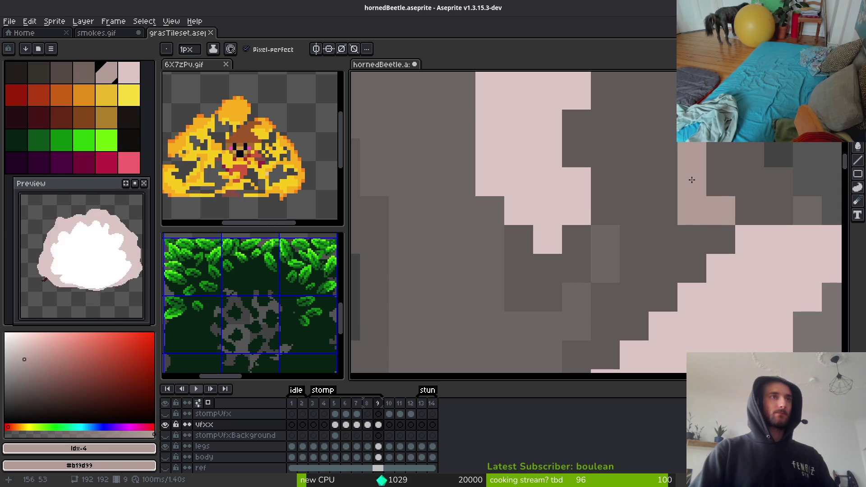
scroll(636, 233, "down", 2)
scroll(636, 233, "up", 1)
left_click_drag(646, 212, 646, 307)
scroll(631, 244, "down", 2)
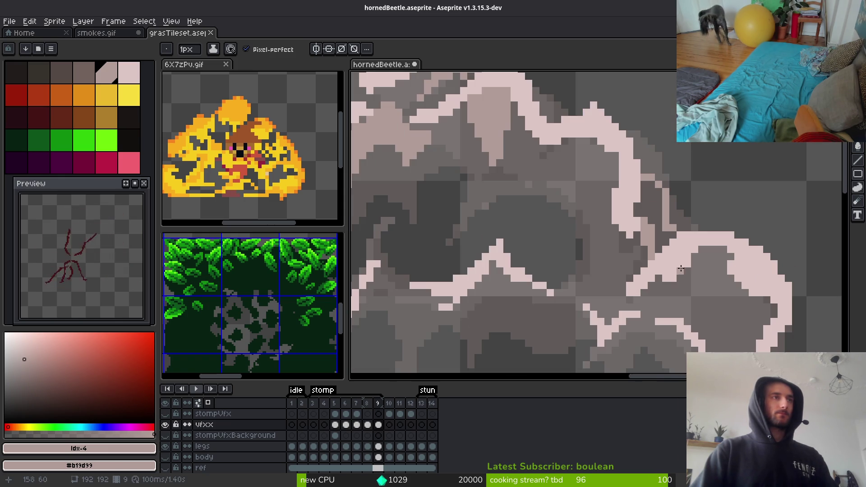
scroll(605, 189, "up", 1)
scroll(625, 237, "up", 1)
mouse_move(625, 237)
left_mouse_down()
mouse_move(570, 233)
mouse_move(535, 178)
mouse_move(576, 157)
left_mouse_up()
Fill two grey gaps in the cloud with pink using the Paint Bucket
key("g")
left_click(587, 194)
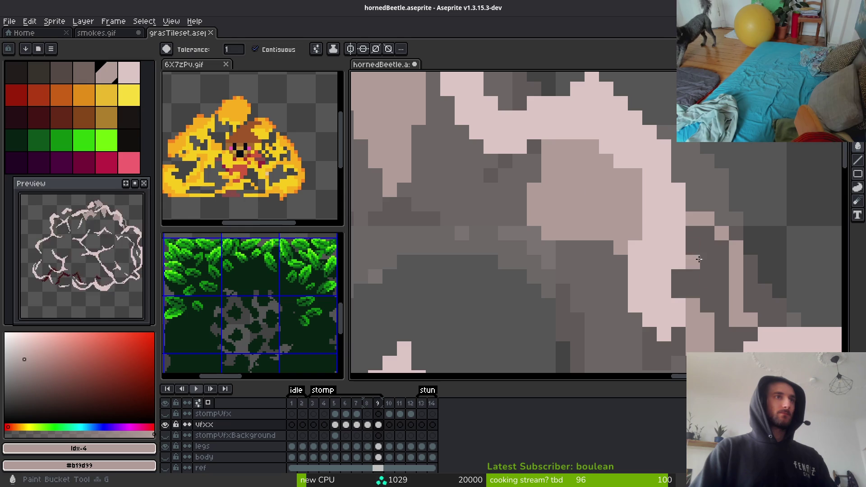
left_click(693, 262)
scroll(677, 282, "down", 3)
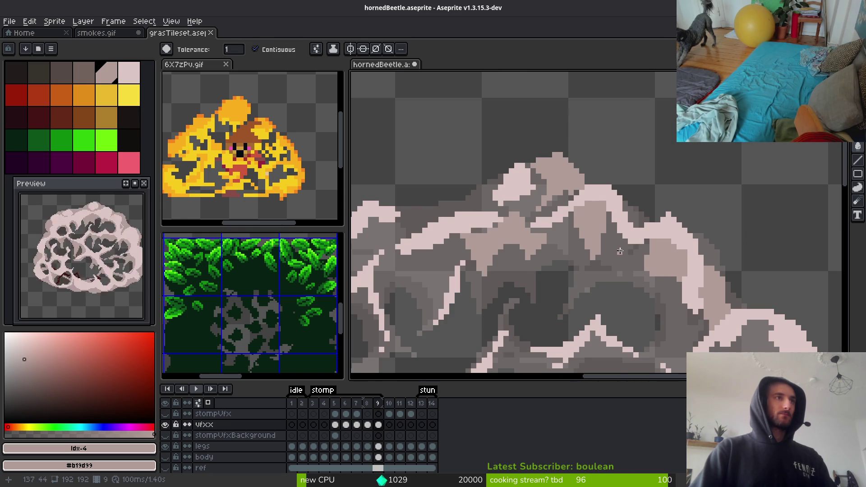
scroll(620, 252, "up", 1)
Draw a pink outline stroke leftward across the puff
key("b")
scroll(627, 284, "up", 1)
mouse_move(689, 212)
left_mouse_down()
mouse_move(586, 237)
mouse_move(668, 226)
mouse_move(579, 243)
left_mouse_up()
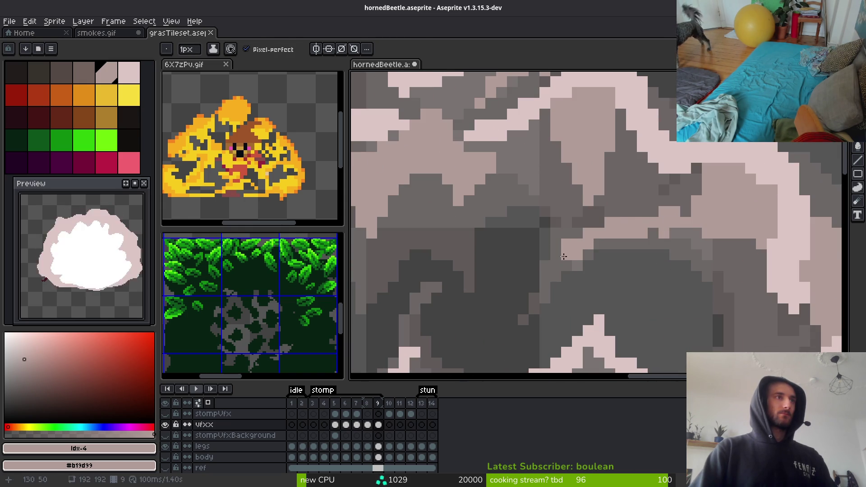
key("e")
scroll(669, 269, "down", 2)
scroll(669, 270, "down", 1)
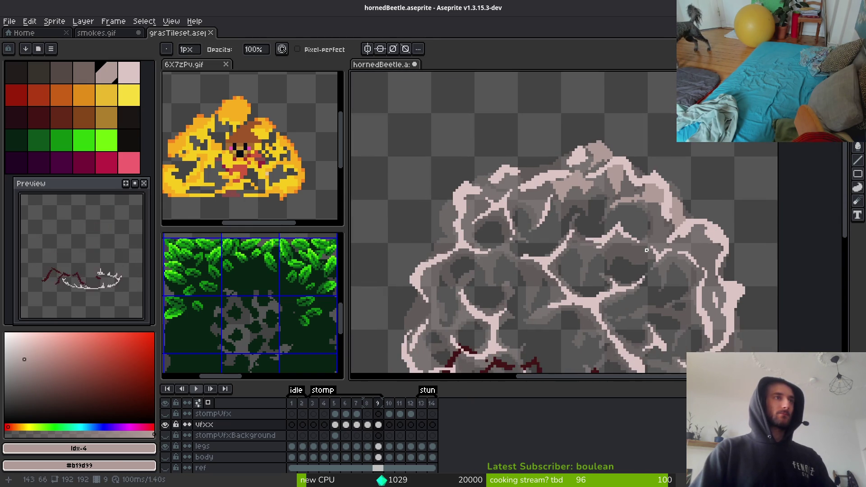
scroll(641, 244, "up", 1)
scroll(631, 235, "down", 1)
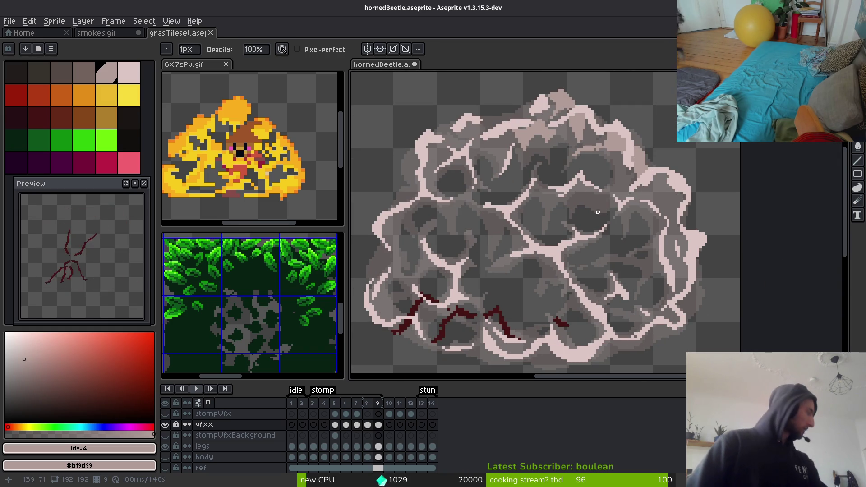
scroll(660, 223, "up", 1)
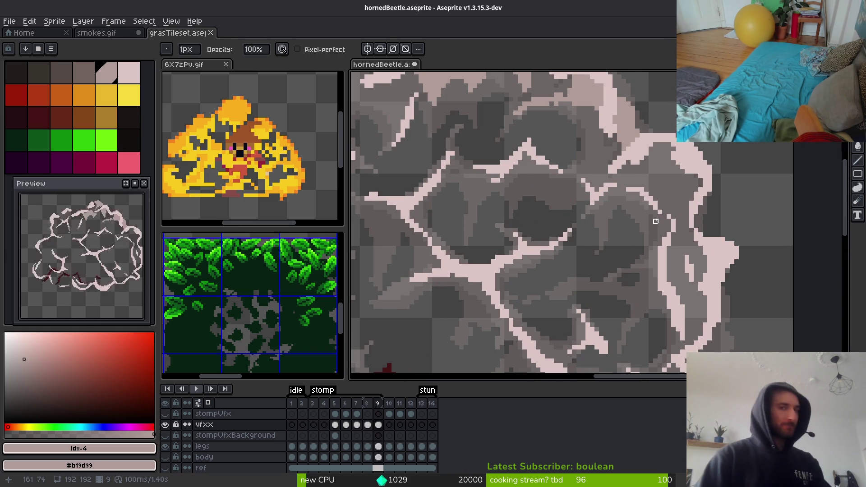
key("b")
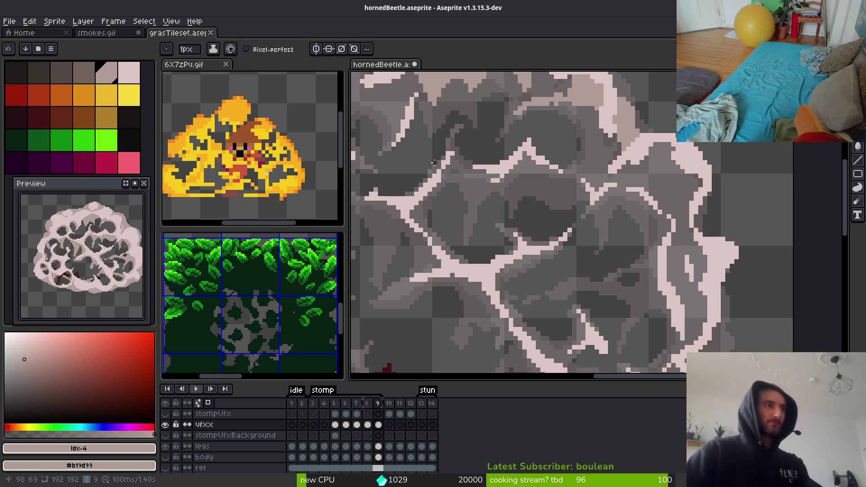
Paint light pinkish-grey pixels diagonally across a cloud puff
scroll(715, 289, "down", 2)
scroll(715, 289, "up", 3)
scroll(680, 239, "up", 2)
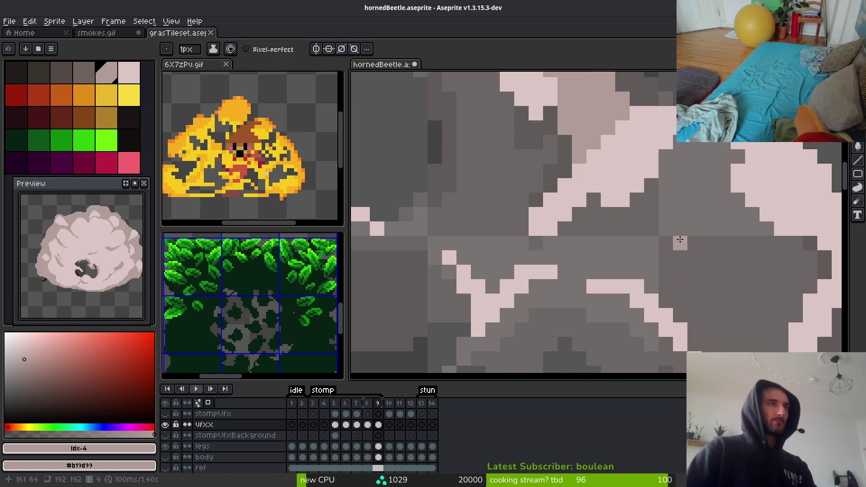
mouse_move(662, 180)
left_mouse_down()
mouse_move(673, 234)
mouse_move(749, 311)
mouse_move(632, 203)
mouse_move(645, 233)
left_mouse_up()
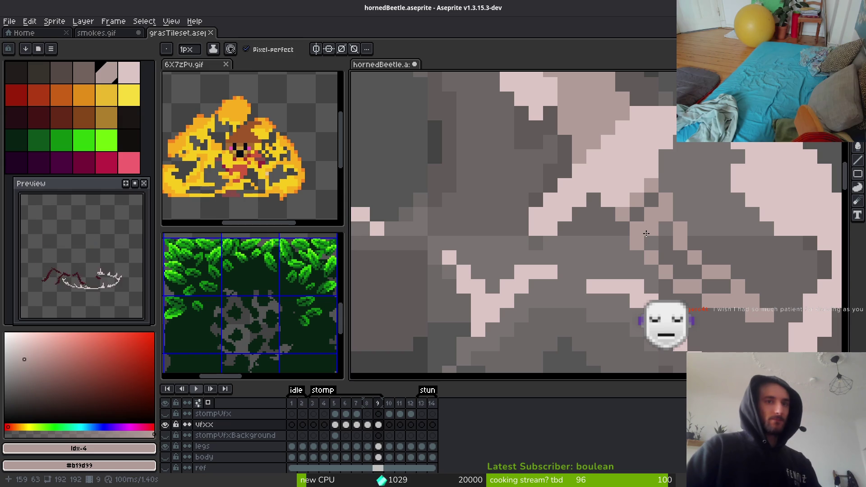
Fill three patches of dark shadow pixels with lighter grey using the Paint Bucket
key("g")
left_click(649, 233)
left_click(717, 286)
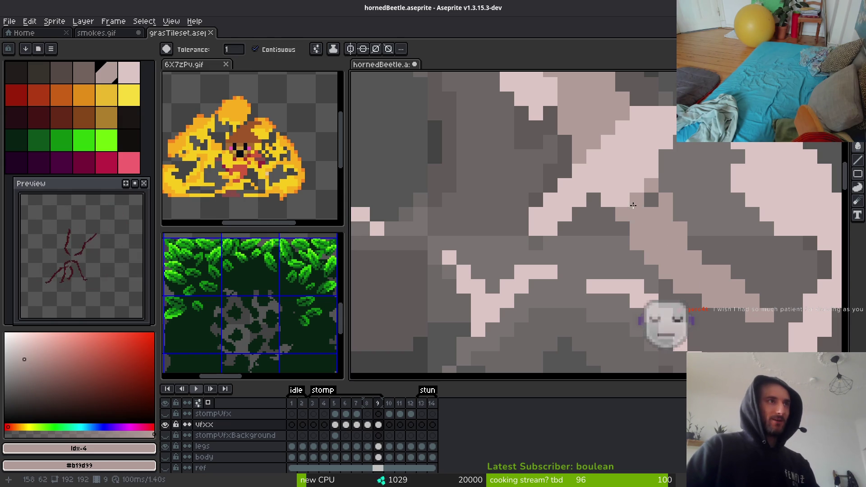
left_click(650, 201)
key("b")
scroll(712, 301, "down", 2)
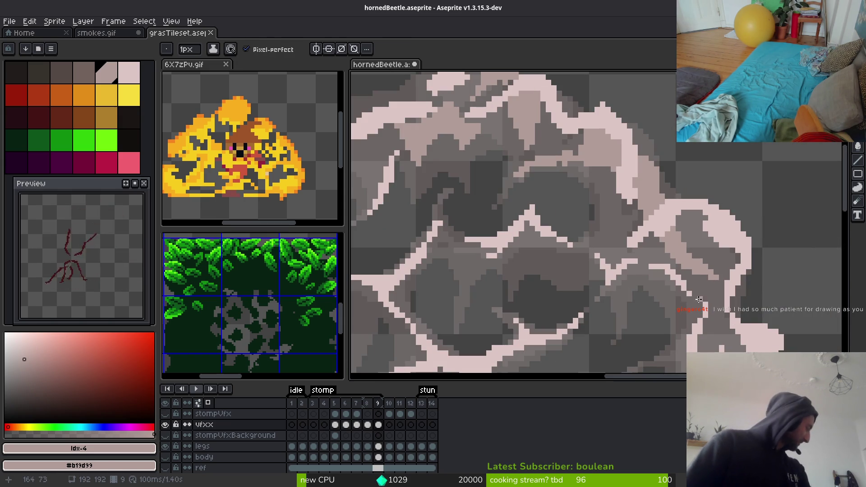
scroll(703, 282, "down", 2)
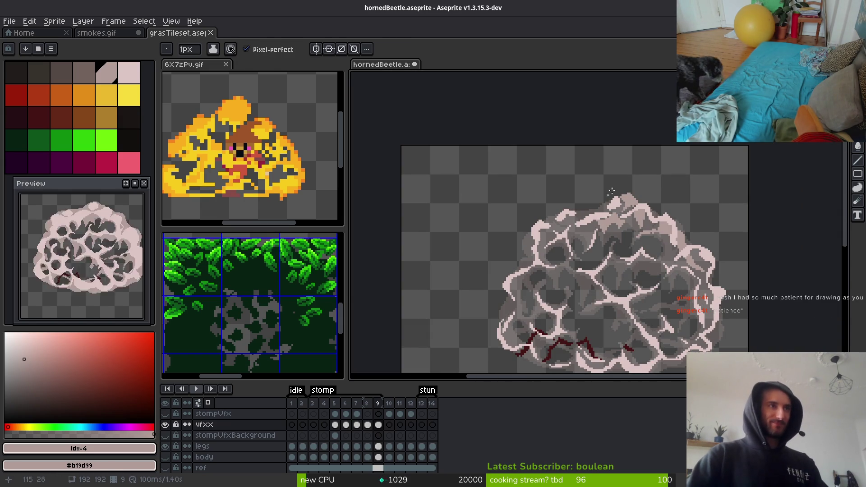
scroll(648, 221, "up", 5)
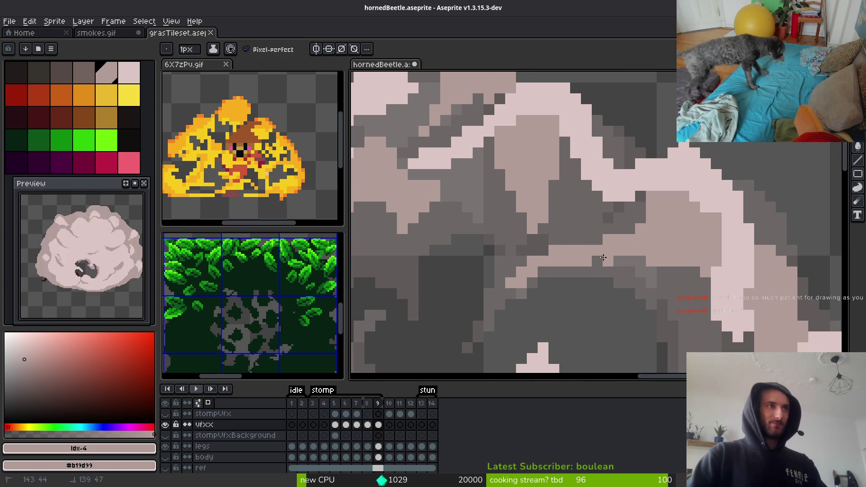
scroll(594, 314, "down", 3)
scroll(594, 314, "up", 3)
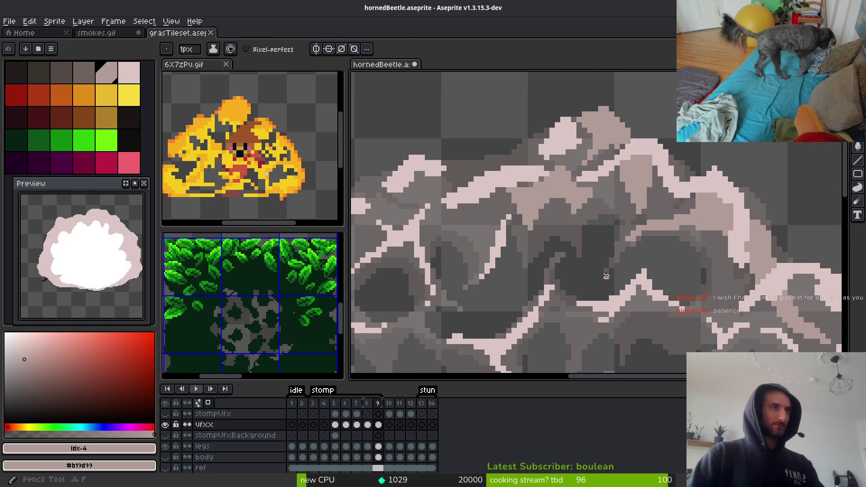
scroll(616, 269, "down", 3)
scroll(616, 269, "up", 4)
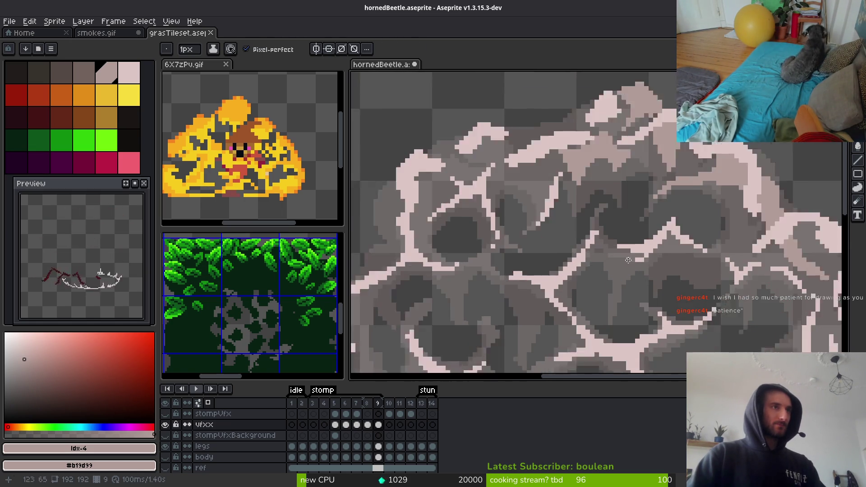
Sample a cloud colour and paint light-pink strokes along the lower band and puff edges
key("i")
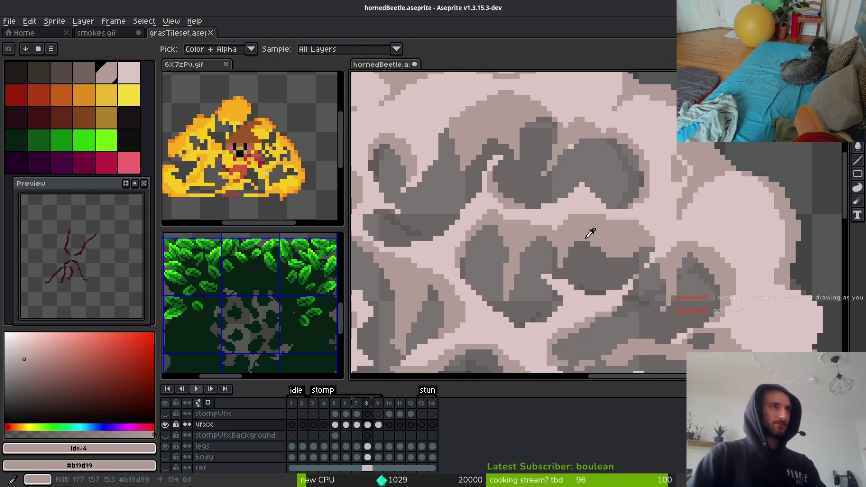
key("b")
scroll(625, 246, "up", 2)
mouse_move(624, 244)
left_mouse_down()
mouse_move(439, 273)
mouse_move(582, 301)
mouse_move(690, 183)
mouse_move(698, 265)
left_mouse_up()
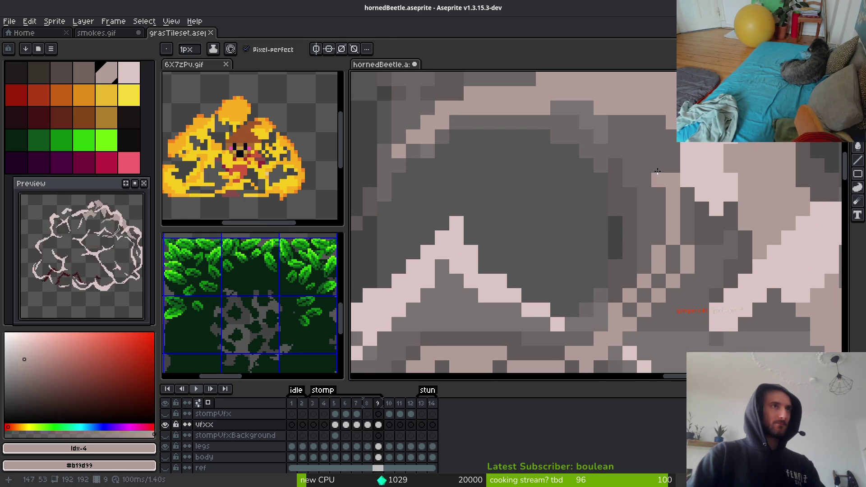
mouse_move(659, 176)
left_mouse_down()
mouse_move(673, 135)
mouse_move(669, 164)
left_mouse_up()
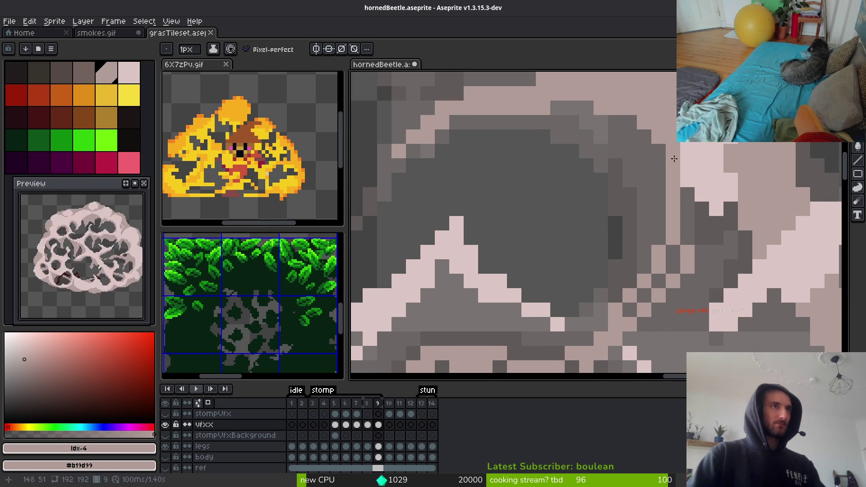
mouse_move(731, 224)
left_mouse_down()
mouse_move(746, 237)
mouse_move(686, 282)
mouse_move(735, 221)
mouse_move(718, 212)
left_mouse_up()
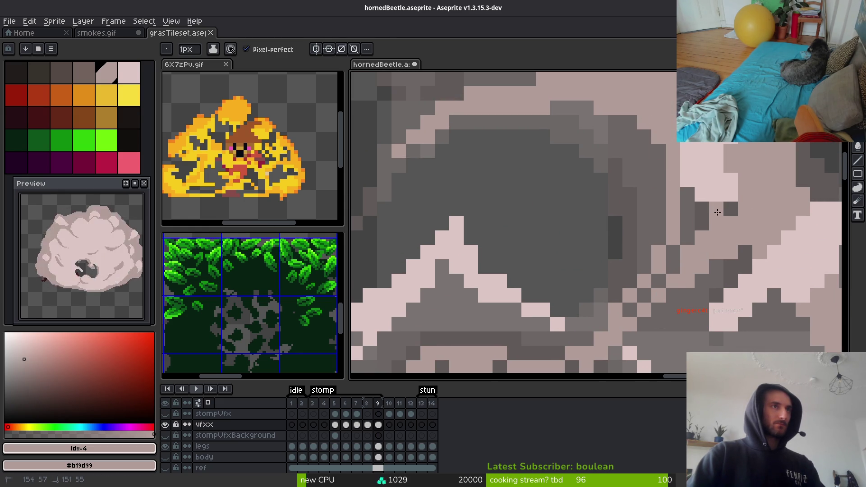
key("ctrl+z")
key("ctrl+z")
key("ctrl+y")
key("ctrl+y")
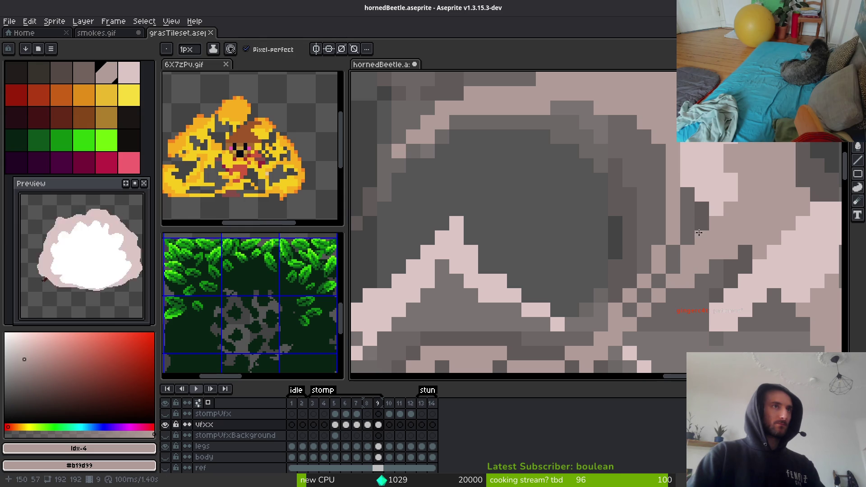
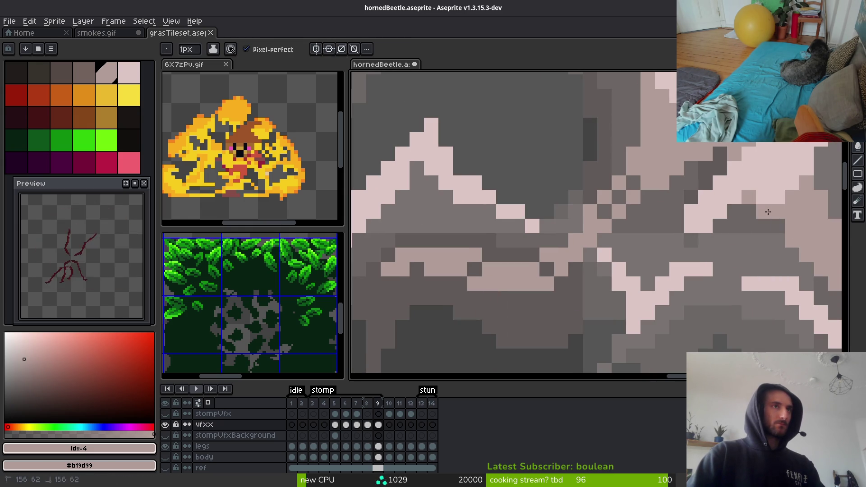
Draw pink outline strokes along the cloud edges, plus a mid-pink stair-step line along a fold
mouse_move(690, 167)
left_mouse_down()
mouse_move(699, 180)
mouse_move(605, 244)
mouse_move(700, 165)
mouse_move(645, 200)
mouse_move(586, 222)
left_mouse_up()
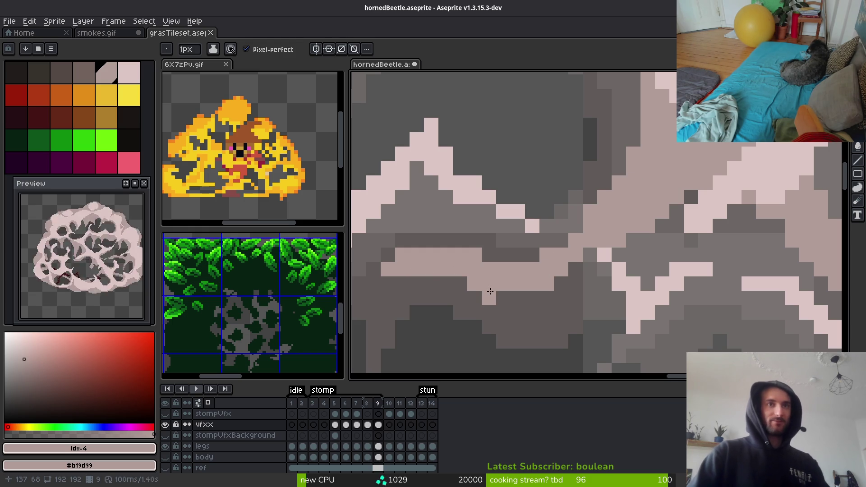
mouse_move(508, 311)
left_mouse_down()
mouse_move(696, 260)
mouse_move(672, 255)
left_mouse_up()
left_click_drag(771, 272, 692, 290)
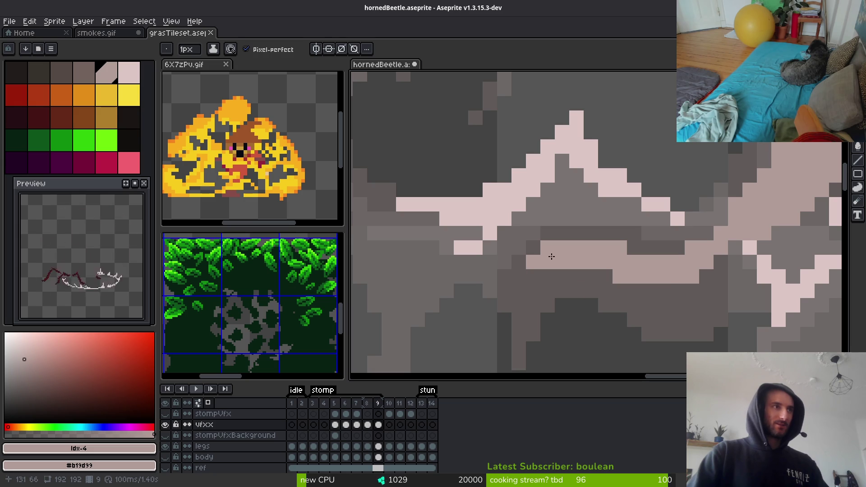
mouse_move(519, 291)
left_mouse_down()
mouse_move(519, 306)
mouse_move(677, 290)
left_mouse_up()
left_click(488, 289)
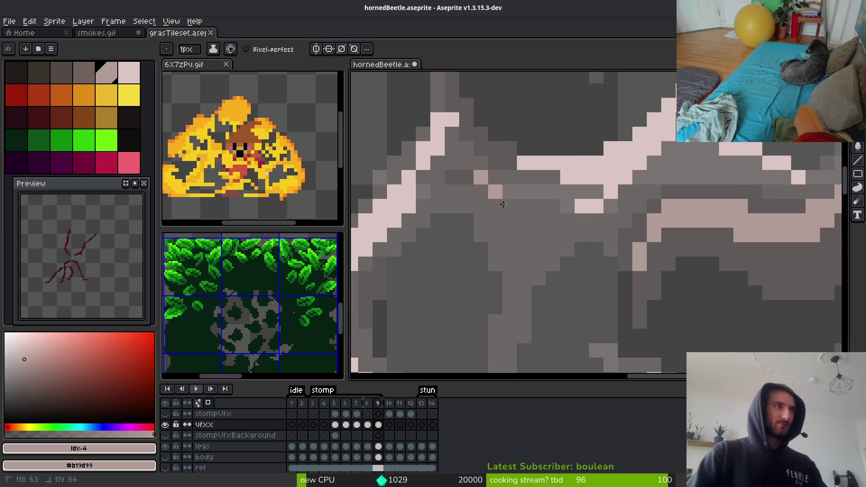
left_click_drag(505, 203, 539, 239)
left_click_drag(492, 176, 528, 210)
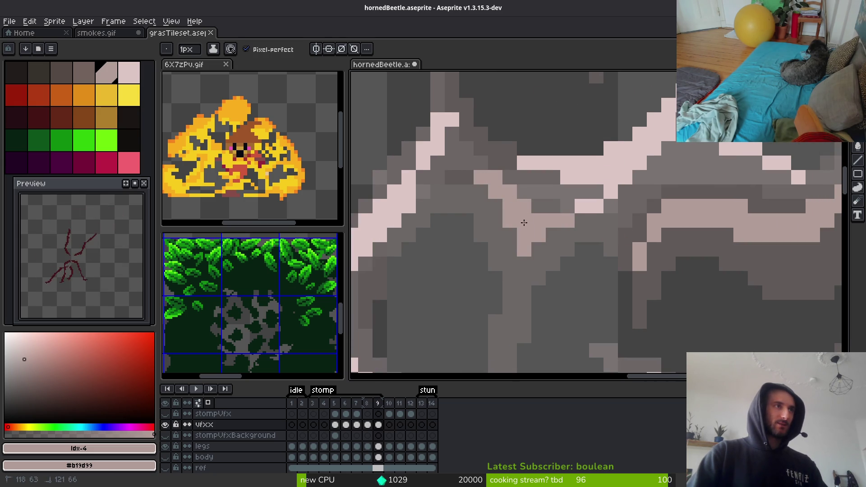
Add a light pink stroke down the upper cloud edge, redrawing it once, and paint around it
scroll(469, 166, "down", 4)
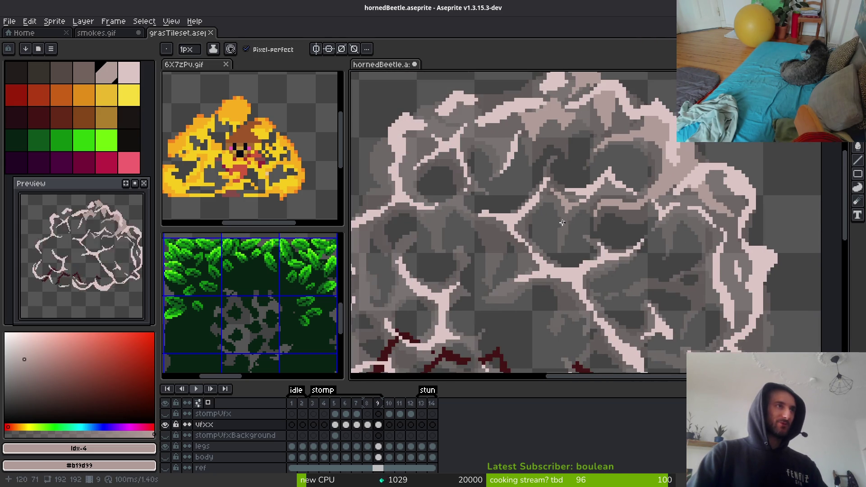
scroll(585, 233, "up", 2)
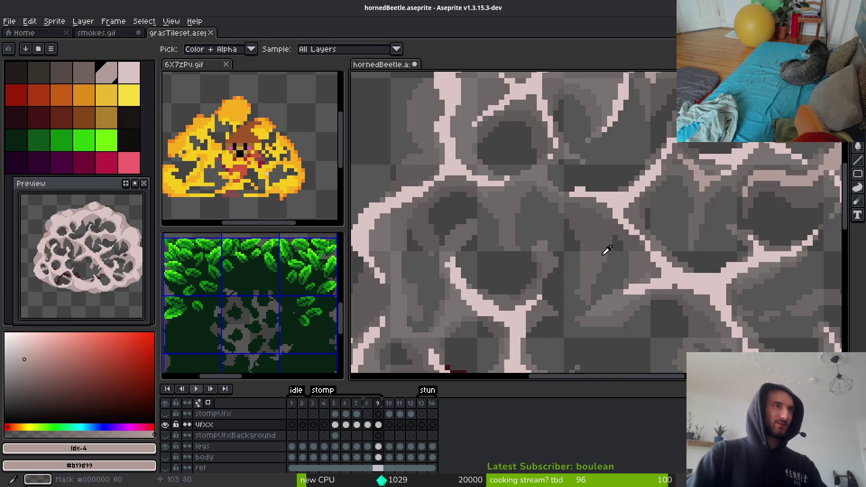
scroll(582, 217, "up", 3)
mouse_move(468, 117)
left_mouse_down()
mouse_move(609, 289)
mouse_move(622, 235)
mouse_move(609, 243)
left_mouse_up()
scroll(602, 232, "down", 2)
key("ctrl+z")
scroll(585, 172, "up", 2)
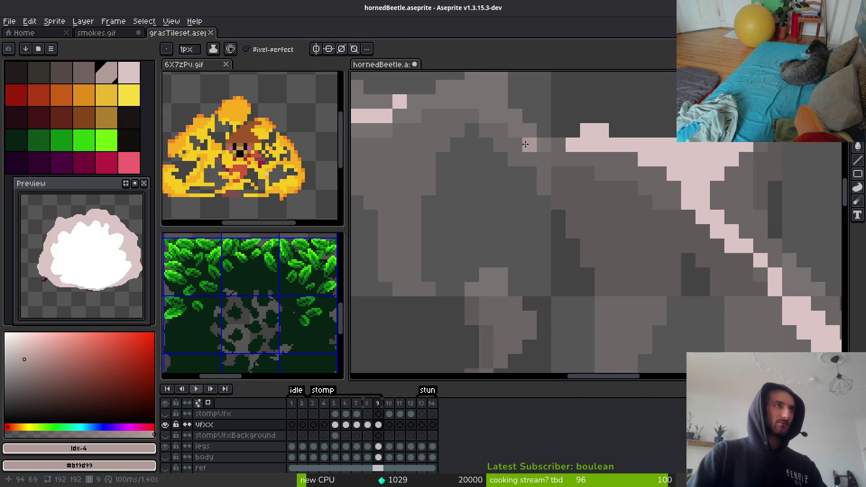
mouse_move(514, 145)
left_mouse_down()
mouse_move(573, 280)
mouse_move(609, 300)
mouse_move(603, 216)
mouse_move(654, 214)
mouse_move(586, 194)
mouse_move(453, 99)
left_mouse_up()
mouse_move(533, 179)
left_mouse_down()
mouse_move(447, 136)
mouse_move(412, 158)
mouse_move(474, 104)
left_mouse_up()
scroll(487, 191, "up", 4)
Touch up single outline pixels and bucket-fill a small gap with mid-pink #b19d99
left_click(495, 193)
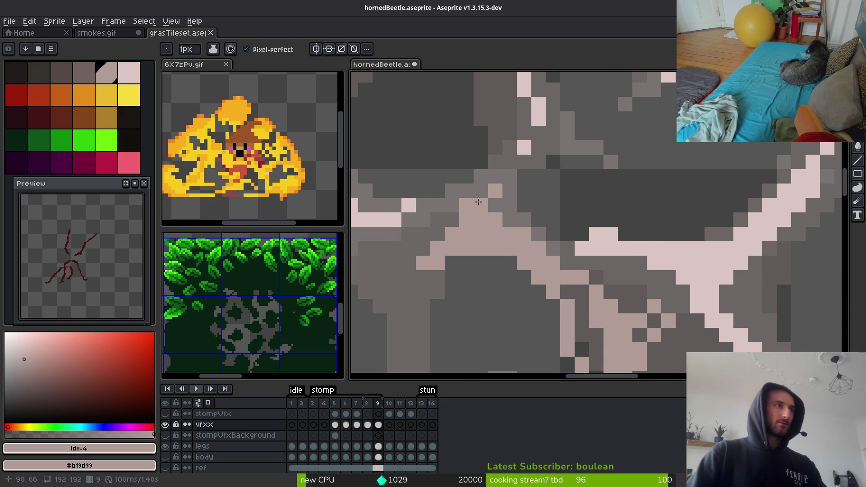
scroll(467, 219, "left", 1)
left_click(508, 204)
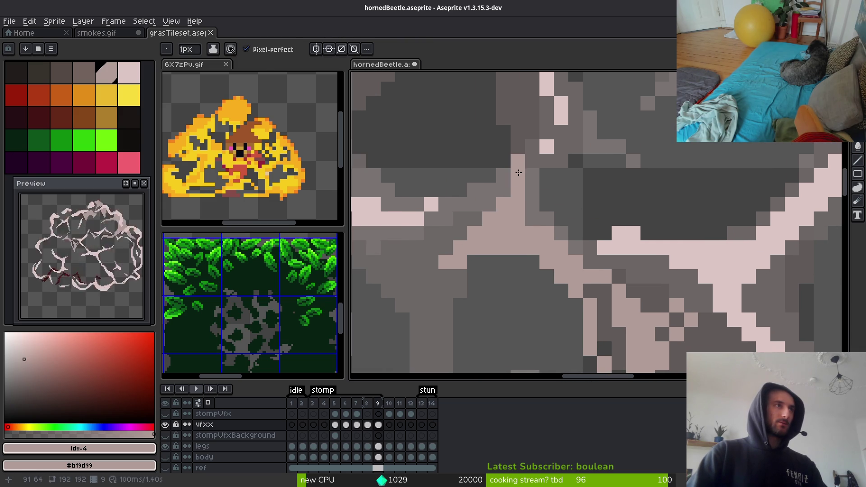
scroll(509, 196, "down", 2)
key("g")
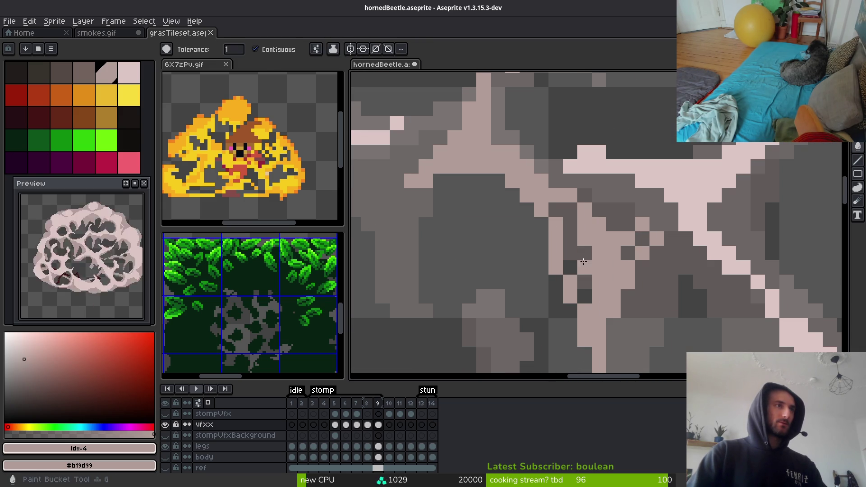
left_click(624, 253)
key("b")
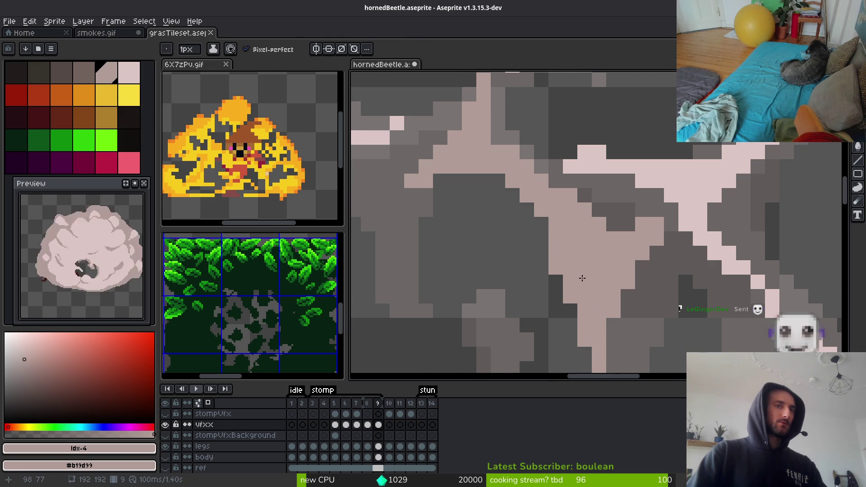
Draw a light pink line along the shape edge, then undo the last change
scroll(548, 227, "left", 3)
scroll(549, 227, "down", 2)
scroll(548, 227, "up", 2)
scroll(587, 239, "left", 2)
mouse_move(590, 293)
left_mouse_down()
mouse_move(590, 225)
mouse_move(541, 187)
mouse_move(516, 187)
mouse_move(608, 192)
mouse_move(593, 204)
left_mouse_up()
scroll(602, 197, "down", 5)
scroll(602, 197, "up", 7)
scroll(594, 204, "down", 3)
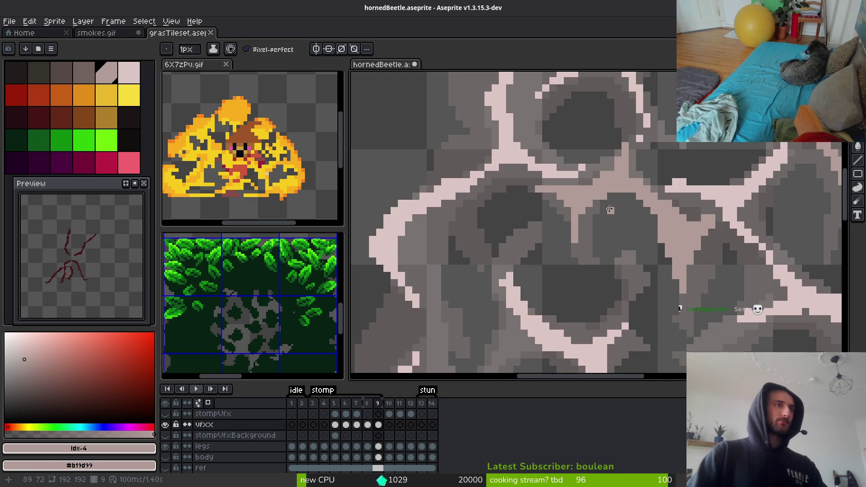
key("ctrl+z")
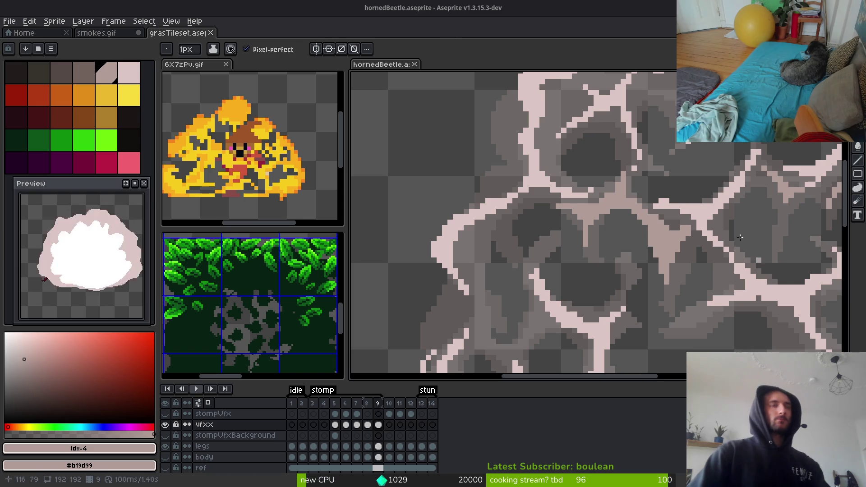
Import ElthenDuck.png from Downloads through Import Sprite Sheet as 16×16 animation frames
left_click(10, 22)
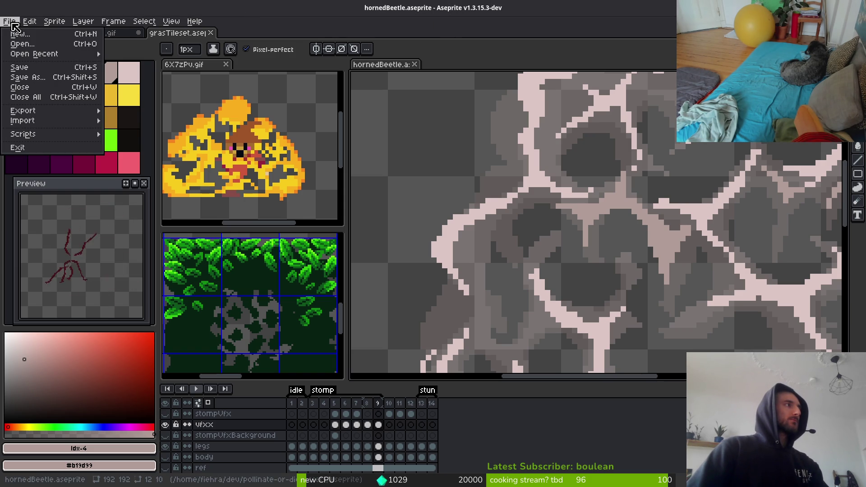
mouse_move(53, 122)
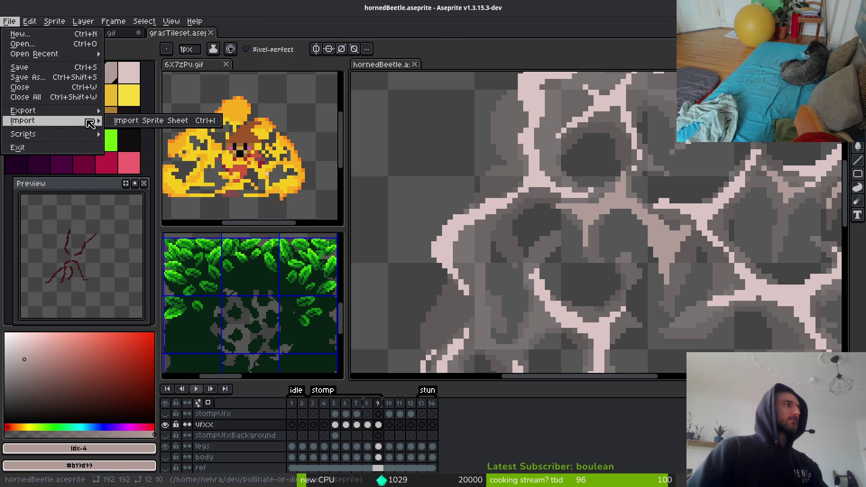
left_click(146, 121)
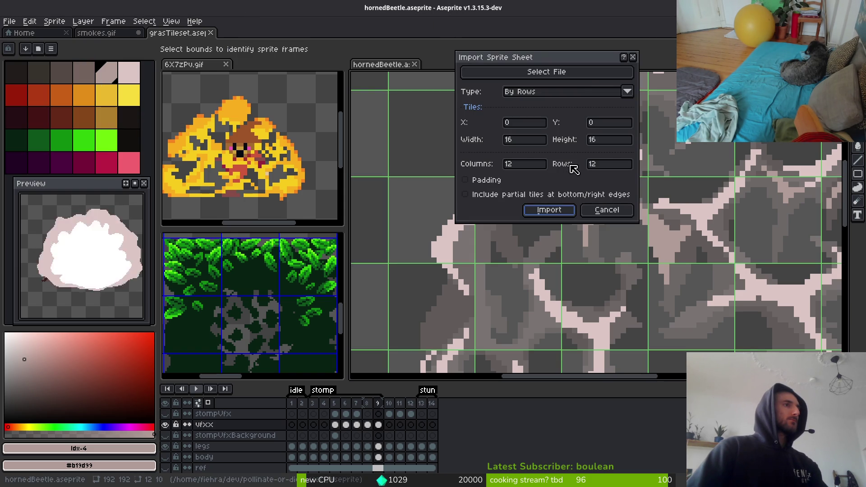
left_click(612, 79)
left_click(44, 42)
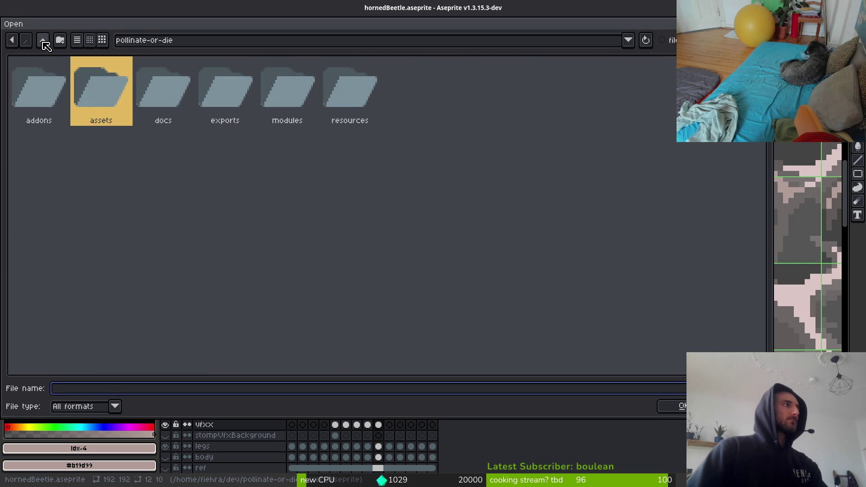
left_click(43, 41)
left_click(43, 42)
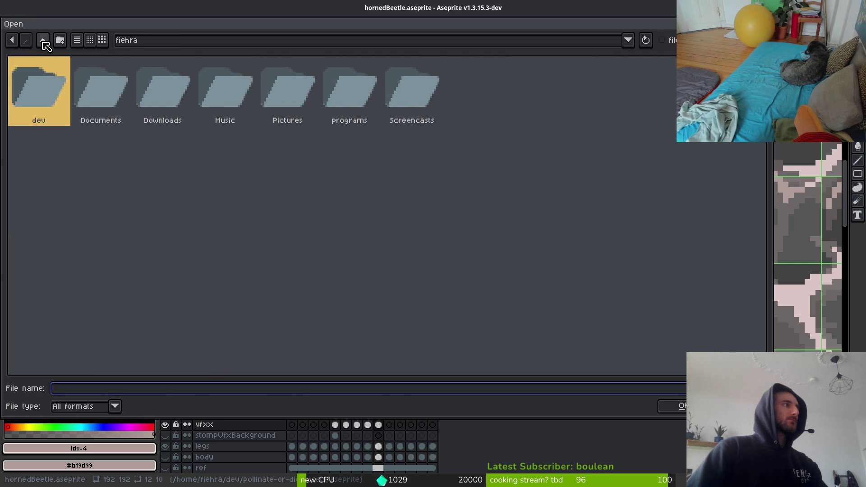
double_click(166, 87)
left_click(319, 164)
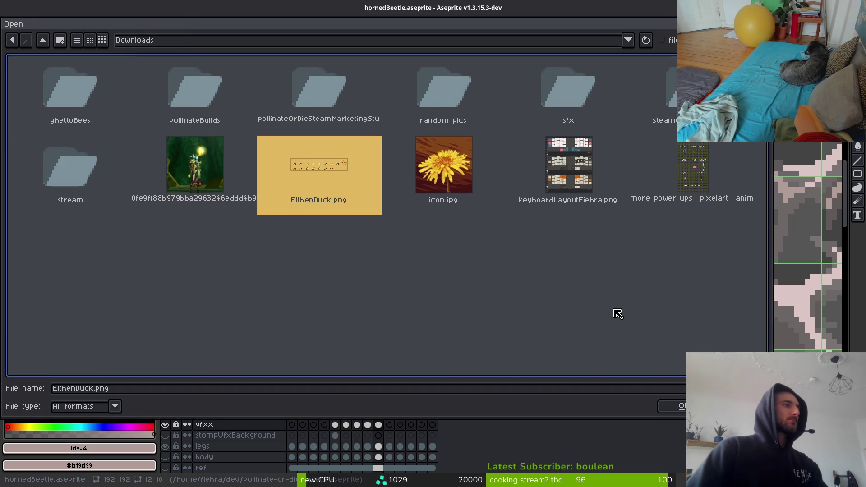
key("Return")
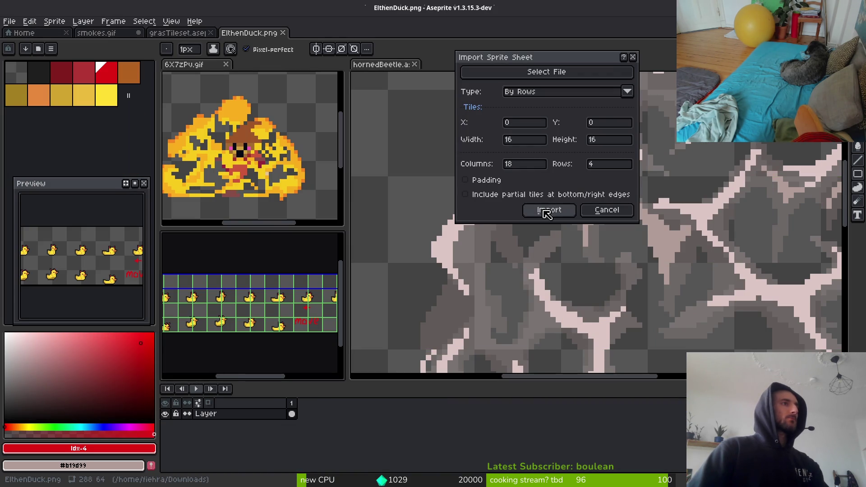
left_click(551, 212)
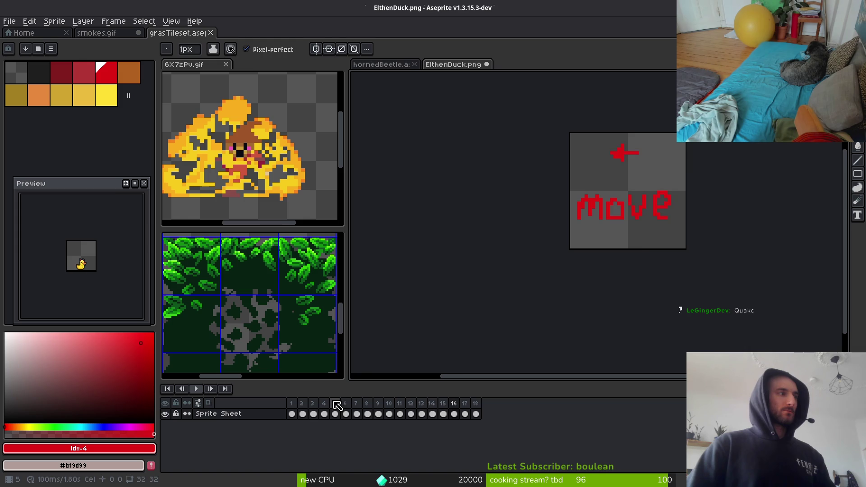
Make frames 1–8 a loop section tagged 'bounce'
mouse_move(292, 414)
left_mouse_down()
mouse_move(381, 412)
mouse_move(373, 412)
left_mouse_up()
right_click(375, 409)
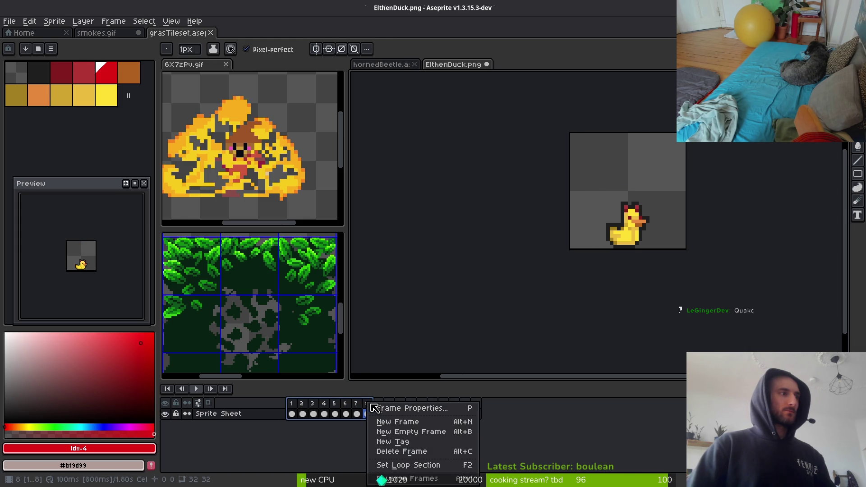
left_click(430, 465)
double_click(298, 391)
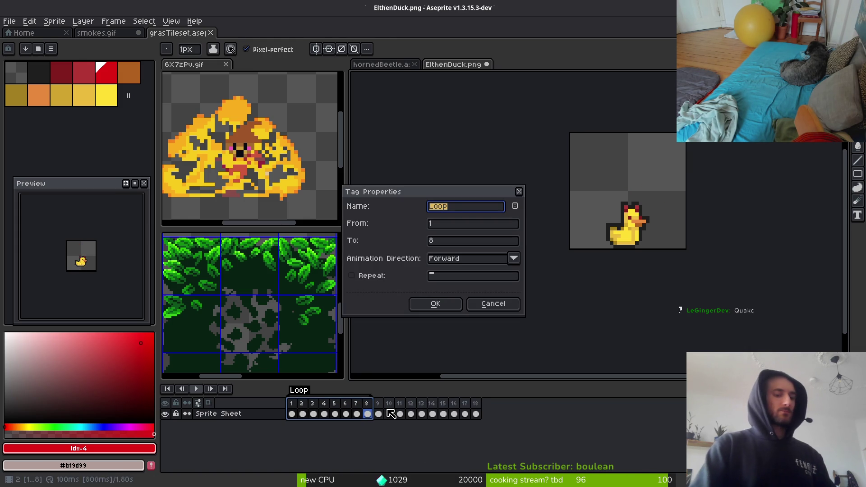
type("bounce")
key("Return")
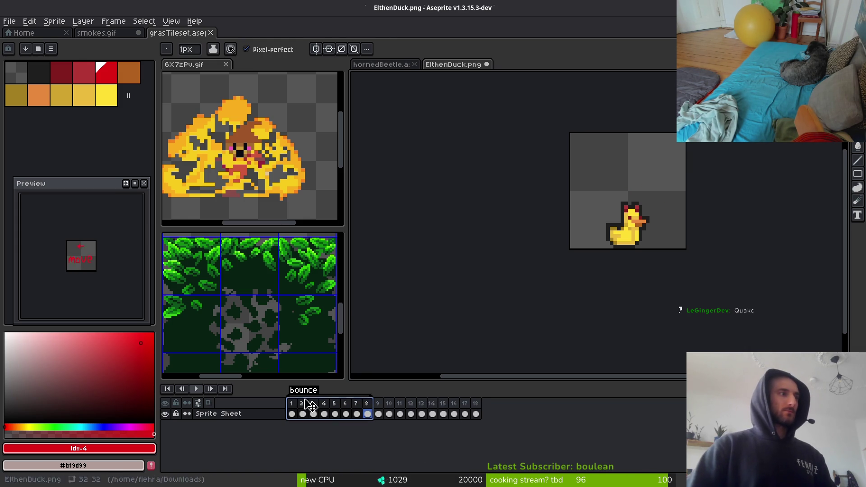
Make frames 10–15 a loop section tagged 'move', then return to frame 1
left_click_drag(391, 404, 469, 404)
left_click(469, 405)
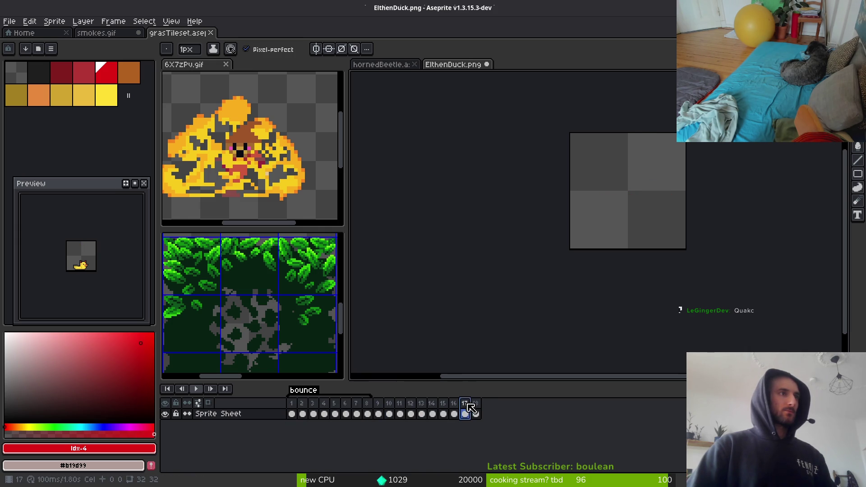
mouse_move(389, 404)
left_mouse_down()
mouse_move(455, 411)
mouse_move(446, 408)
left_mouse_up()
right_click(447, 408)
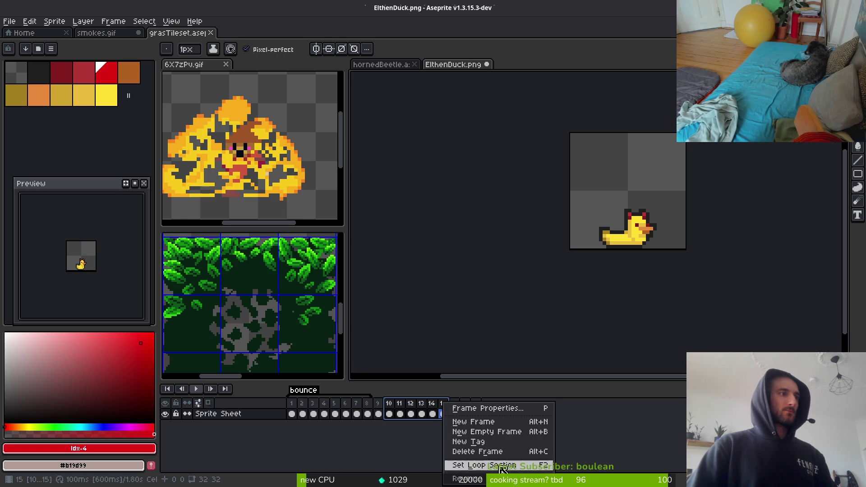
left_click(481, 467)
double_click(393, 395)
type("m")
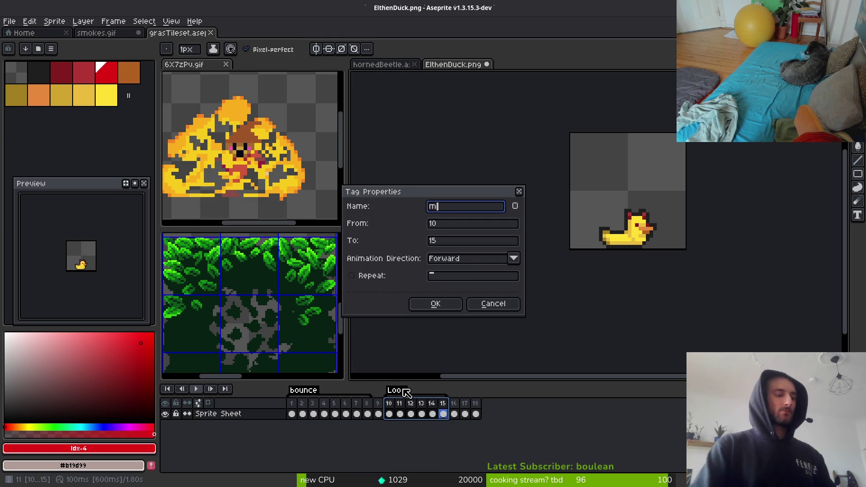
type("ove")
key("Return")
left_click(292, 415)
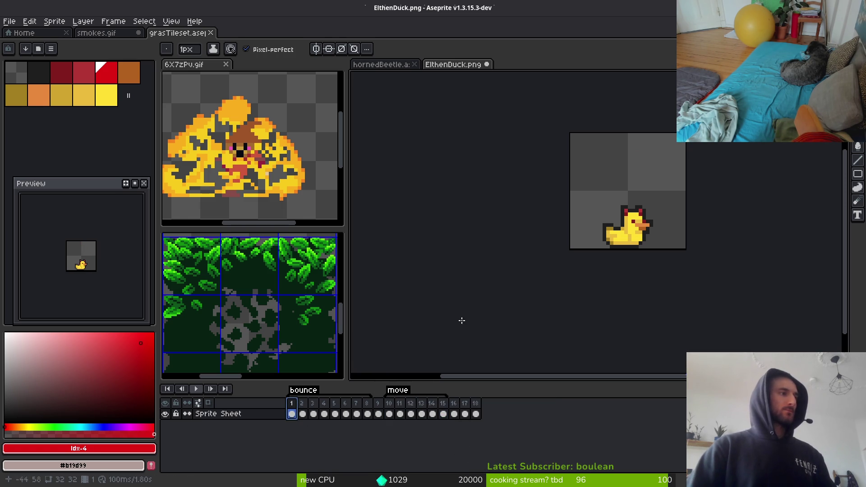
scroll(628, 222, "up", 4)
Remove the stray red pixel by the head, then load the default palette from palette options
key("ctrl+z")
left_click_drag(747, 200, 620, 181)
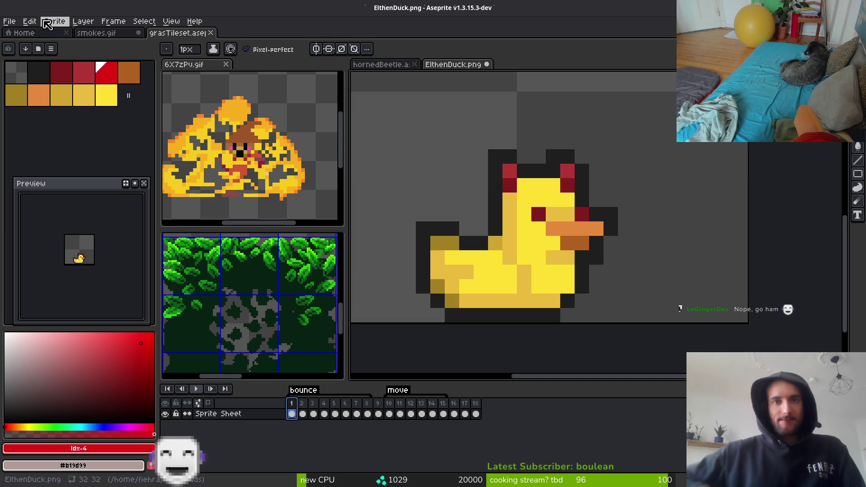
left_click(51, 49)
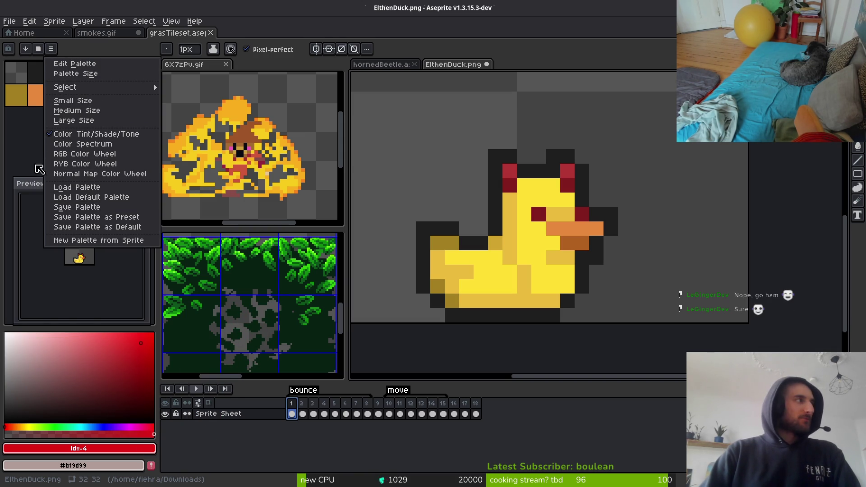
left_click(28, 155)
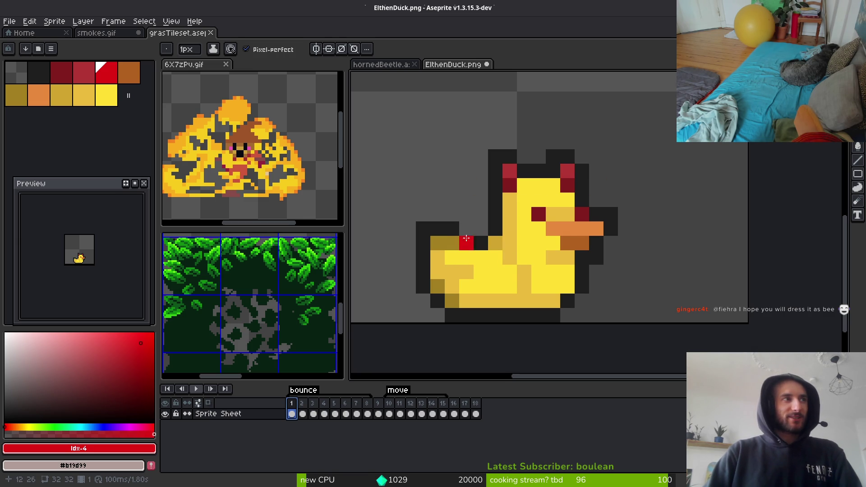
scroll(666, 219, "down", 2)
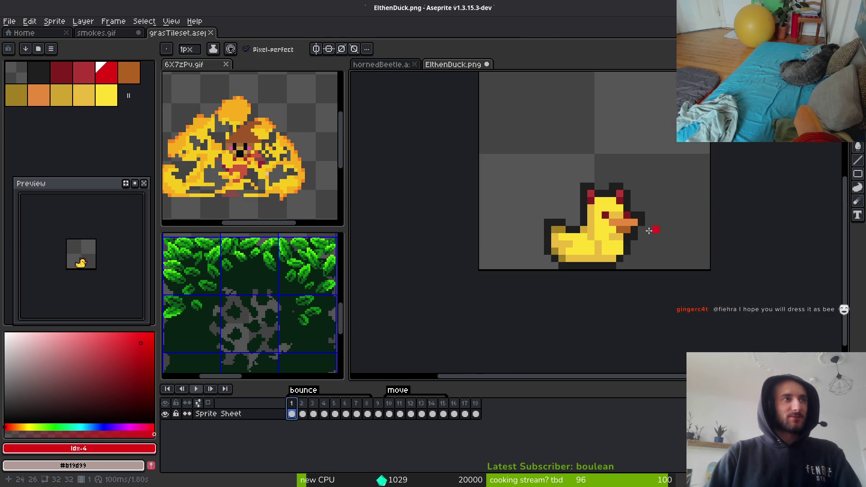
left_click(51, 49)
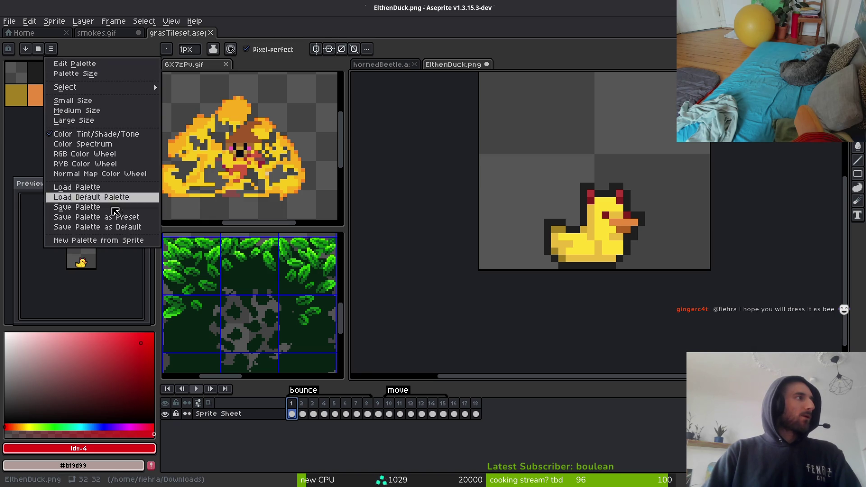
left_click(110, 198)
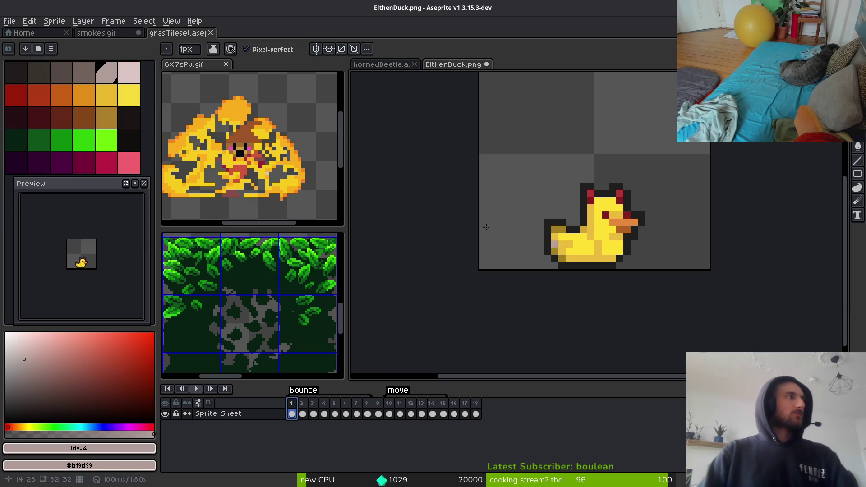
Pick light pink and sketch a test pink shape left of the duck's head
left_click(112, 78)
scroll(454, 170, "up", 3)
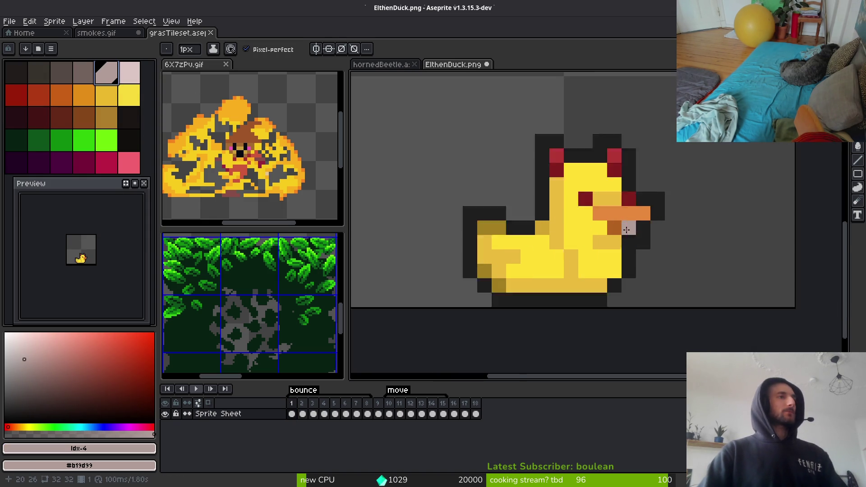
key("bracketright")
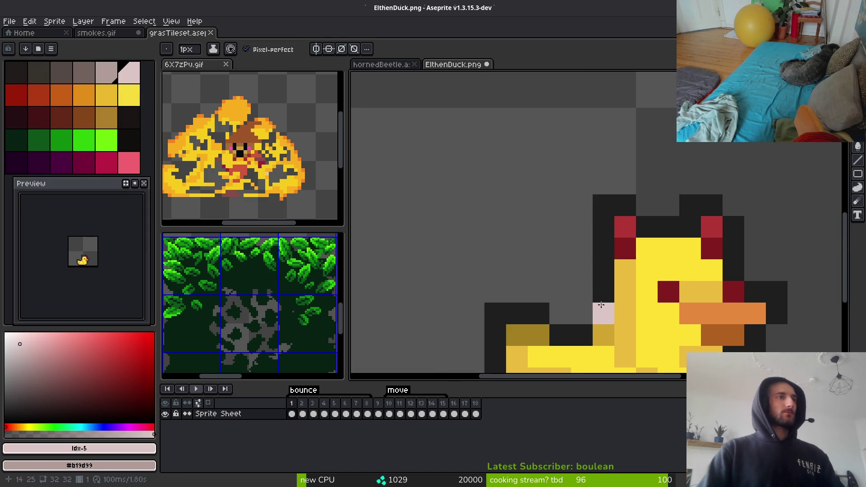
mouse_move(604, 314)
left_mouse_down()
mouse_move(496, 212)
mouse_move(569, 313)
left_mouse_up()
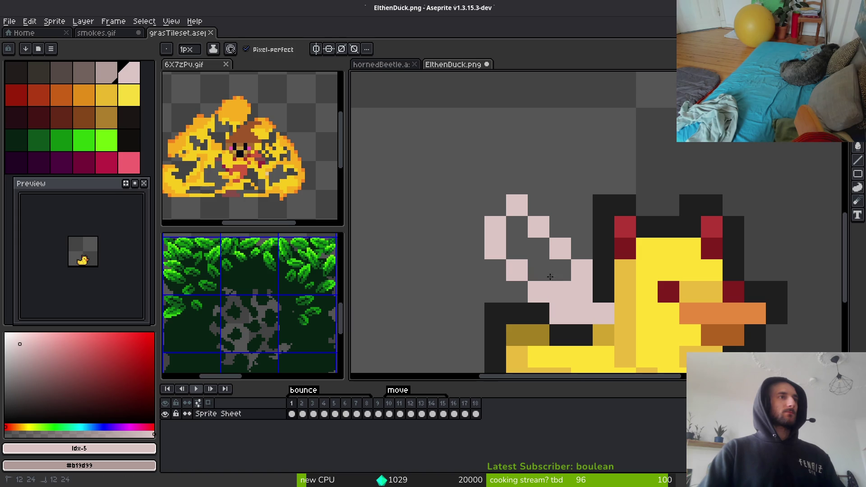
left_click_drag(550, 277, 553, 271)
scroll(547, 261, "down", 2)
scroll(548, 260, "up", 2)
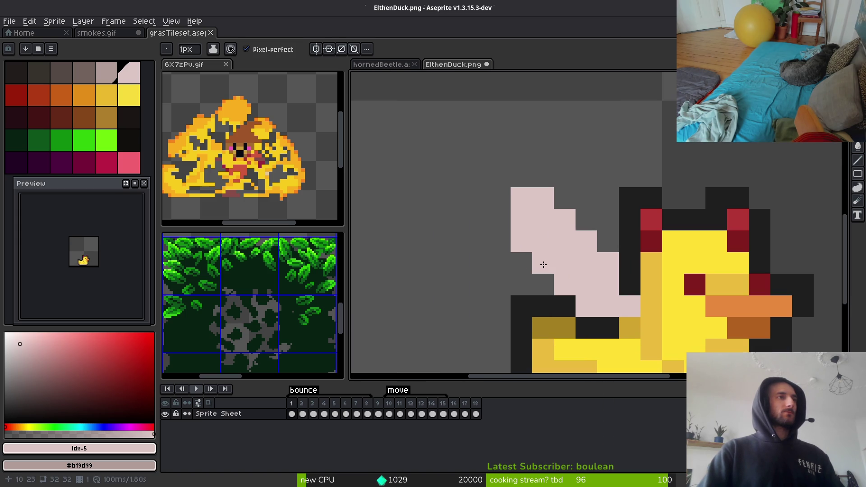
left_click(500, 219)
left_click(509, 242)
left_click_drag(509, 242, 533, 278)
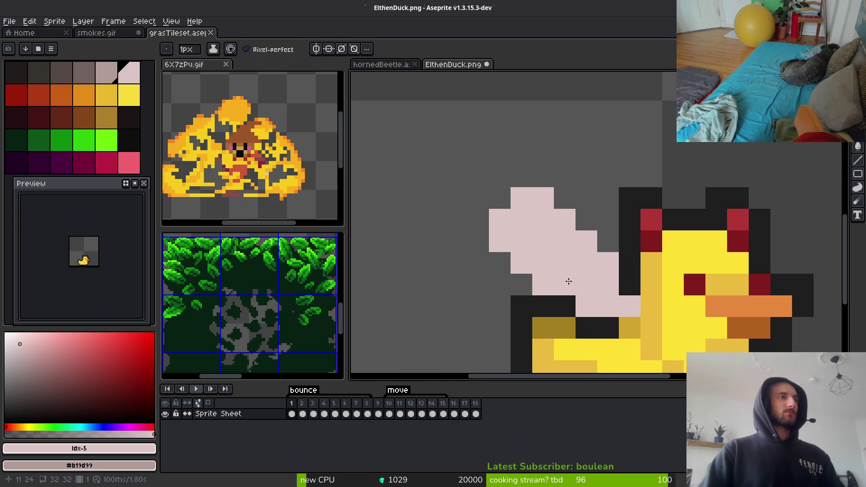
Erase a stray pink pixel, then undo the test pink shape
key("e")
left_click(587, 306)
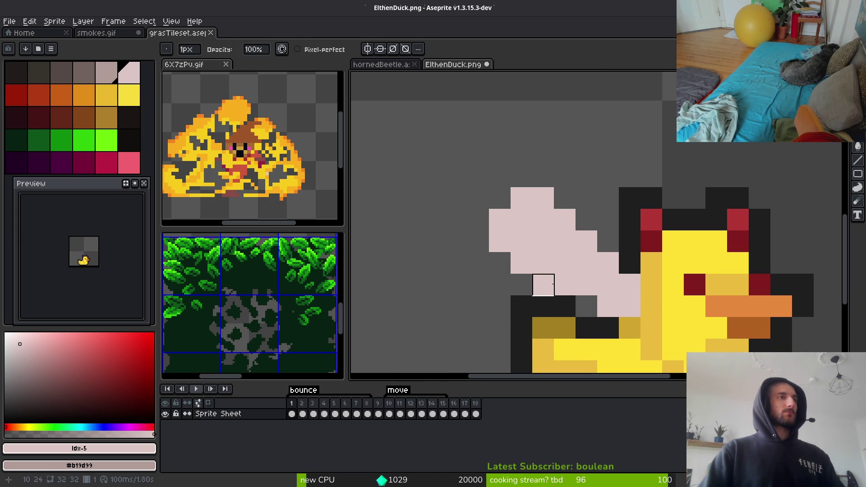
key("ctrl+z")
key("ctrl+z")
key("ctrl+z")
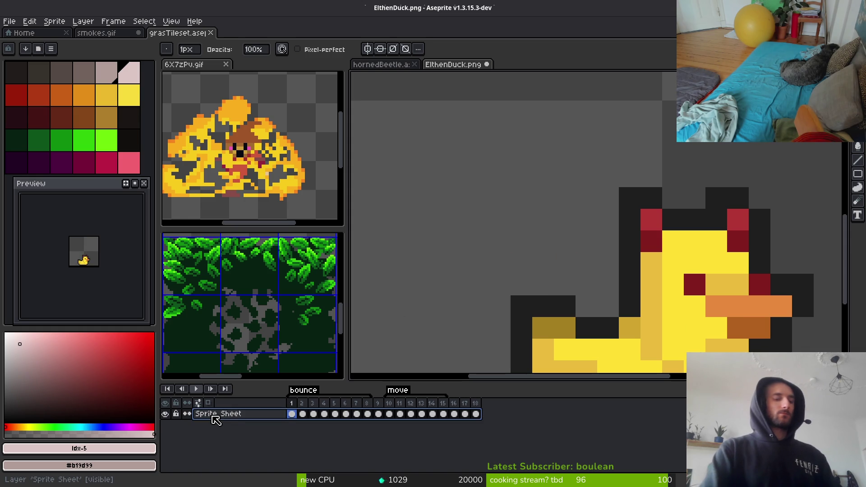
Add a new layer above the sprite sheet and draw the pink wing on it
key("shift+n")
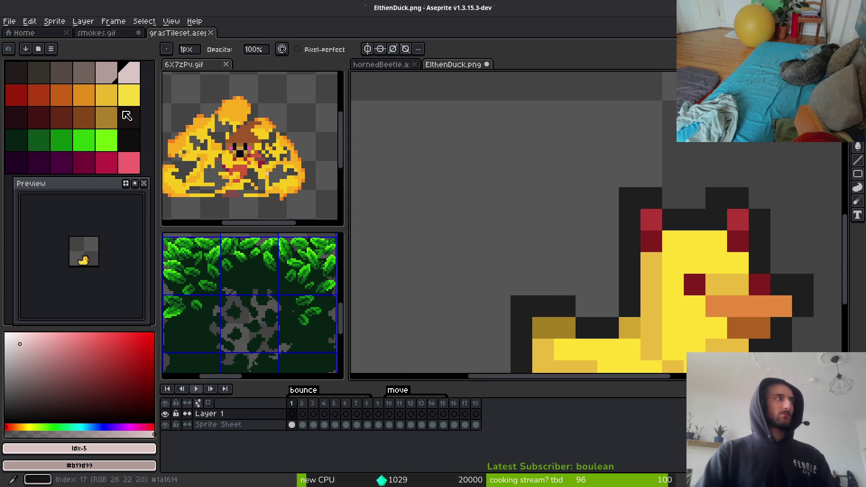
key("b")
mouse_move(608, 307)
left_mouse_down()
mouse_move(565, 198)
mouse_move(501, 239)
mouse_move(590, 309)
mouse_move(528, 228)
mouse_move(496, 237)
mouse_move(499, 257)
mouse_move(546, 223)
mouse_move(596, 303)
left_mouse_up()
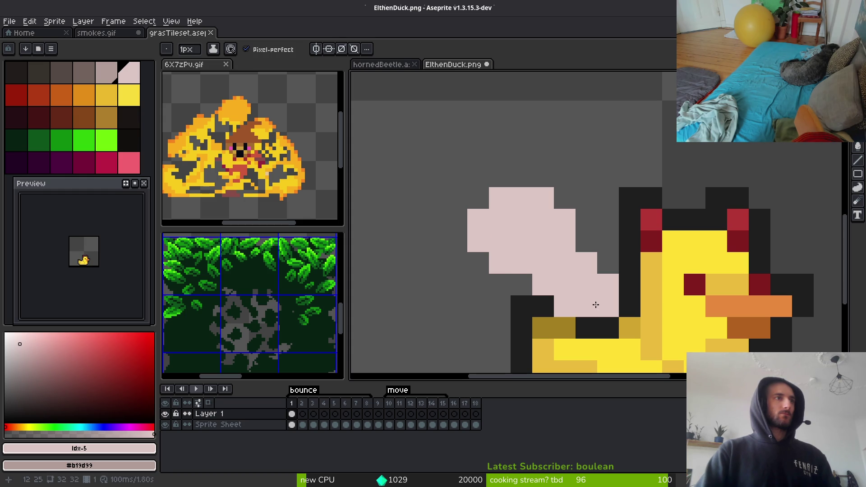
key("e")
left_click(565, 306)
scroll(576, 319, "down", 2)
scroll(683, 252, "up", 2)
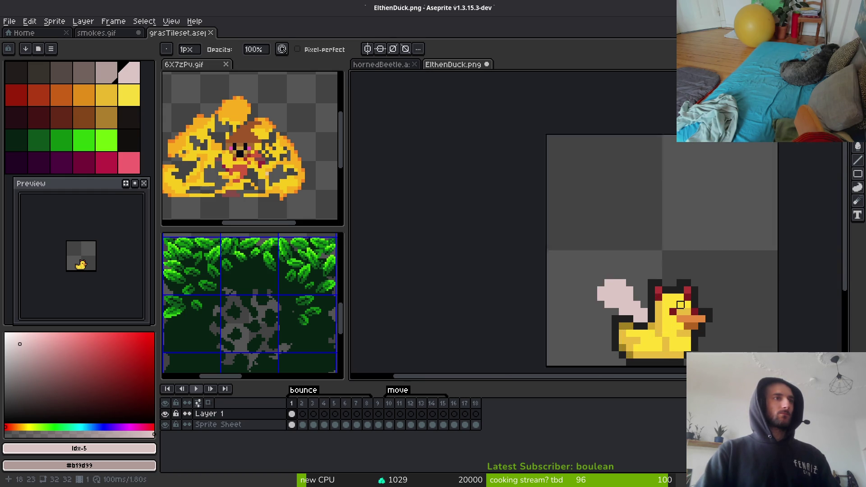
Paint a pink tuft over the top of the duck's head
key("b")
left_click(683, 253)
mouse_move(661, 257)
left_mouse_down()
mouse_move(669, 261)
mouse_move(698, 232)
mouse_move(713, 261)
left_mouse_up()
left_click(684, 244)
scroll(708, 247, "down", 4)
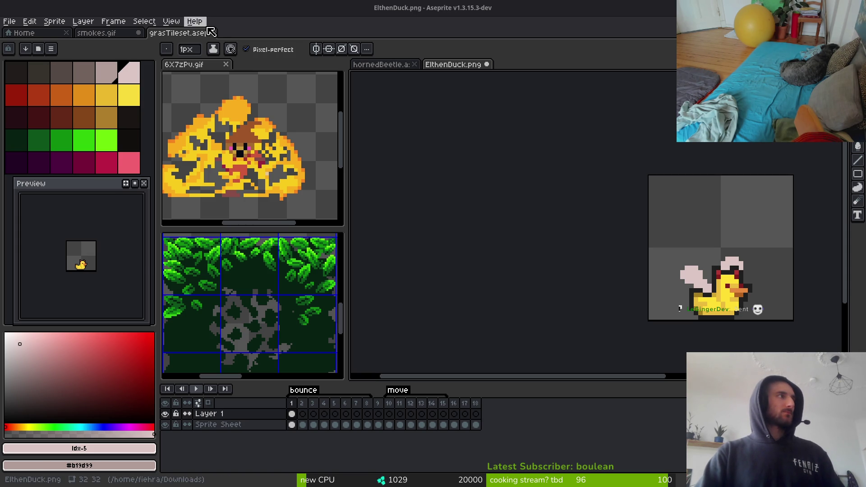
Open OrbSizes.png from Downloads
left_click(177, 33)
left_click(9, 21)
left_click(22, 44)
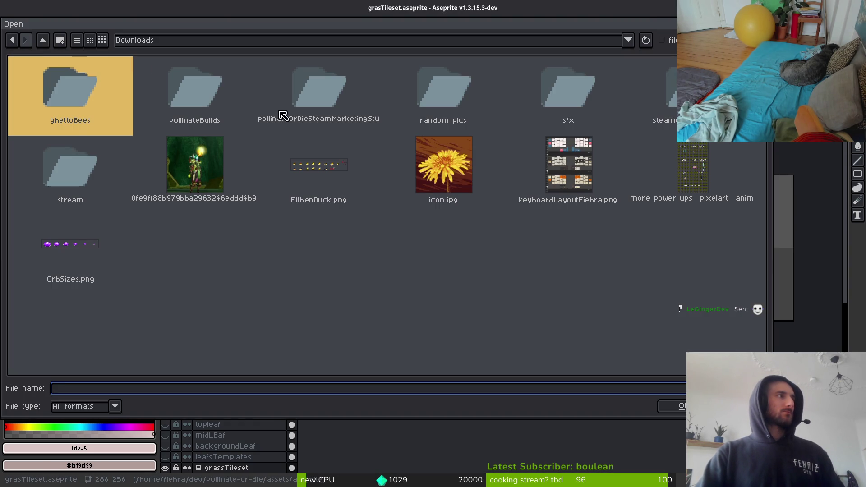
left_click(74, 261)
key("Return")
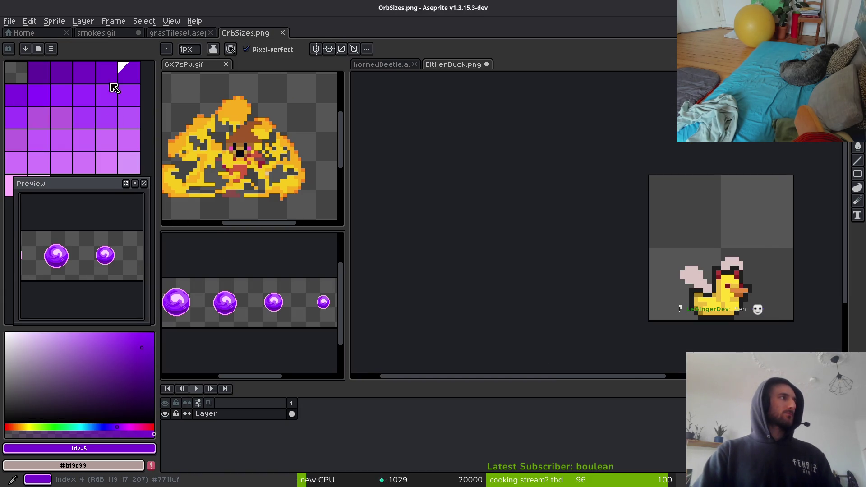
Eyedrop the orb's dark purple #5f069e as the drawing colour
scroll(232, 312, "up", 5)
left_click(231, 307, "alt")
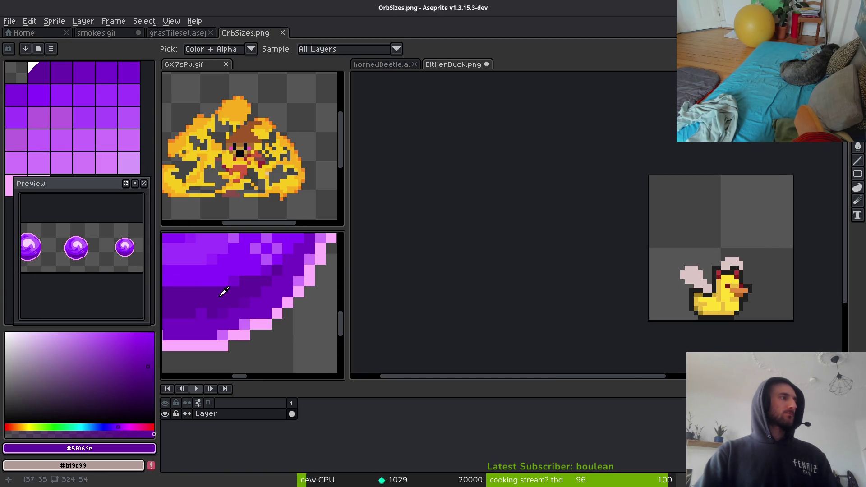
scroll(225, 283, "down", 3)
scroll(224, 283, "down", 2)
scroll(279, 342, "up", 6)
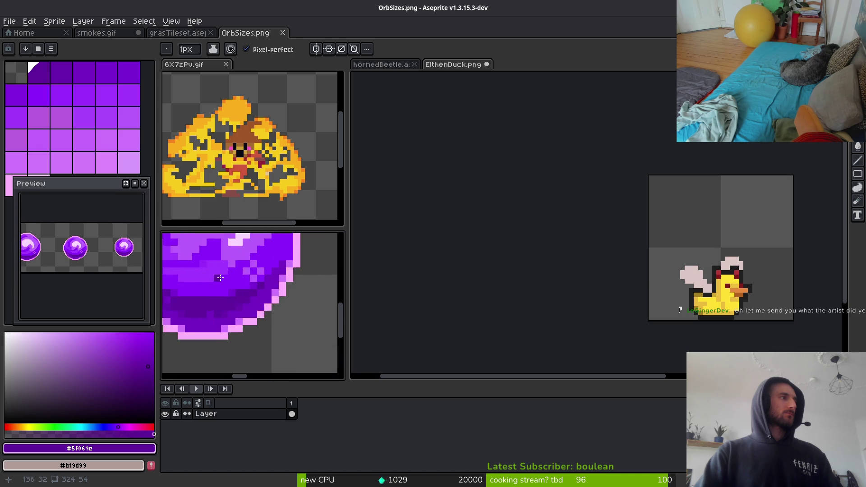
scroll(278, 342, "down", 3)
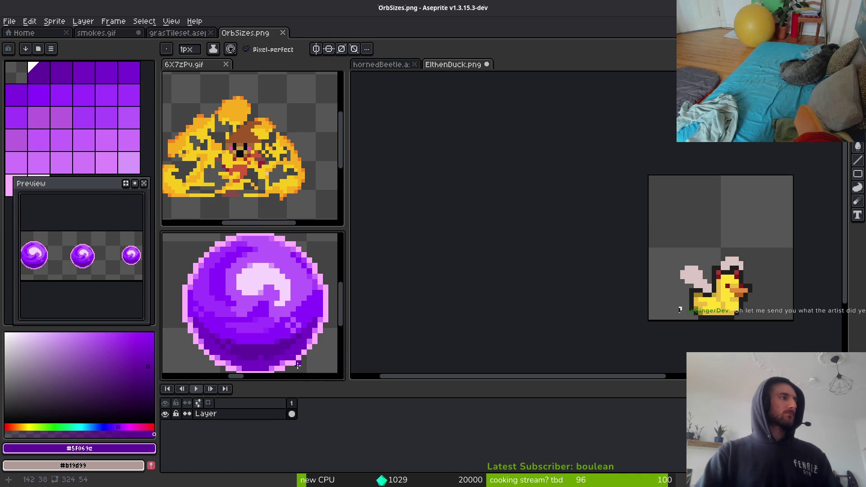
scroll(289, 350, "down", 3)
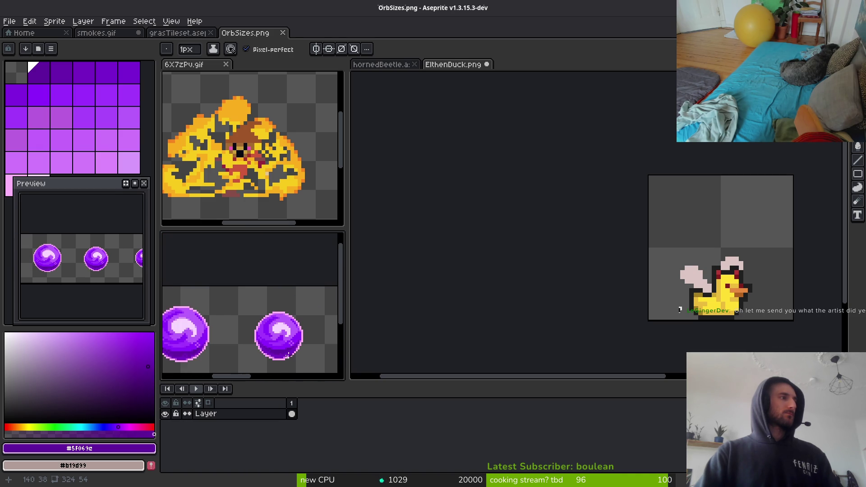
scroll(290, 350, "up", 3)
scroll(731, 217, "up", 5)
Test the purple with a pixel on the duck's face, removing the earlier one above it
left_click(593, 274)
key("ctrl+z")
left_click(552, 326)
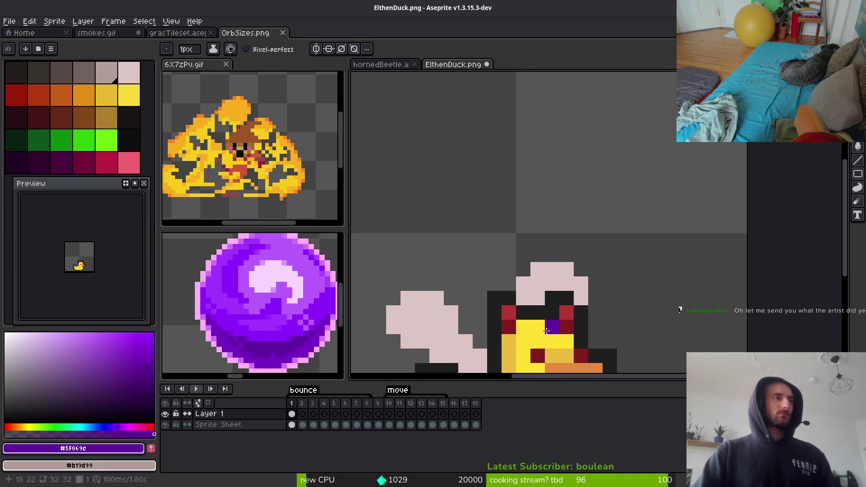
Undo the face pixel, sample orb purples, and draw a diagonal purple stroke above-left of the duck
key("ctrl+z")
scroll(547, 331, "down", 3)
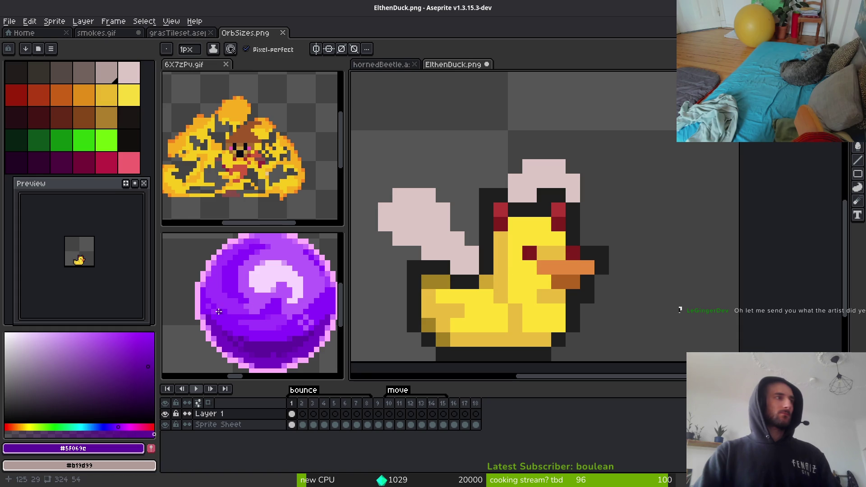
left_click(273, 329, "alt")
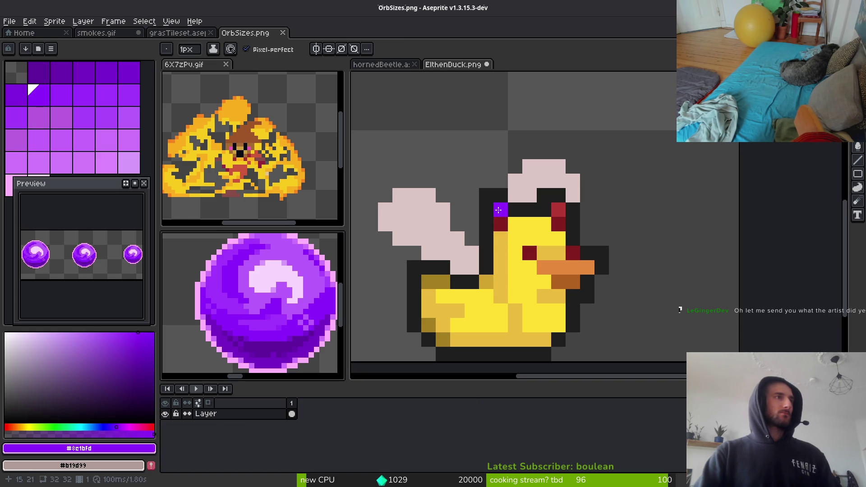
left_click(313, 341, "alt")
left_click(429, 296)
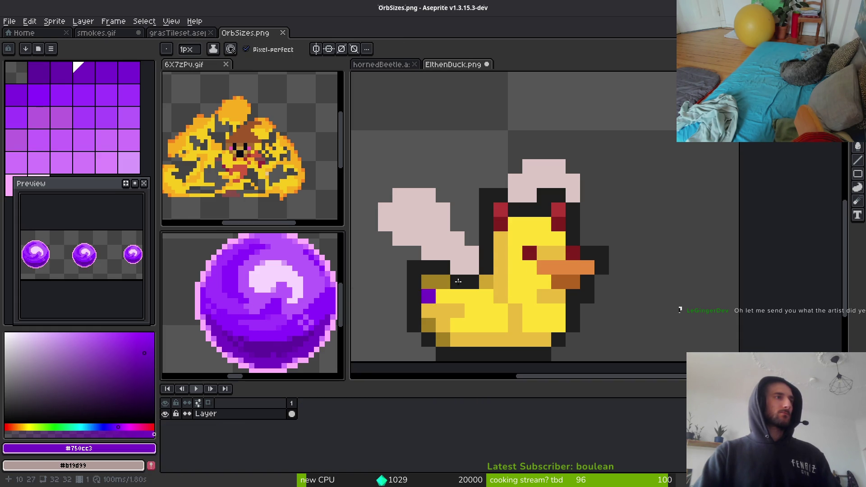
left_click(277, 332, "alt")
left_click(437, 144)
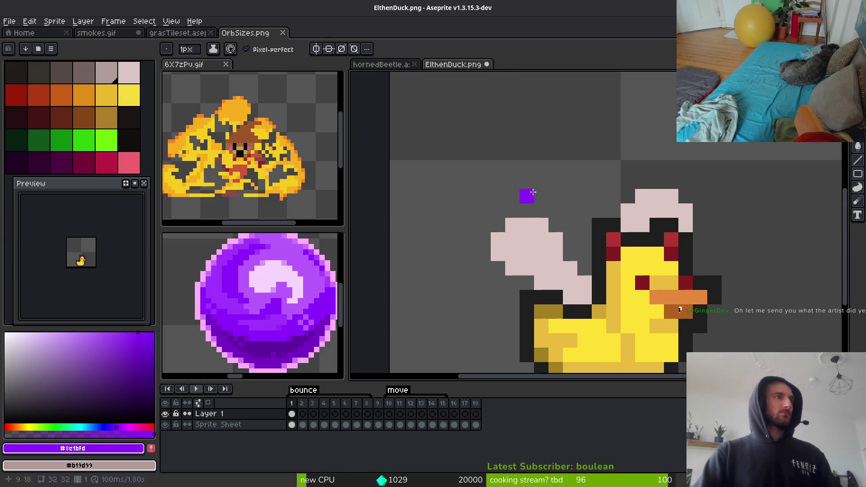
mouse_move(436, 153)
left_mouse_down()
mouse_move(483, 133)
mouse_move(507, 87)
left_mouse_up()
scroll(512, 231, "down", 1)
left_click_drag(512, 231, 547, 270)
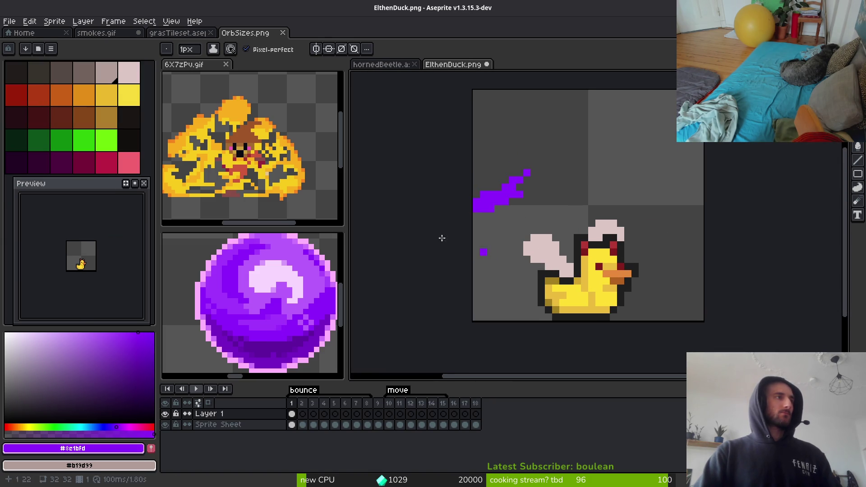
Paint dark purple along the stroke and a light purple patch below it
left_click(277, 343, "alt")
scroll(503, 150, "up", 1)
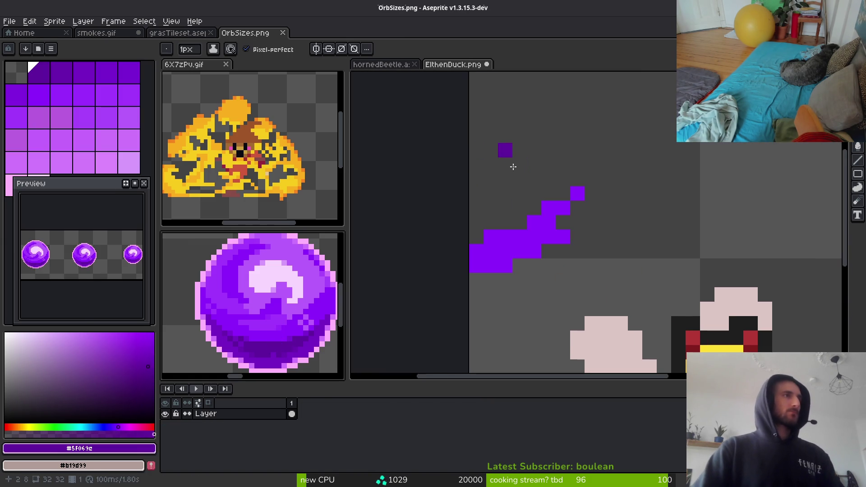
left_click(533, 189)
left_click_drag(556, 179, 477, 235)
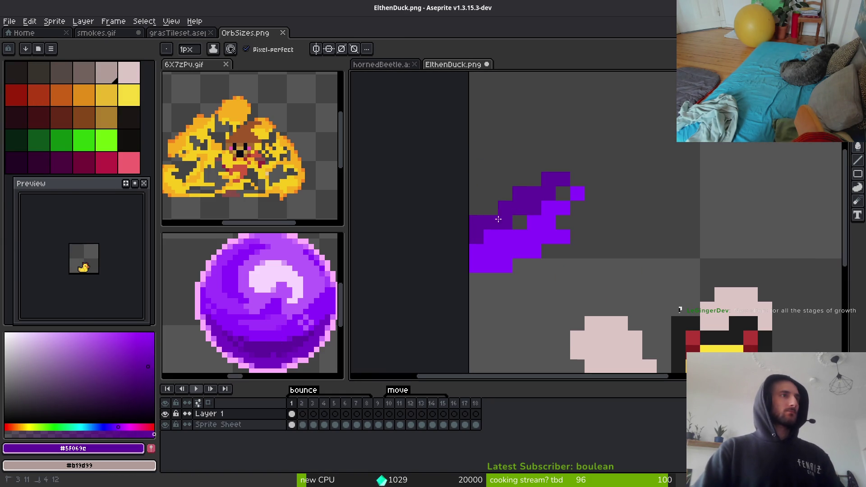
left_click(320, 275, "alt")
left_click(526, 266)
mouse_move(526, 266)
left_mouse_down()
mouse_move(582, 239)
mouse_move(573, 250)
left_mouse_up()
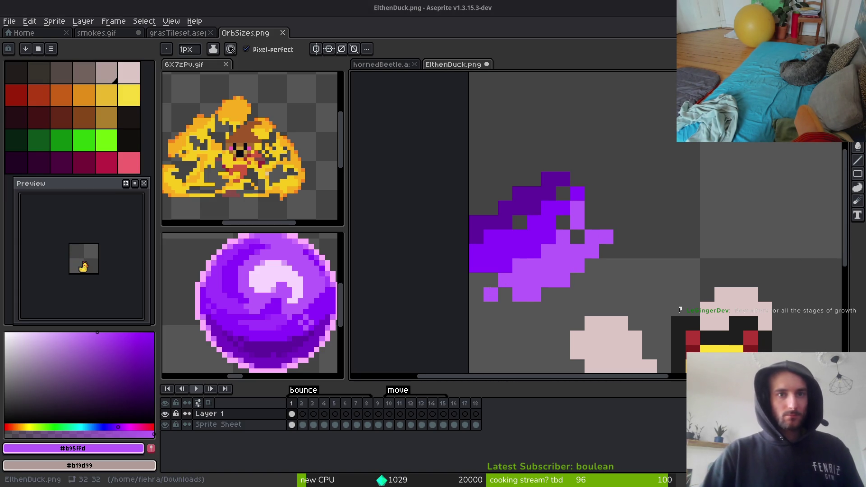
With the whole duck in view, sample the dark, bright and light purples from the shape
left_click_drag(564, 245, 468, 168)
left_click(469, 128, "alt")
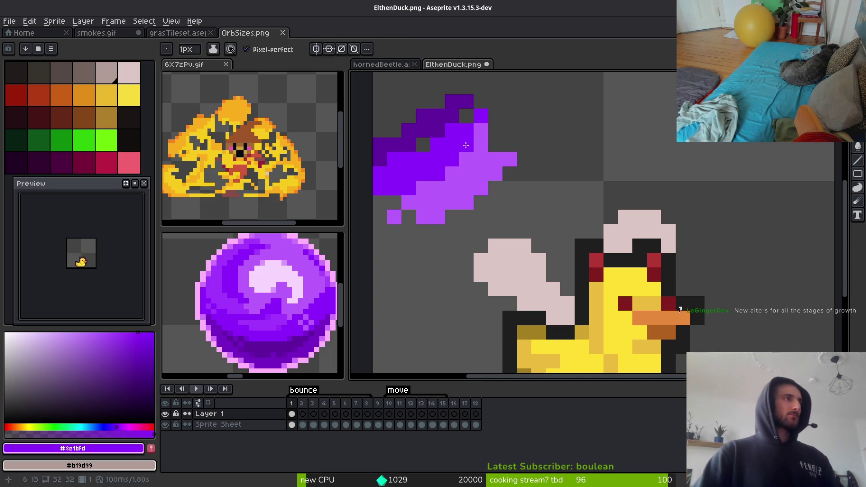
left_click(465, 115, "alt")
scroll(475, 143, "up", 1)
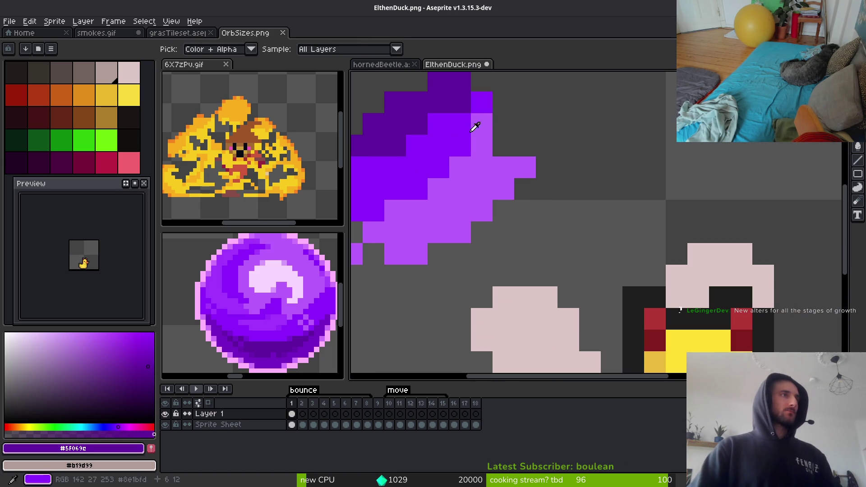
left_click(476, 143, "alt")
left_click(391, 227, "alt")
Take the shape's deep purple as drawing colour and save, dismissing the PNG warning
scroll(383, 226, "down", 3)
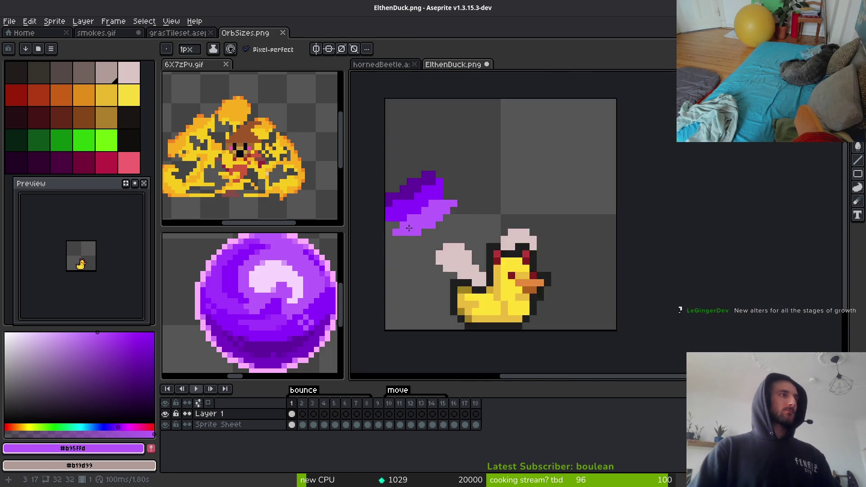
scroll(376, 223, "up", 3)
scroll(451, 218, "down", 3)
scroll(451, 217, "up", 3)
left_click(476, 150, "alt")
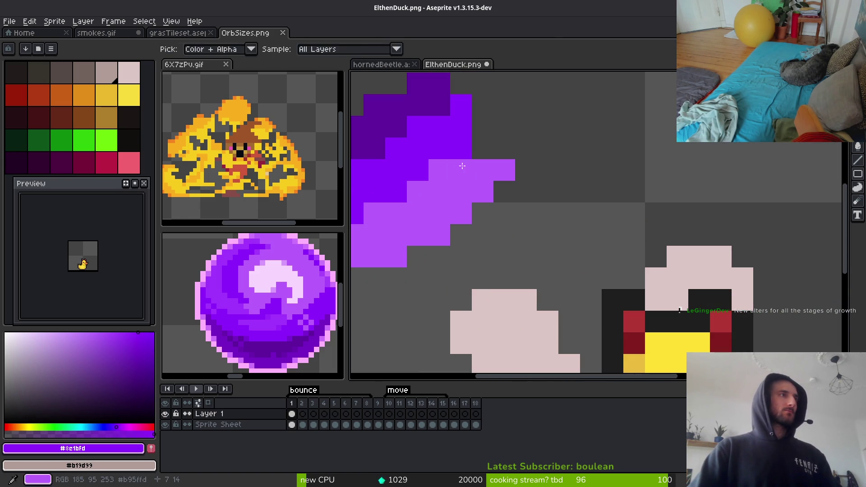
scroll(560, 235, "down", 3)
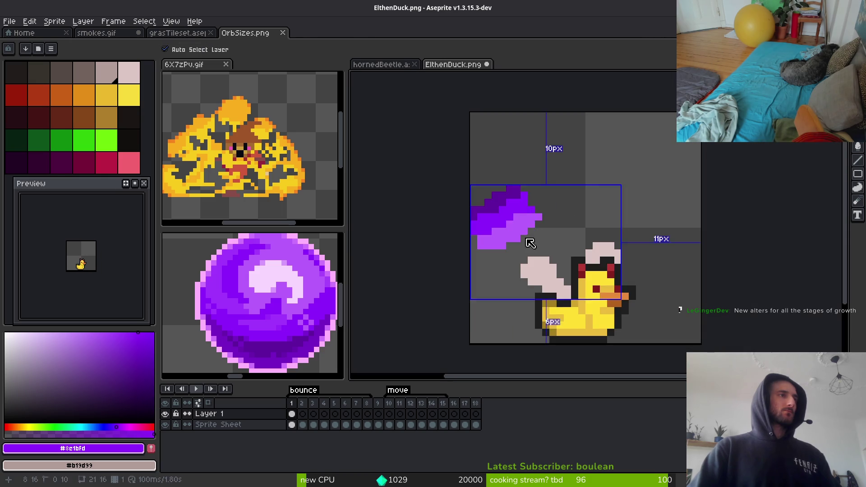
key("ctrl+s")
key("Return")
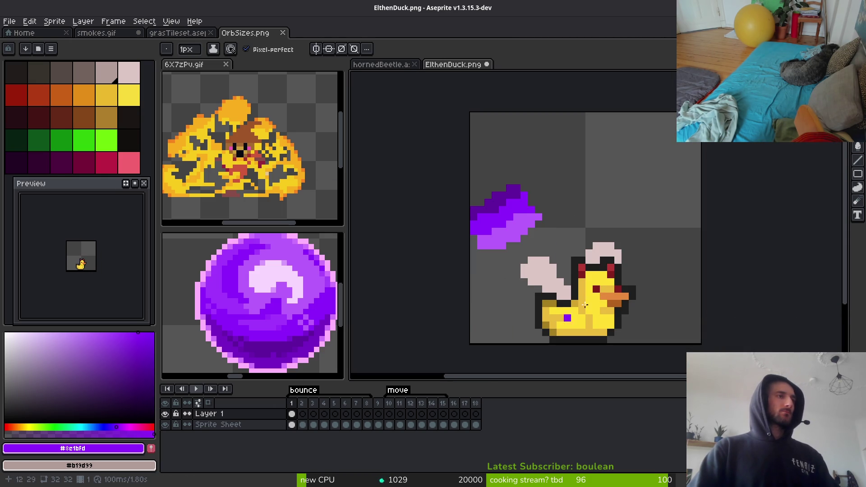
scroll(527, 248, "up", 2)
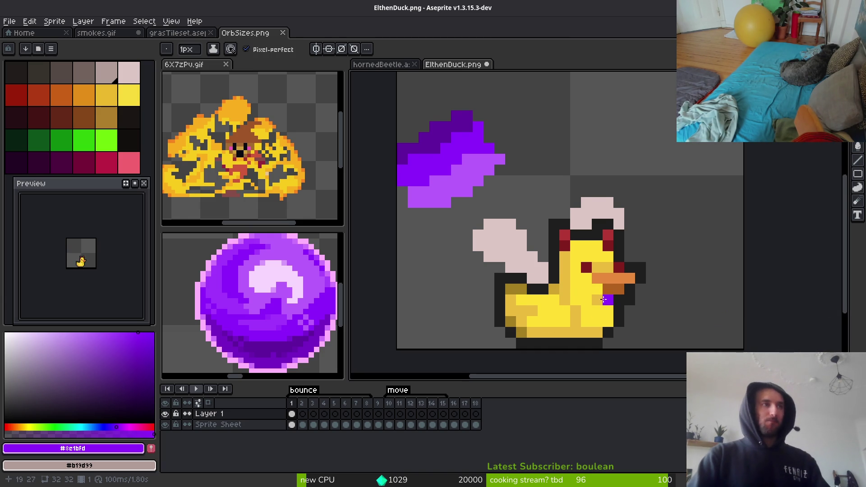
On the Sprite Sheet layer, Paint Bucket the duck's head and body purple
scroll(603, 300, "down", 1)
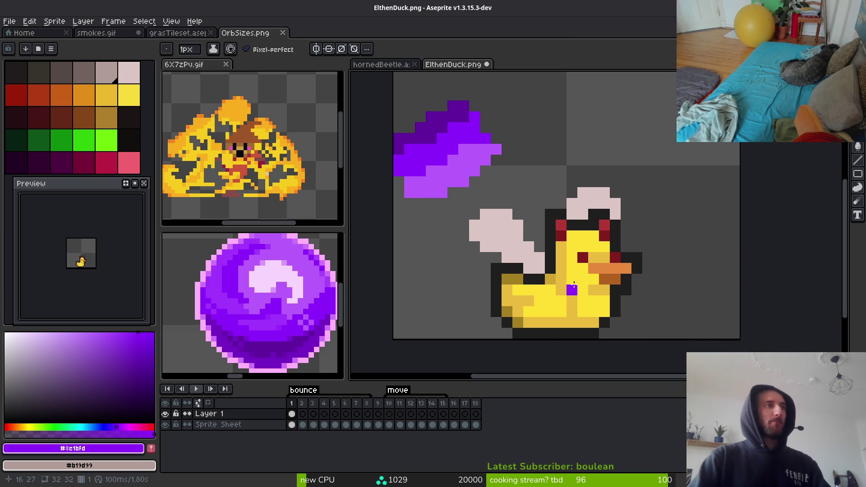
key("g")
left_click(582, 312)
key("ctrl+z")
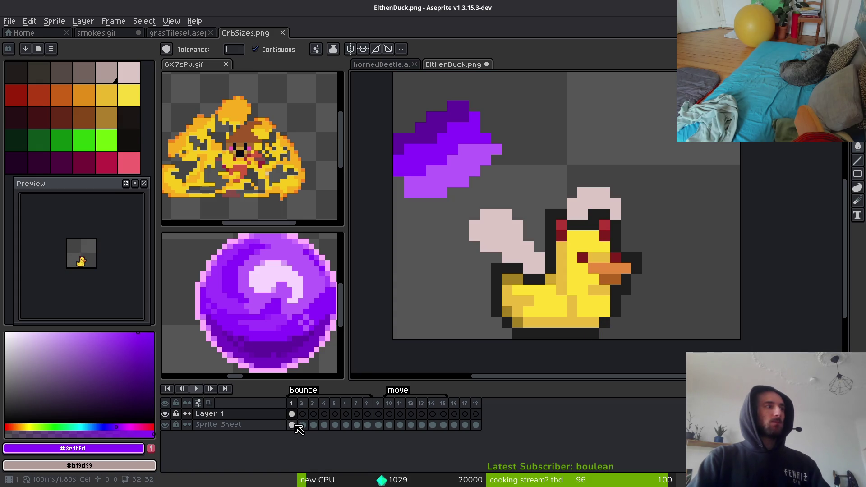
left_click(293, 425)
left_click(571, 280)
left_click(541, 301)
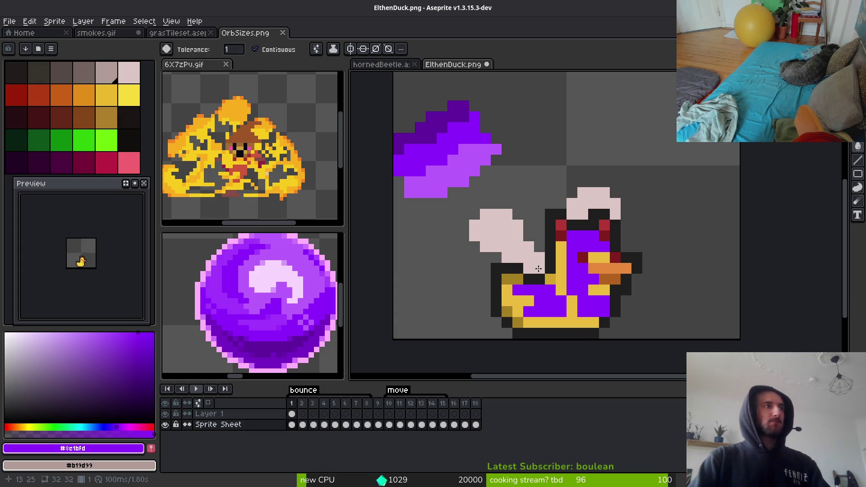
key("ctrl+z")
key("ctrl+z")
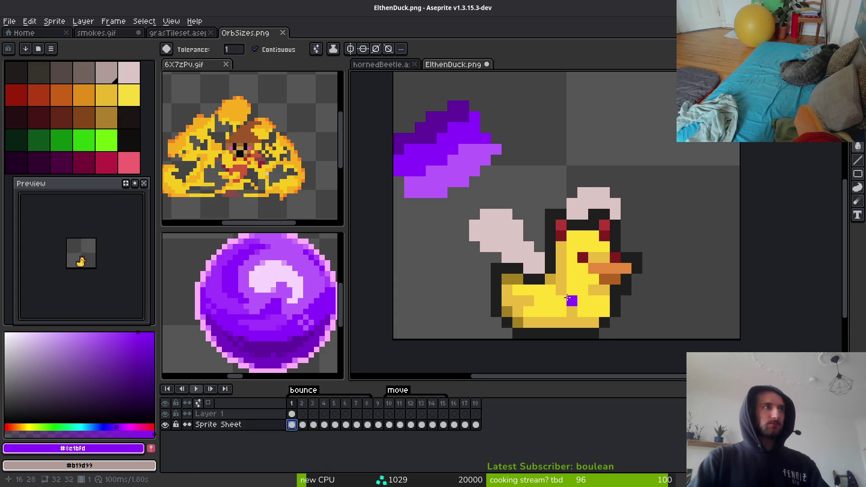
left_click_drag(568, 298, 496, 176)
scroll(597, 192, "up", 1)
key("ctrl+y")
key("ctrl+y")
mouse_move(364, 73)
left_mouse_down()
mouse_move(496, 203)
mouse_move(504, 122)
left_mouse_up()
Set dark purple #5F069C as second colour and fill the remaining yellow areas purple
right_click(500, 115, "alt")
right_click(552, 275)
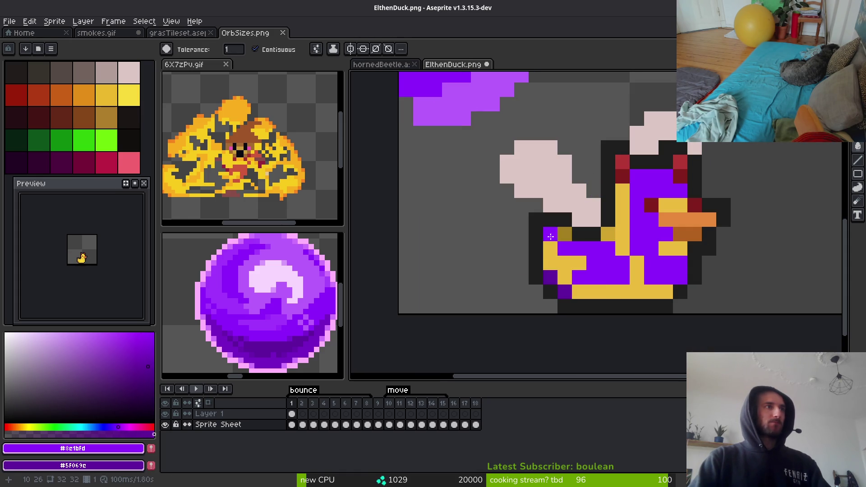
left_click(564, 264)
left_click(631, 291)
left_click(667, 249)
left_click(623, 220)
left_click(678, 199)
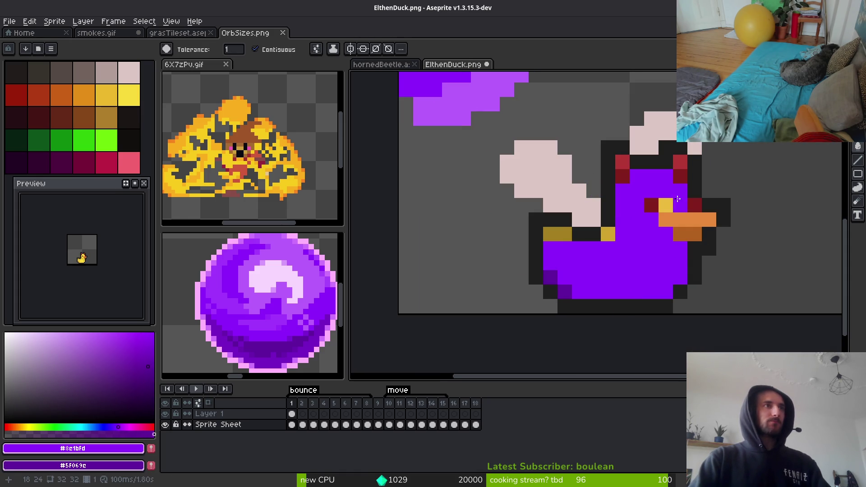
left_click_drag(648, 247, 622, 313)
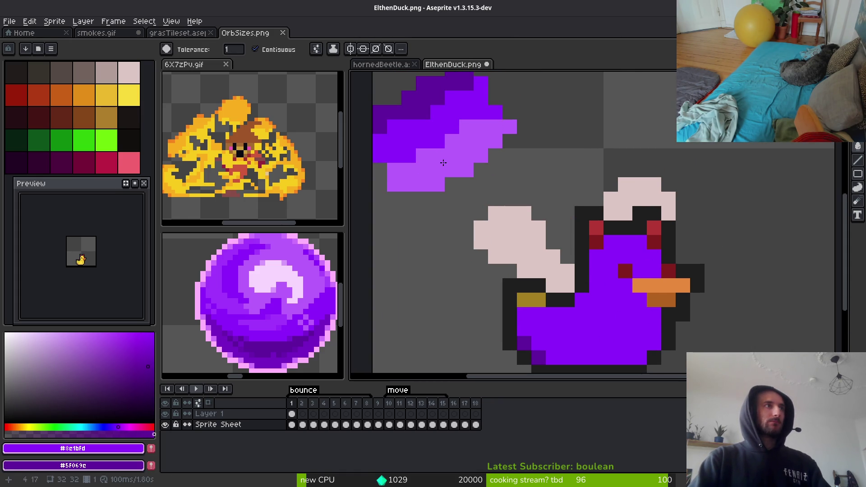
left_click(451, 225)
key("ctrl+z")
Sample light purple #b95ffd and paint highlights on the gold spot and head
key("alt")
left_click(464, 154)
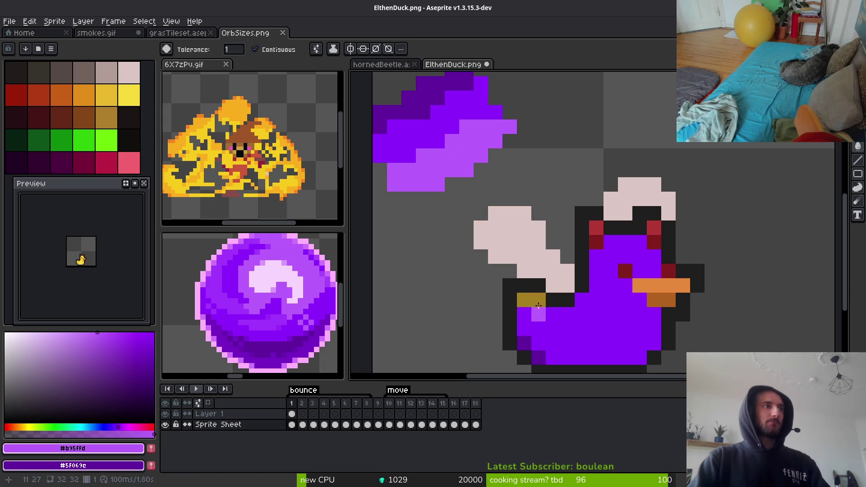
left_click(532, 300)
left_click_drag(611, 241, 640, 242)
left_click(596, 256)
left_click(641, 257)
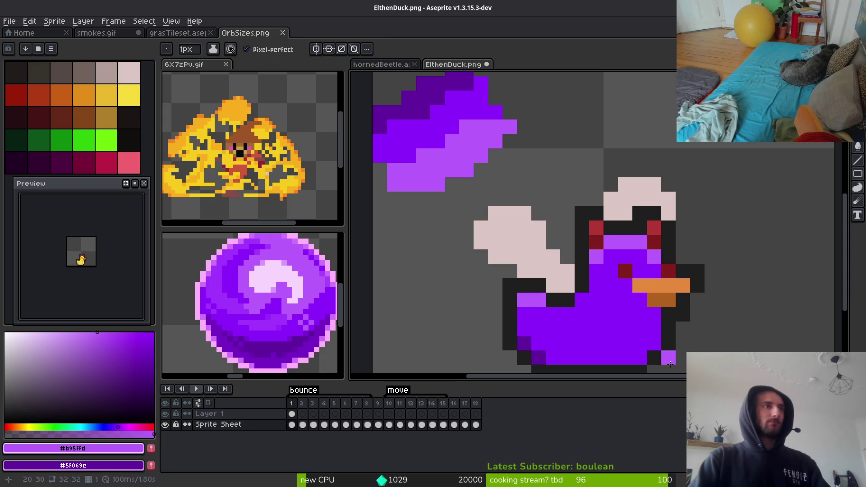
Sample the wing's pale pink and paint two pixels beside the beak
scroll(689, 322, "down", 3)
scroll(689, 321, "up", 5)
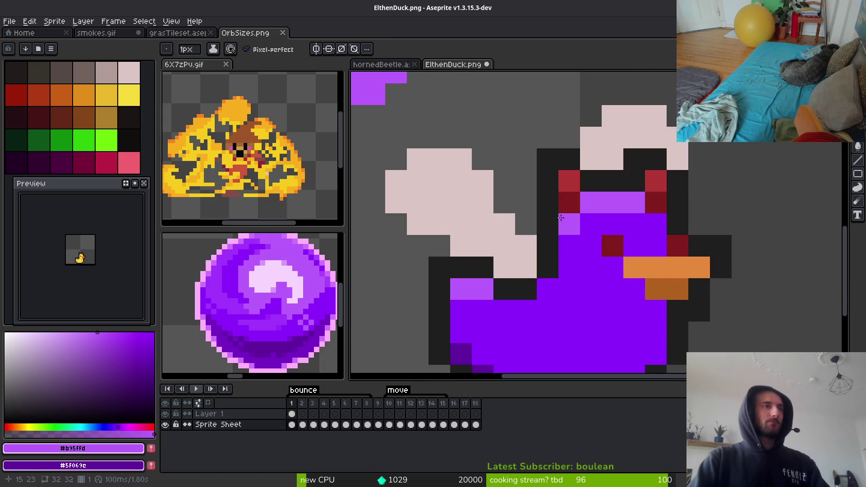
scroll(561, 218, "down", 2)
left_click(505, 208, "alt")
scroll(581, 232, "up", 2)
left_click(562, 234)
left_click(626, 235)
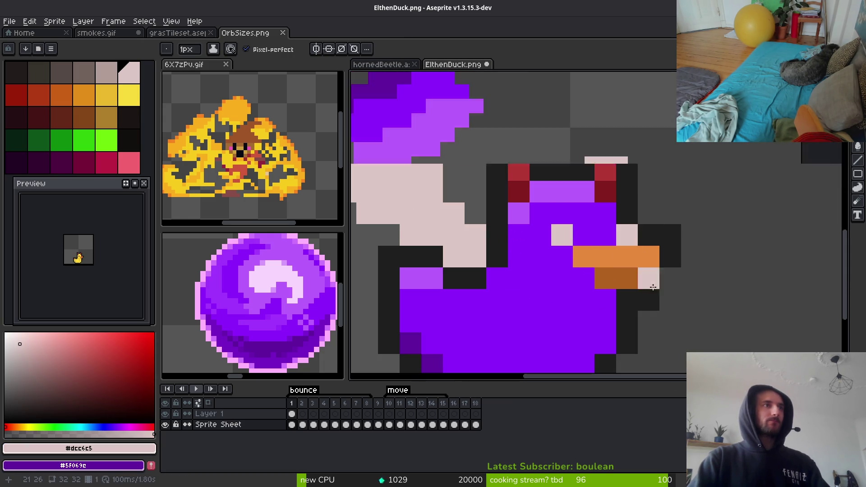
scroll(653, 287, "down", 3)
scroll(619, 313, "right", 2)
scroll(615, 305, "down", 1)
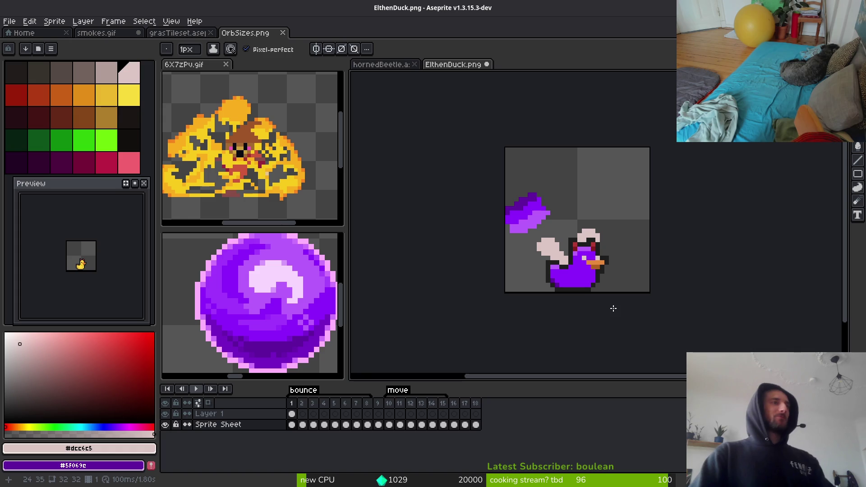
scroll(597, 286, "up", 4)
left_click(588, 291)
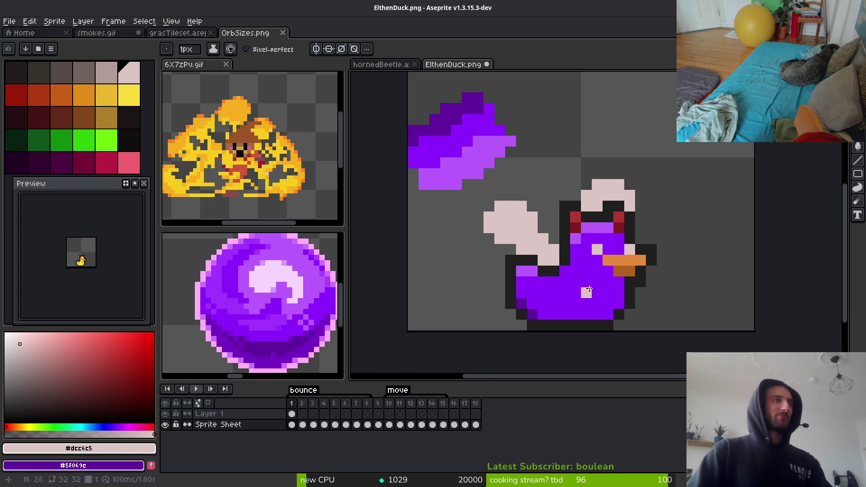
scroll(582, 316, "down", 3)
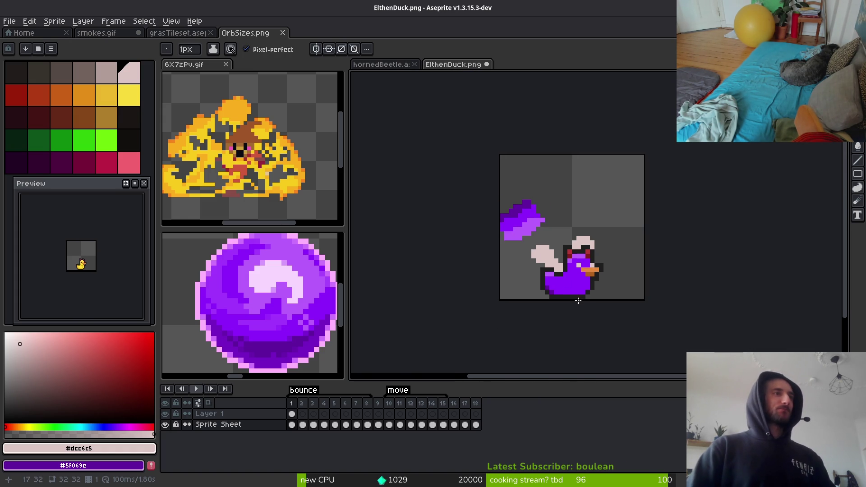
scroll(580, 285, "up", 7)
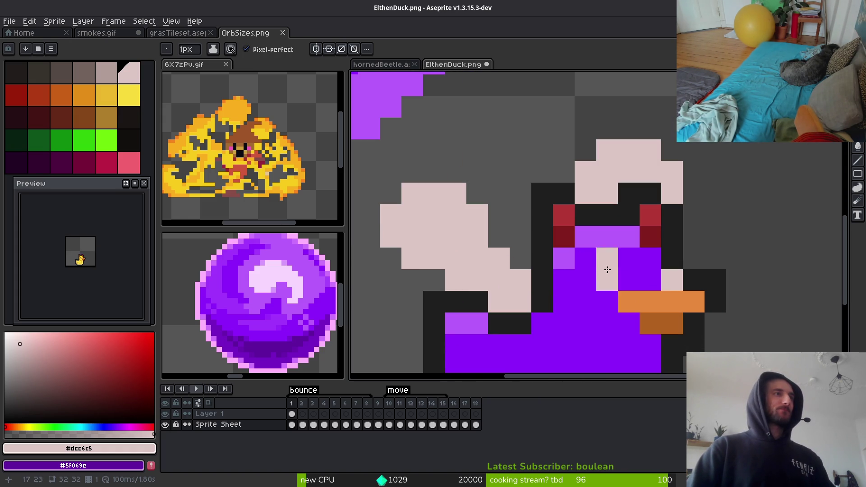
key("ctrl+z")
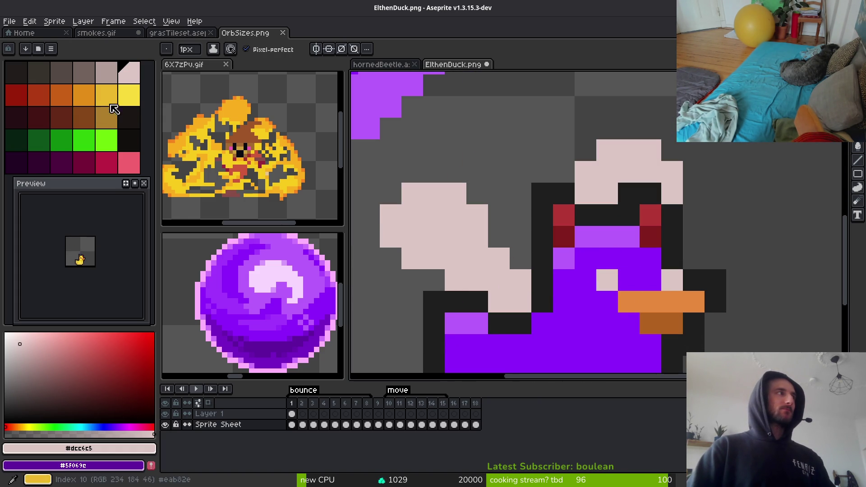
Paint a yellow eye pixel, then pick the yellow palette colour
left_click(129, 94)
left_click(607, 280)
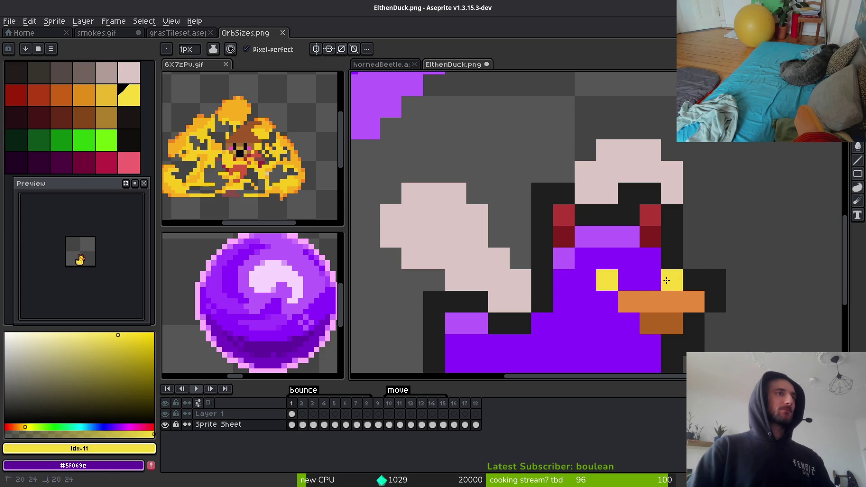
scroll(667, 280, "down", 6)
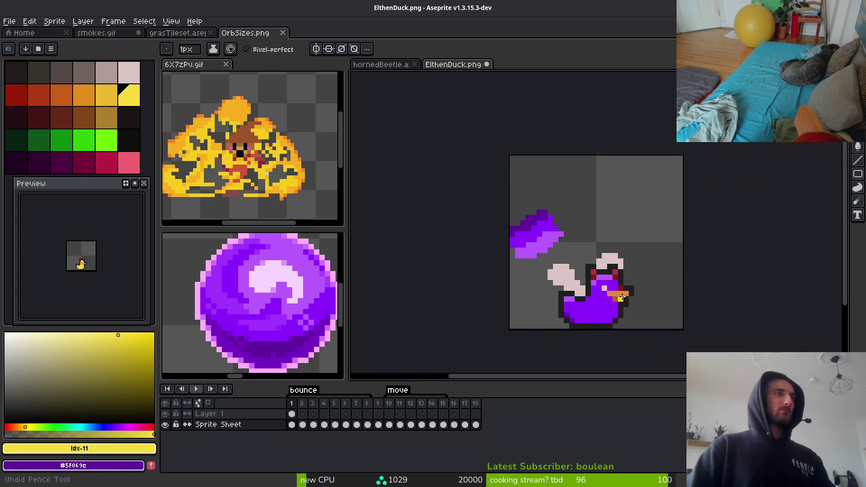
key("ctrl+z")
key("ctrl+z")
key("ctrl+z")
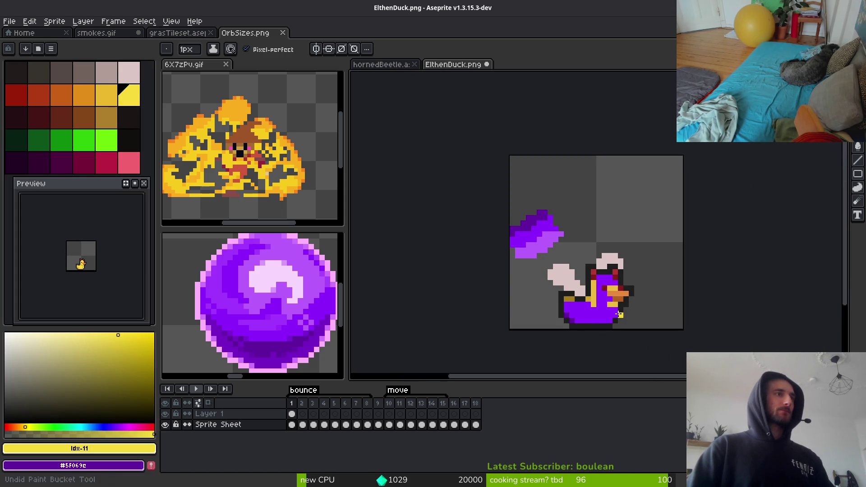
scroll(617, 311, "up", 6)
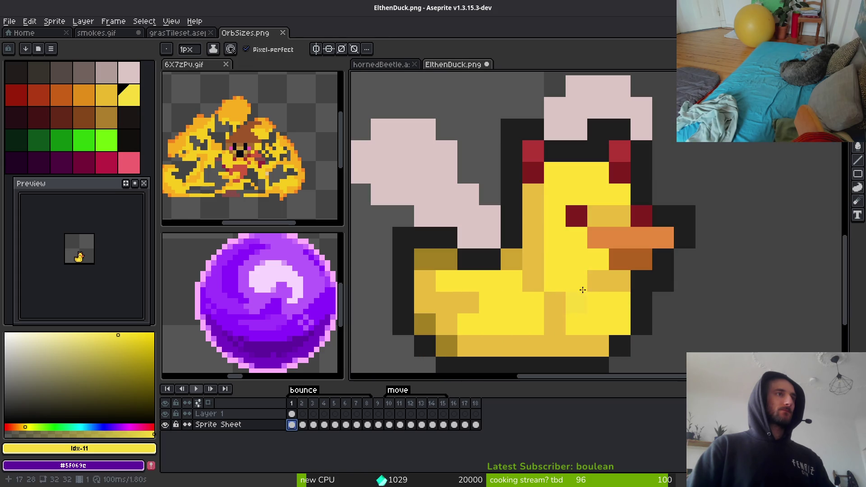
left_click(616, 312, "alt")
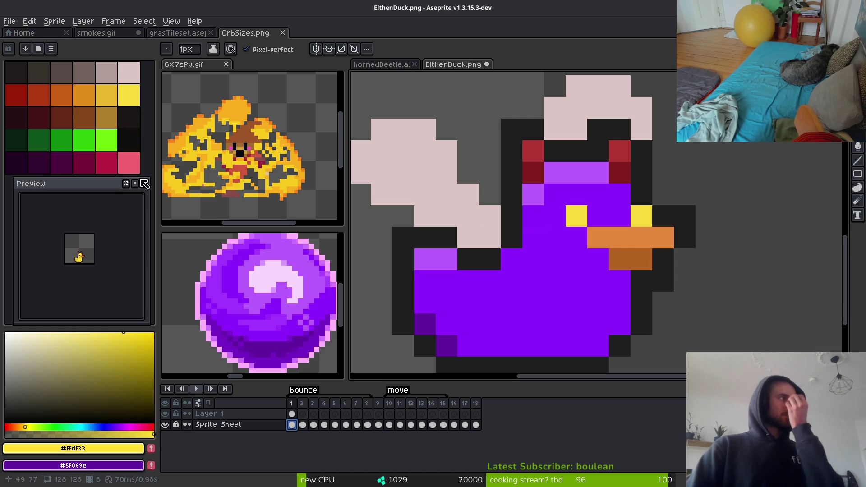
left_click(134, 103)
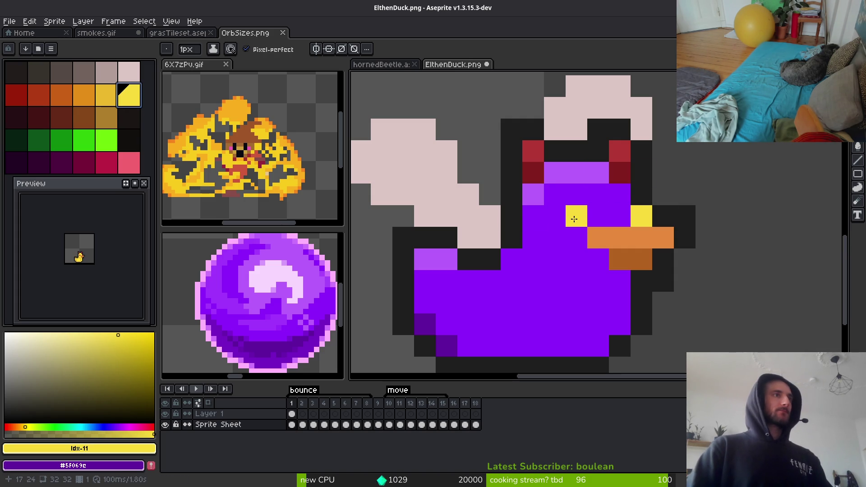
scroll(632, 253, "down", 3)
Decline the PNG save warning, then pick grey-pink with Layer 1 active
key("ctrl+s")
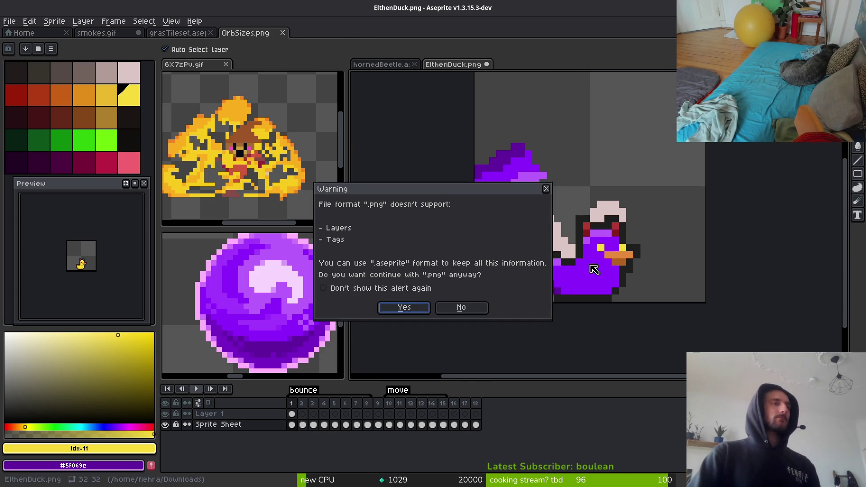
left_click(547, 188)
left_click(106, 72)
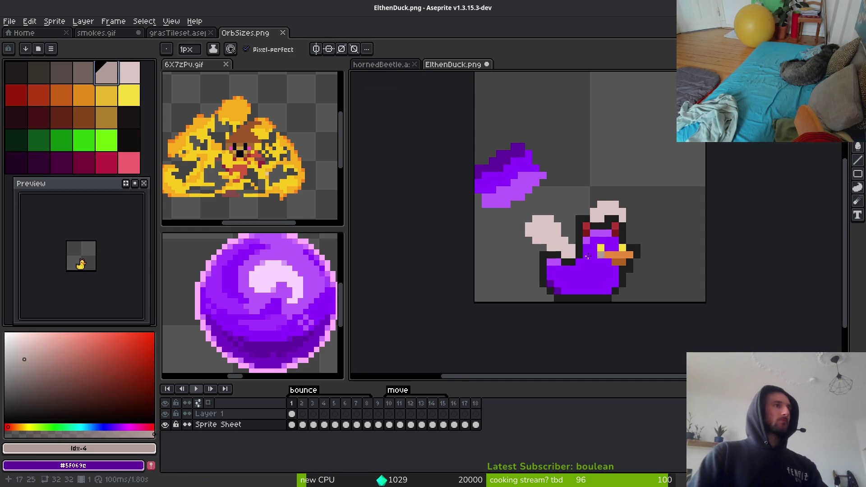
scroll(480, 186, "up", 3)
key("Up")
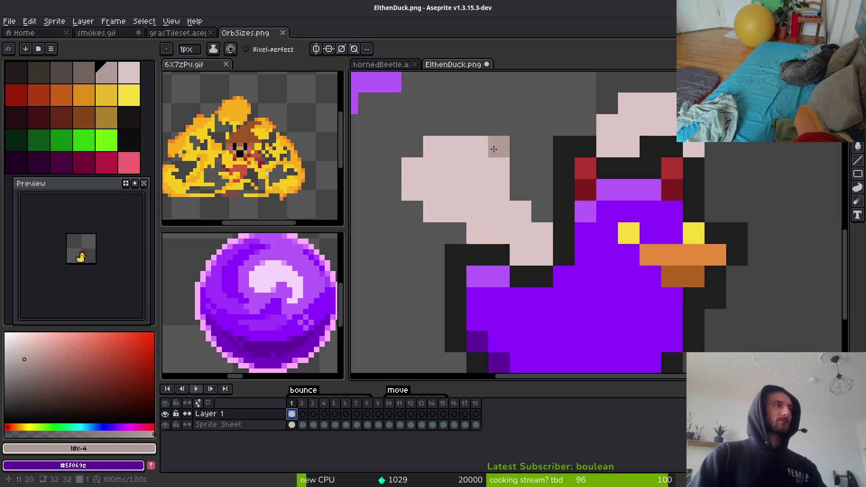
Shade the wing's top edge grey-pink and darken two lower wing-edge pixels
left_click(477, 147)
left_click(471, 179)
key("ctrl+z")
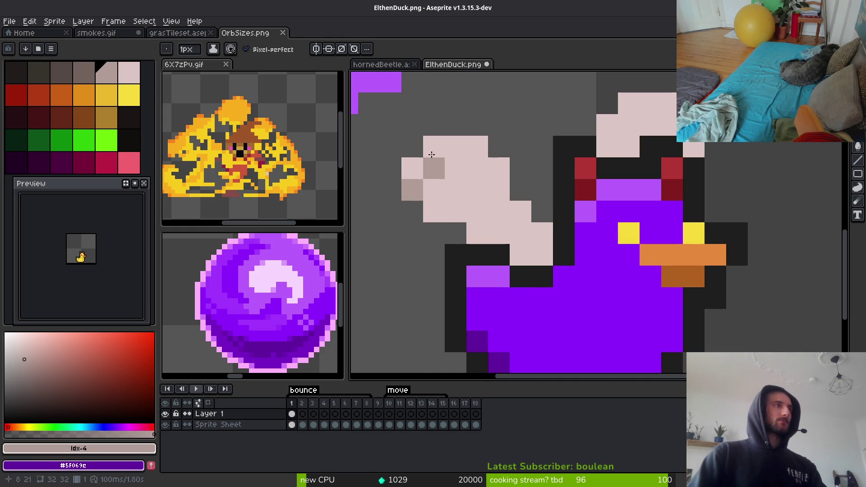
left_click_drag(434, 146, 496, 160)
left_click(521, 212)
left_click(542, 233)
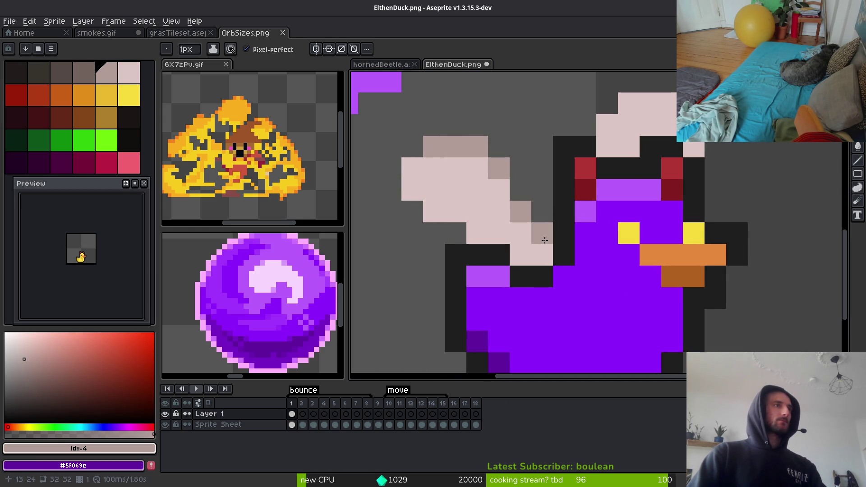
scroll(563, 268, "down", 4)
scroll(580, 200, "up", 4)
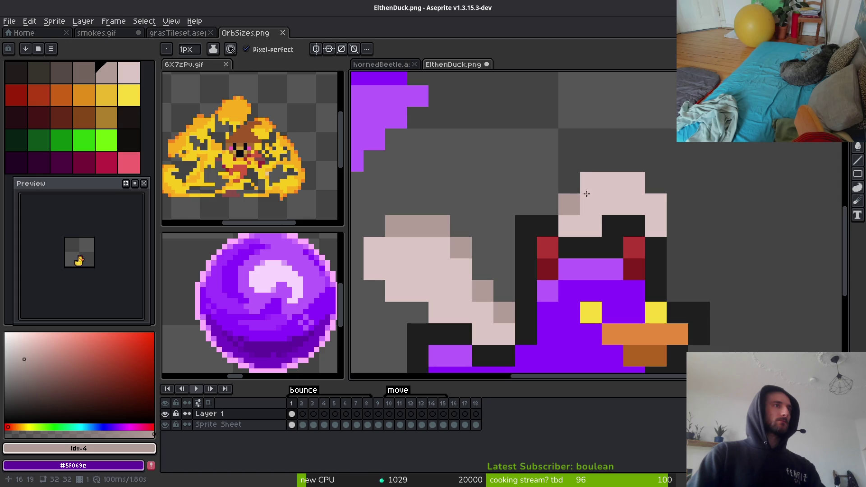
scroll(711, 243, "down", 3)
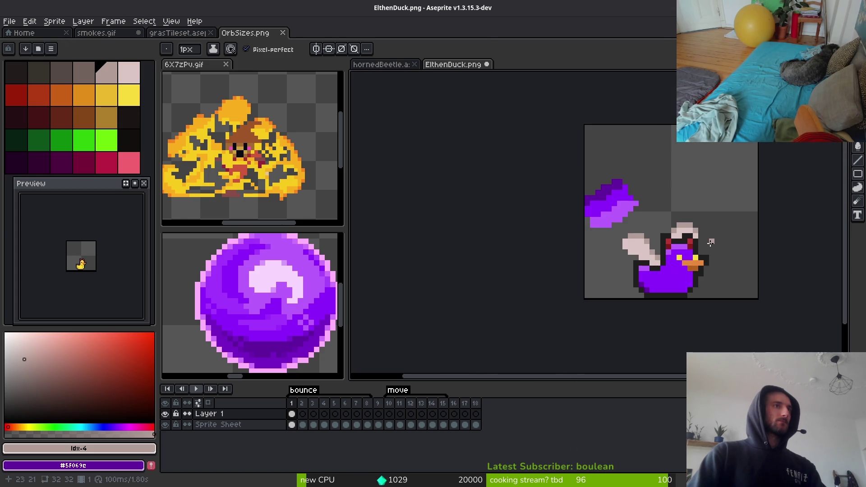
scroll(711, 243, "up", 2)
scroll(722, 262, "down", 3)
scroll(735, 282, "up", 1)
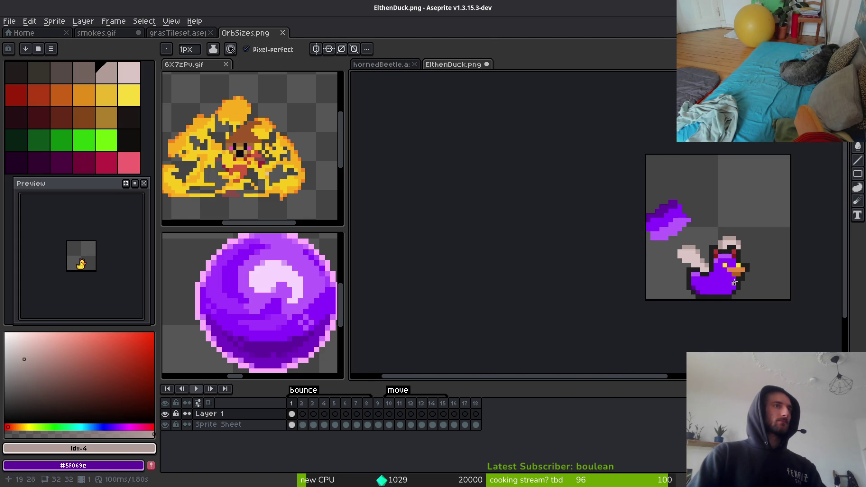
scroll(740, 248, "up", 2)
scroll(792, 265, "down", 2)
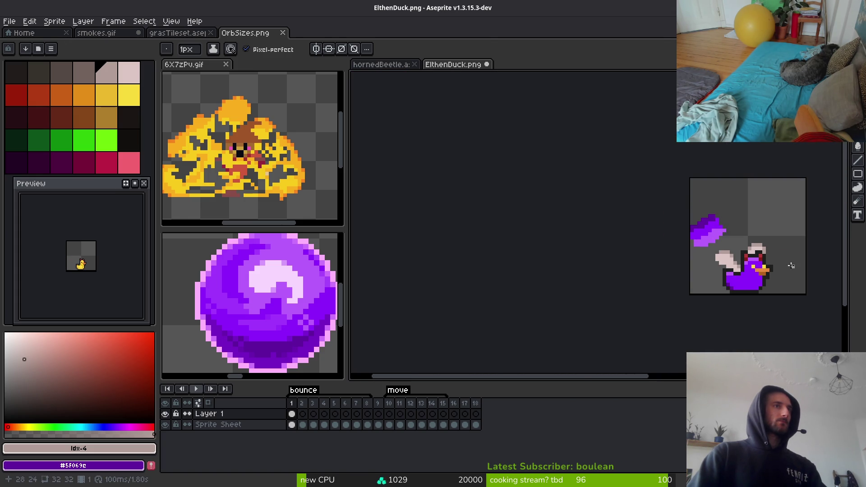
scroll(766, 268, "up", 4)
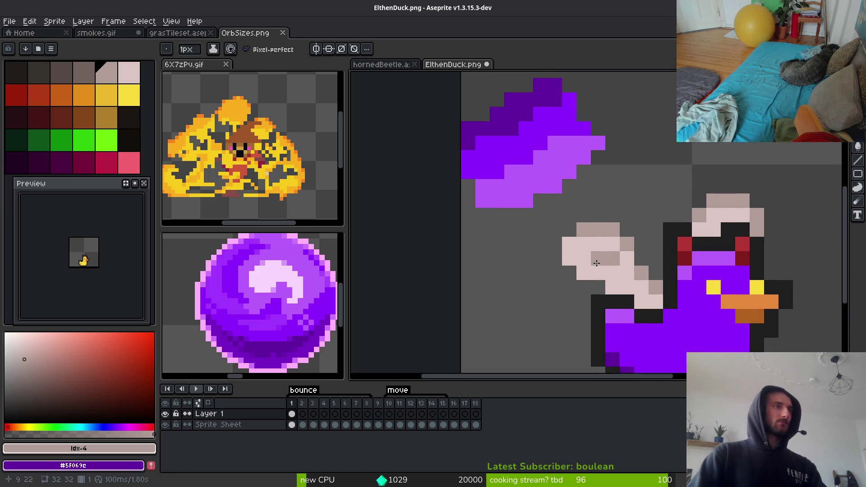
scroll(584, 273, "down", 3)
scroll(647, 294, "up", 3)
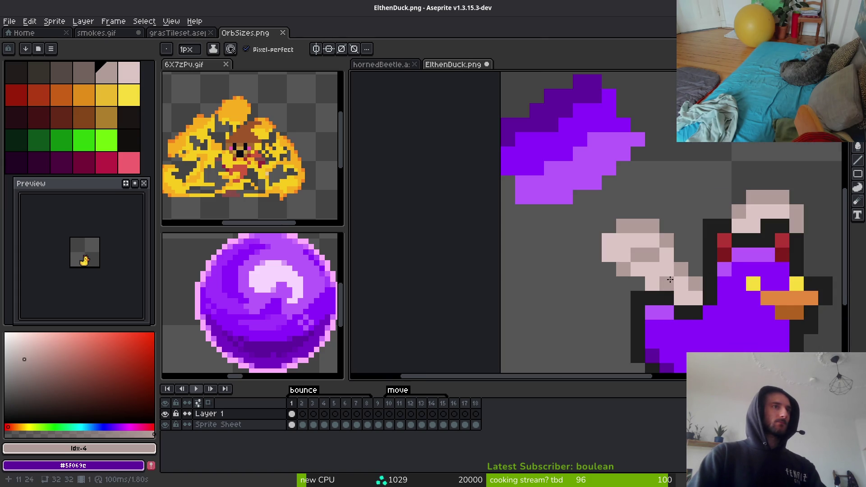
scroll(670, 280, "down", 5)
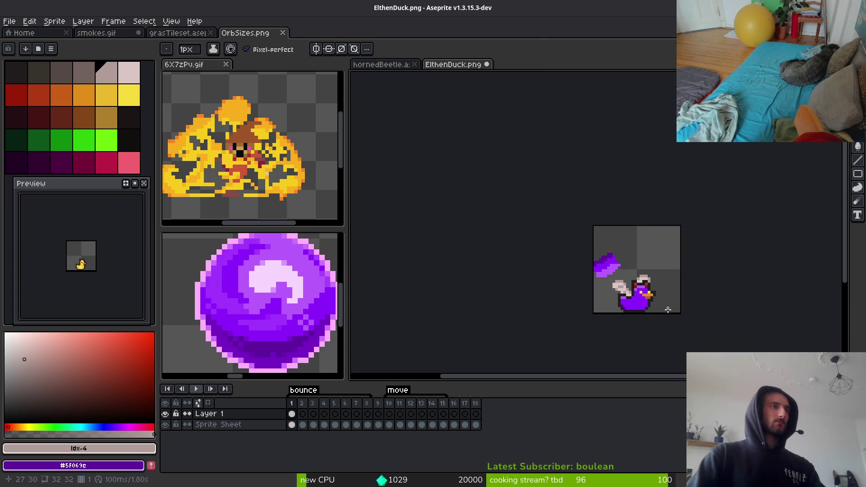
scroll(660, 312, "up", 6)
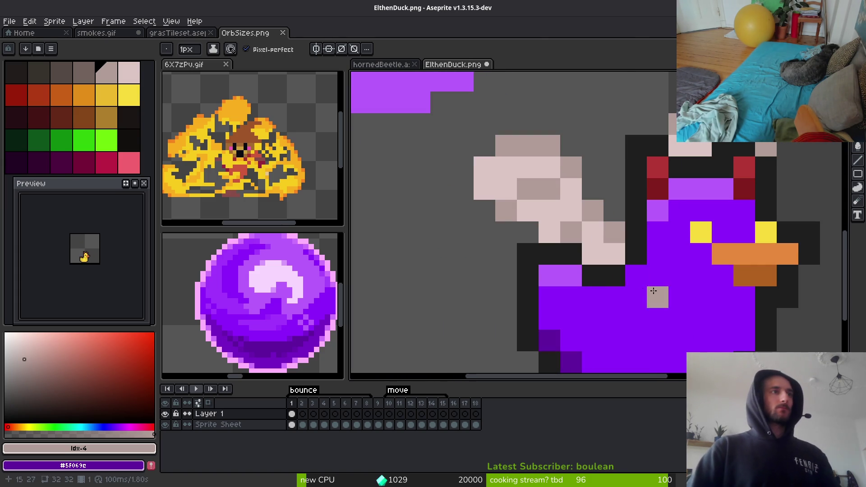
Paint over the stray light body pixel and add a wing-colour pixel at the wing joint
left_click(629, 269)
right_click(631, 255)
left_click(615, 254, "alt")
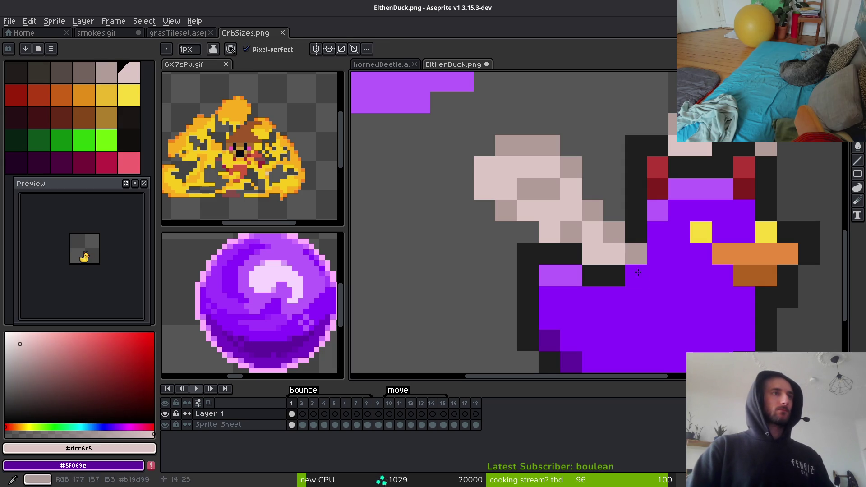
left_click(637, 275)
scroll(669, 299, "down", 4)
scroll(657, 293, "up", 2)
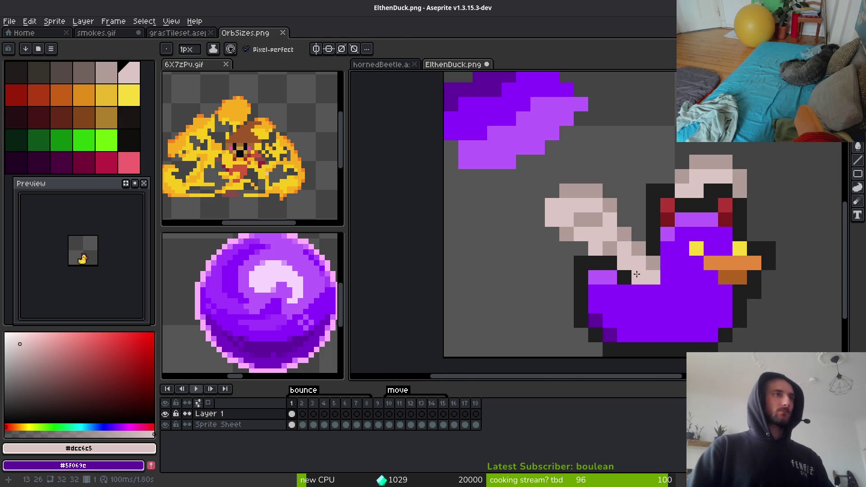
scroll(706, 327, "down", 5)
scroll(672, 311, "down", 1)
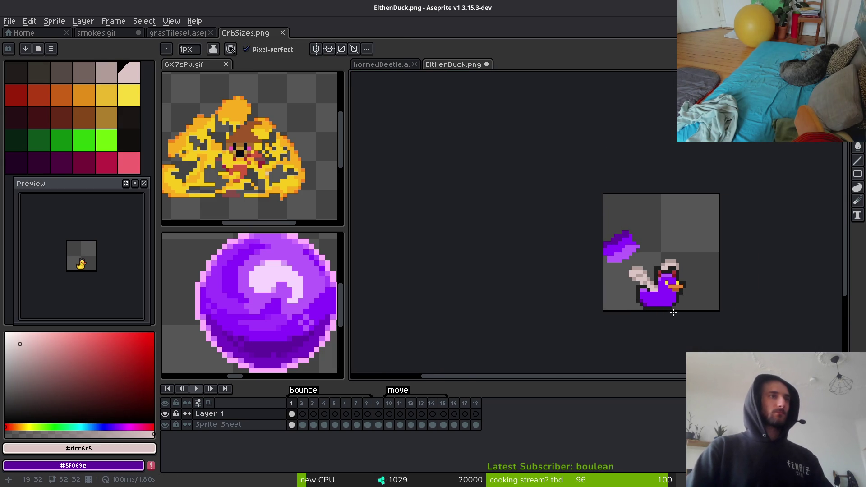
scroll(636, 301, "up", 4)
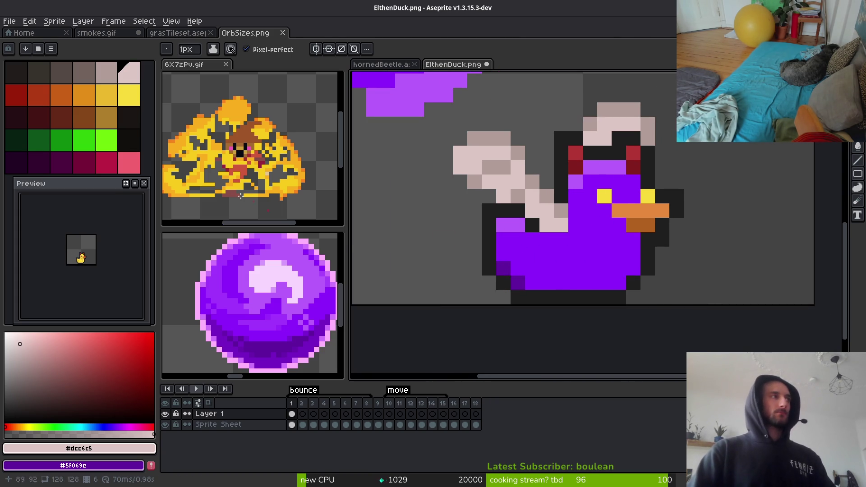
With yellow primary and gold secondary, fill the spot above the left eye yellow
left_click(130, 94)
right_click(107, 95)
key("g")
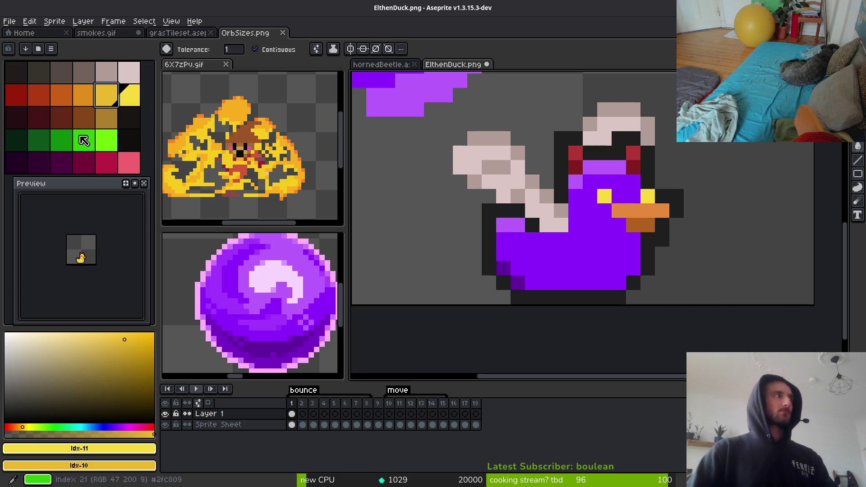
left_click(605, 182)
left_click(537, 257, "alt")
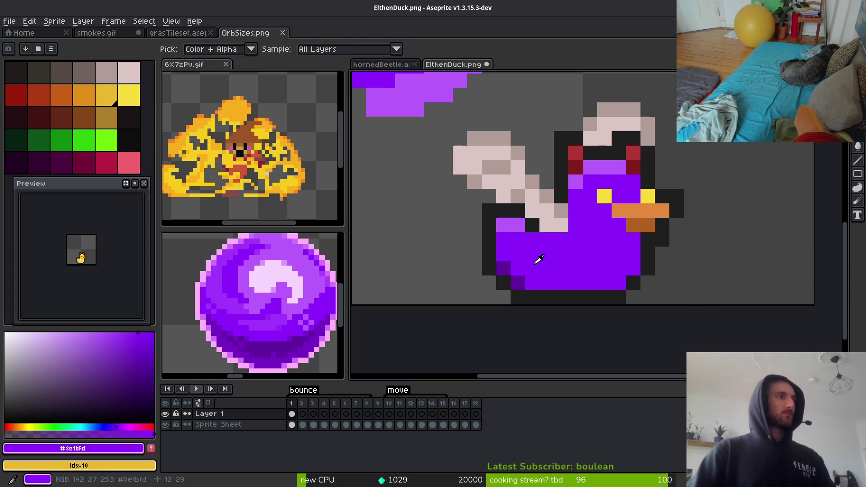
left_click(518, 268)
left_click(621, 199)
key("ctrl+z")
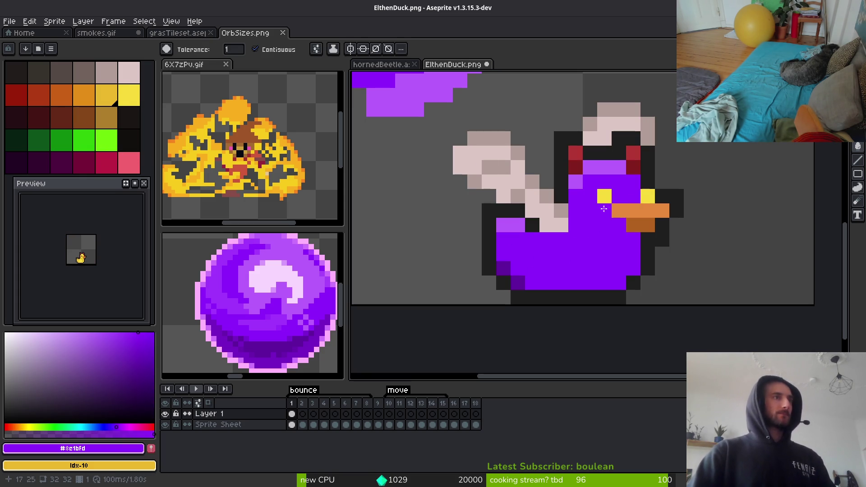
Fill both head markings yellow, then select frame 1 of the Sprite Sheet layer
key("i")
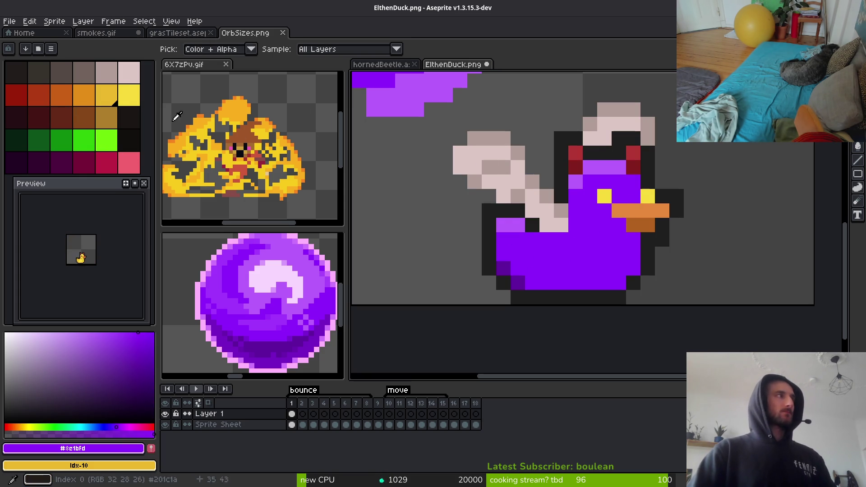
left_click(129, 95)
key("g")
left_click(602, 154)
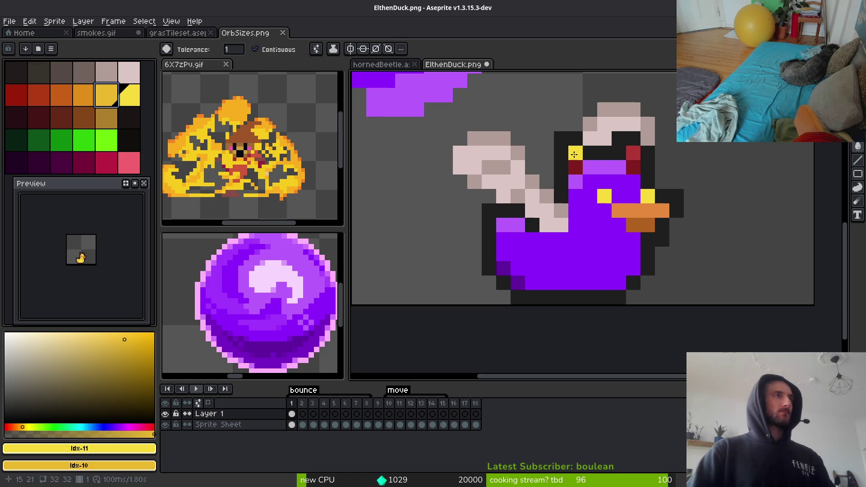
left_click(572, 163)
key("ctrl+z")
key("ctrl+z")
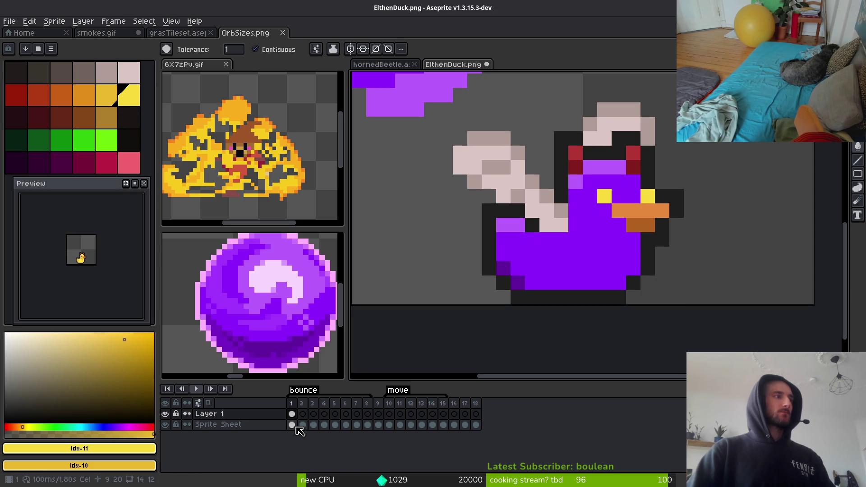
left_click(292, 425)
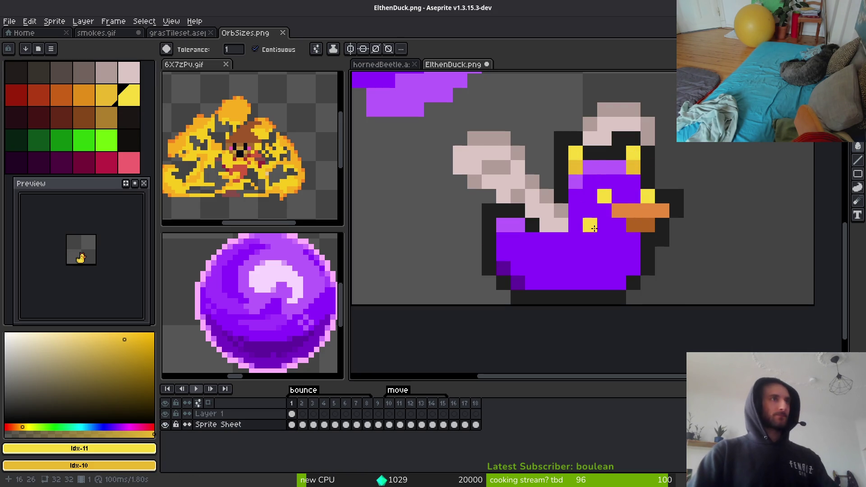
scroll(593, 242, "down", 3)
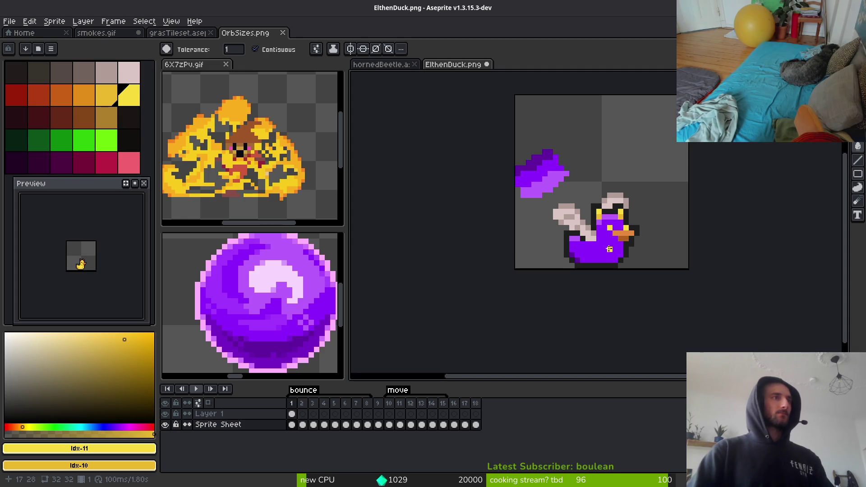
scroll(604, 249, "down", 2)
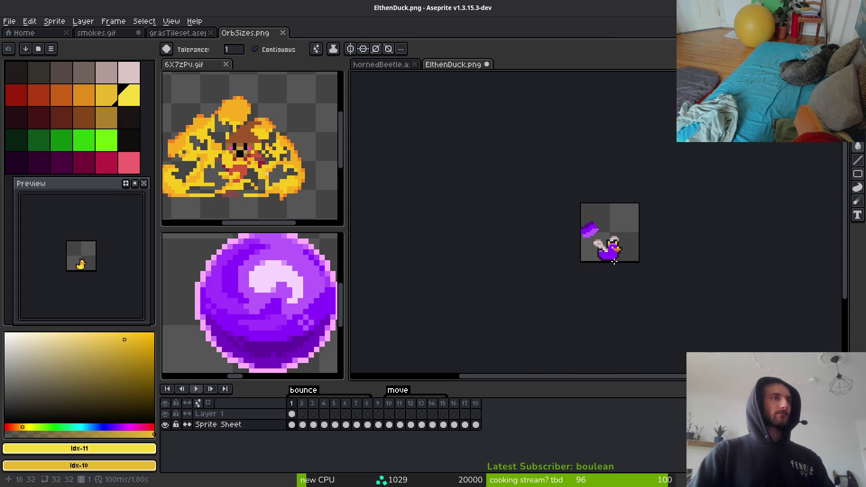
scroll(613, 261, "up", 6)
left_click_drag(623, 247, 614, 251)
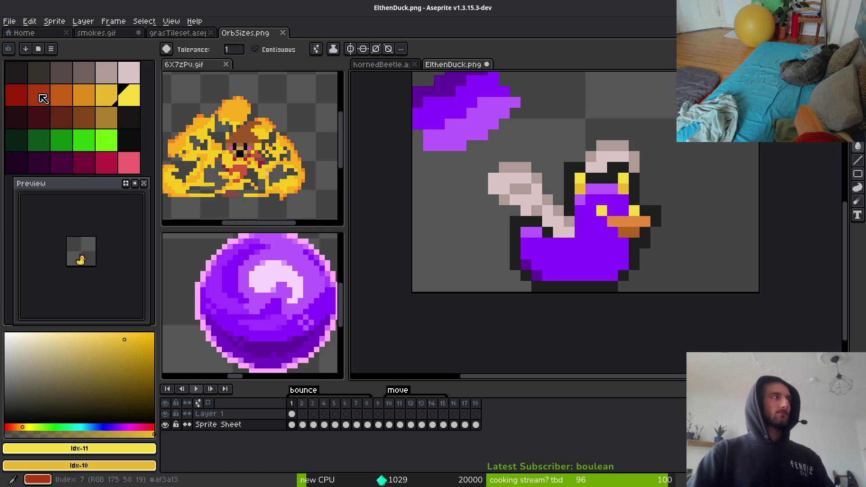
Undo the yellow fill and sample the red from the head marking on Layer 1
key("ctrl+z")
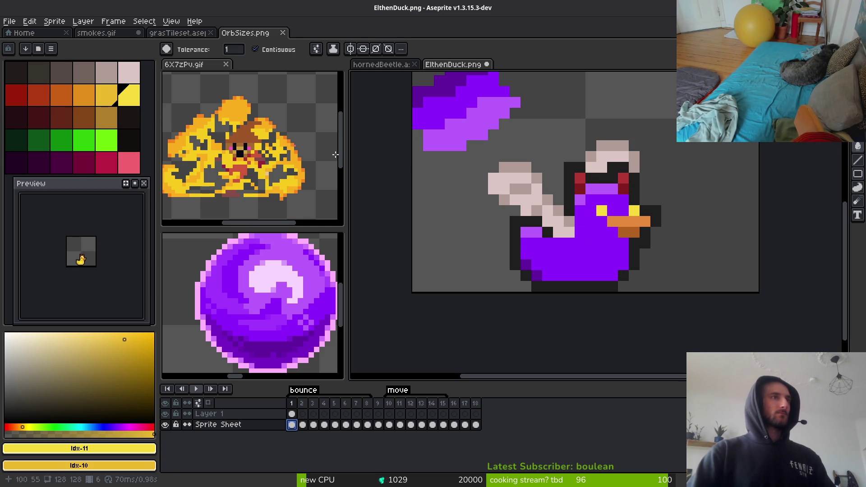
key("Up")
scroll(631, 201, "up", 3)
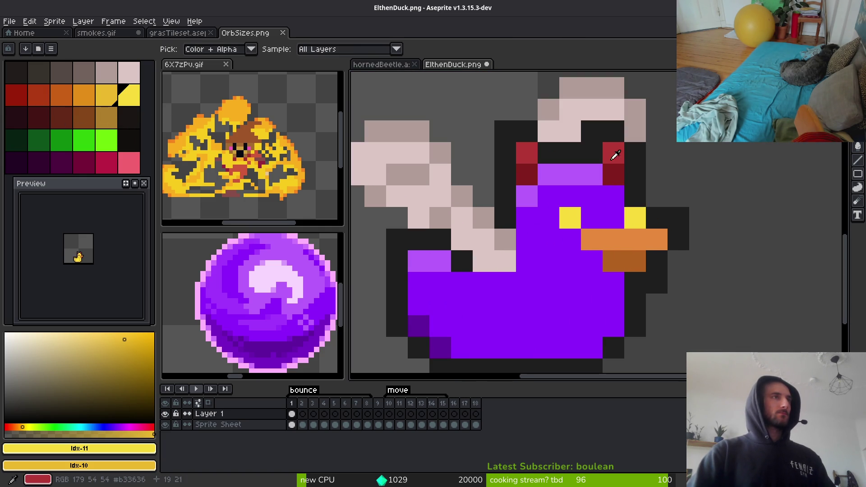
left_click(616, 155, "alt")
left_click(574, 216)
key("ctrl+z")
key("ctrl+z")
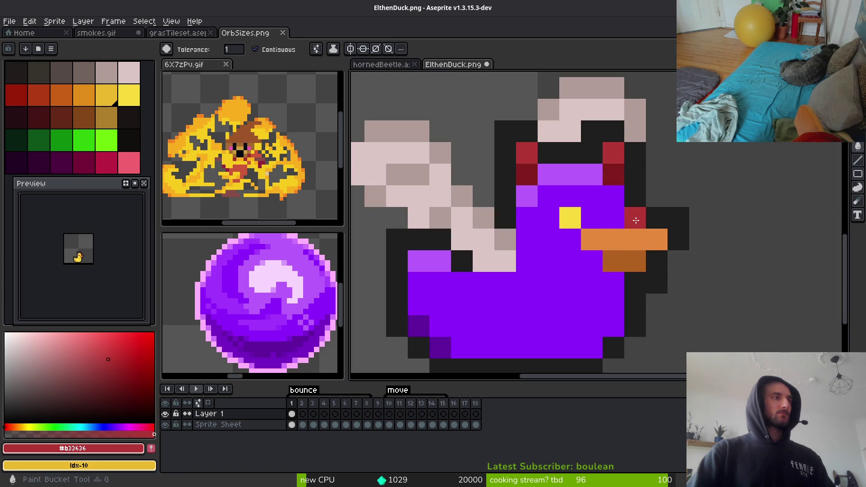
key("ctrl+y")
On the Sprite Sheet layer, pencil both eyes red and place a yellow pixel on the body
left_click(287, 427)
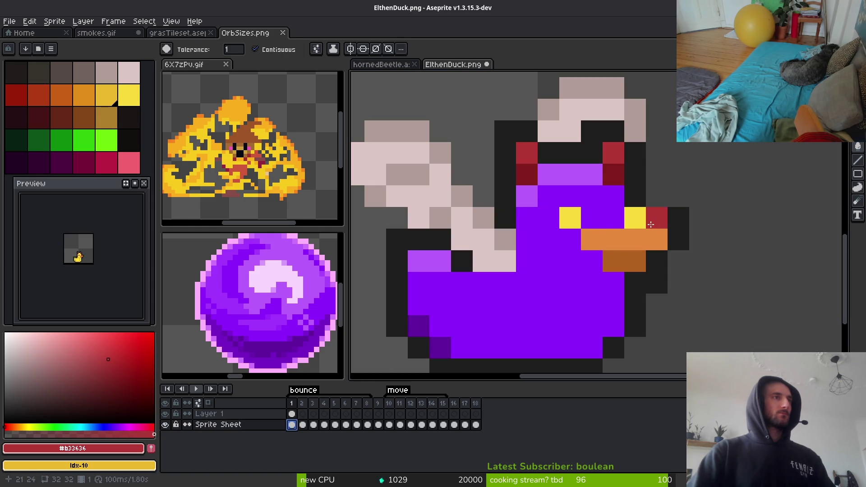
key("b")
left_click(635, 218)
left_click(570, 218)
left_click_drag(548, 281, 542, 213)
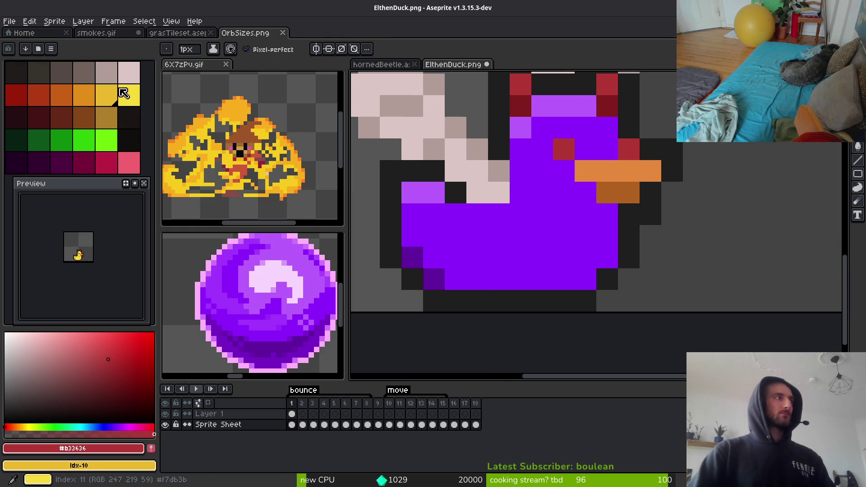
left_click(107, 95)
left_click(537, 257)
Flood-fill the duck's purple body and leftover purple patches with yellow
key("g")
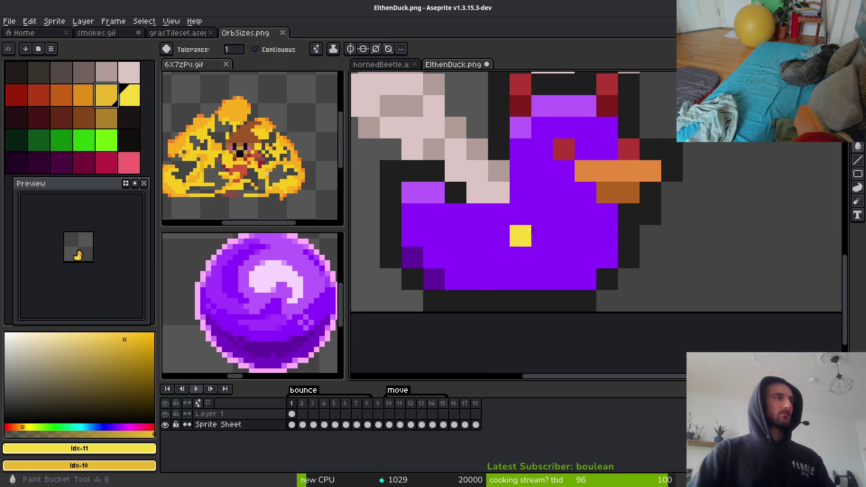
left_click(546, 175)
right_click(531, 205)
left_click(558, 105)
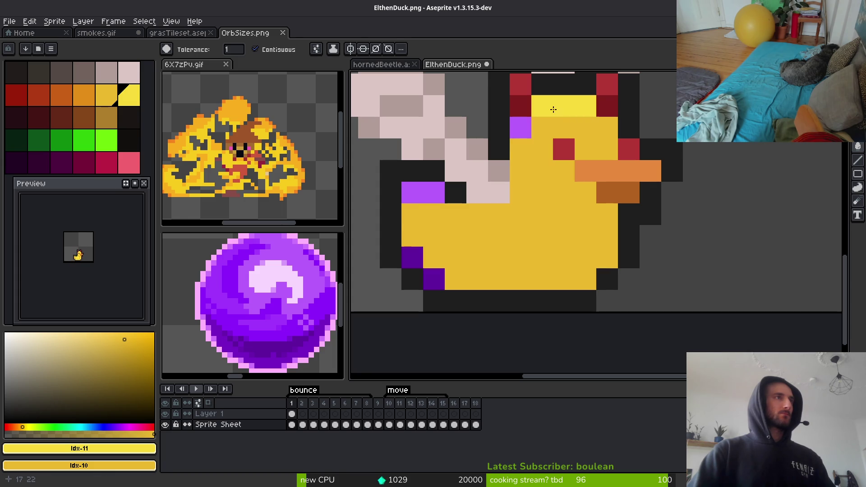
left_click(520, 126)
left_click(408, 199)
With orange, fill a corner pixel and pencil a shading stripe and dots along the body
key("bracketleft")
key("bracketleft")
left_click(412, 257)
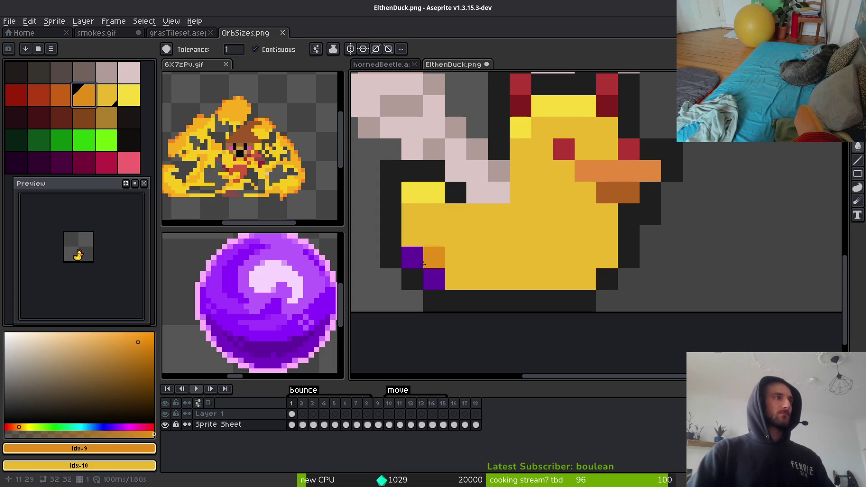
left_click(434, 278)
scroll(603, 273, "down", 4)
key("b")
scroll(603, 273, "up", 3)
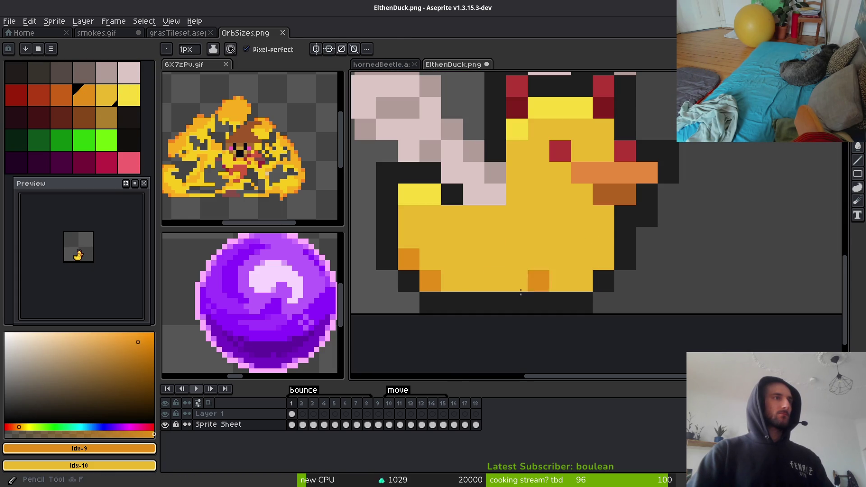
left_click_drag(440, 280, 544, 281)
left_click(606, 267)
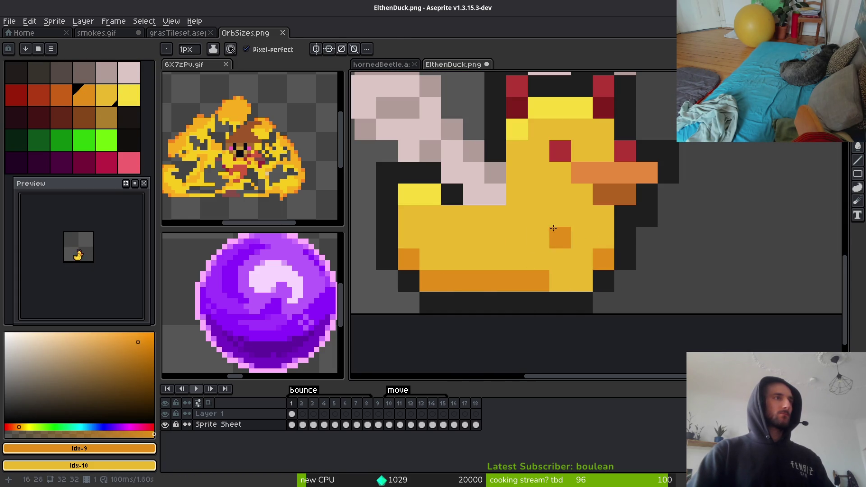
left_click(522, 220)
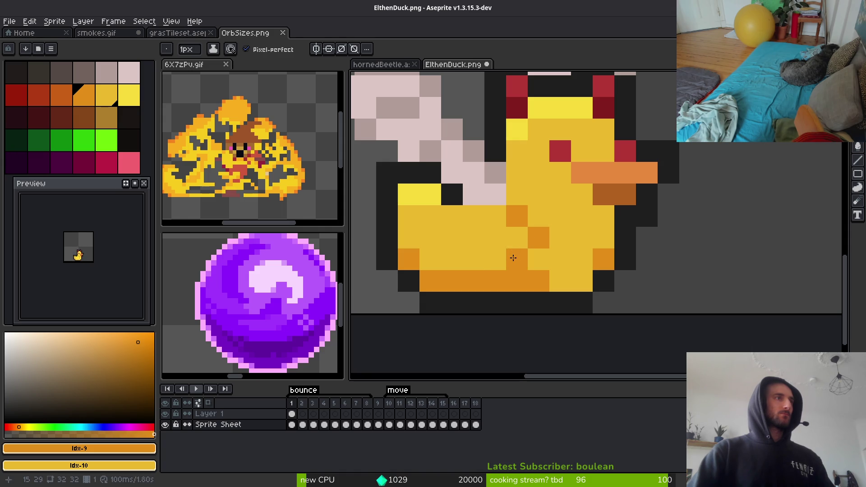
left_click(454, 266)
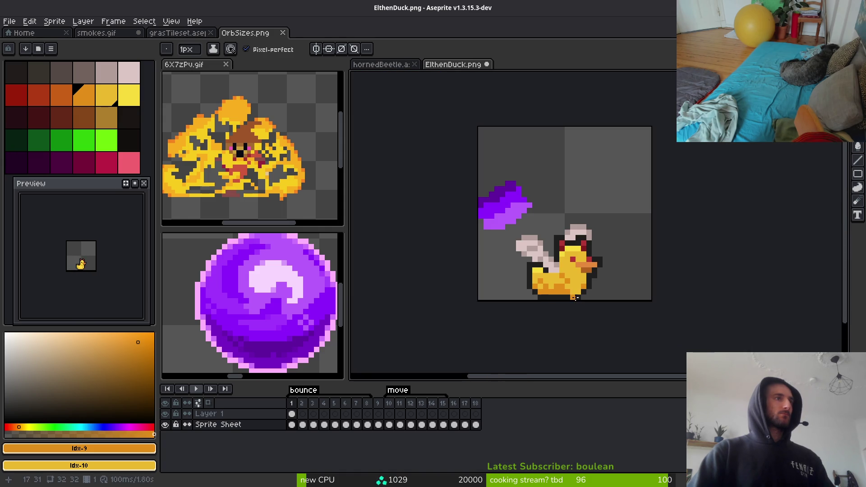
Darken two more body pixels to dark orange, then pick the duck's mid yellow
scroll(587, 301, "down", 3)
scroll(594, 302, "up", 3)
scroll(624, 317, "down", 3)
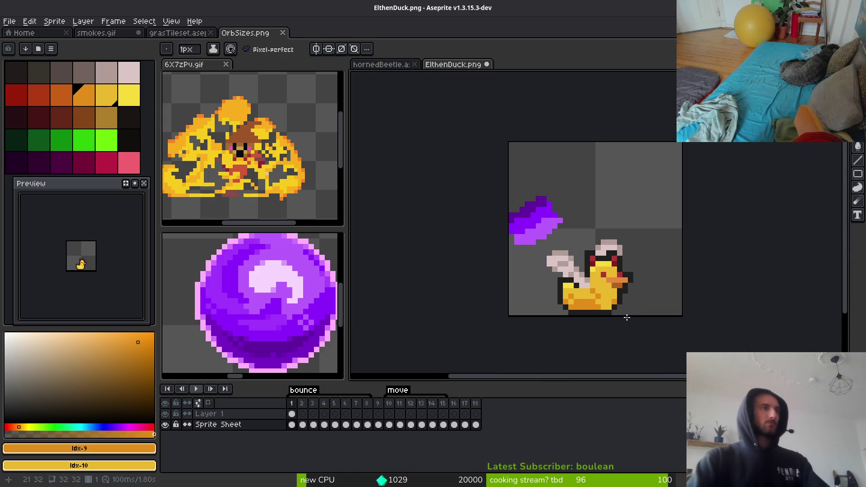
scroll(624, 316, "down", 1)
scroll(611, 315, "up", 3)
left_click(584, 252)
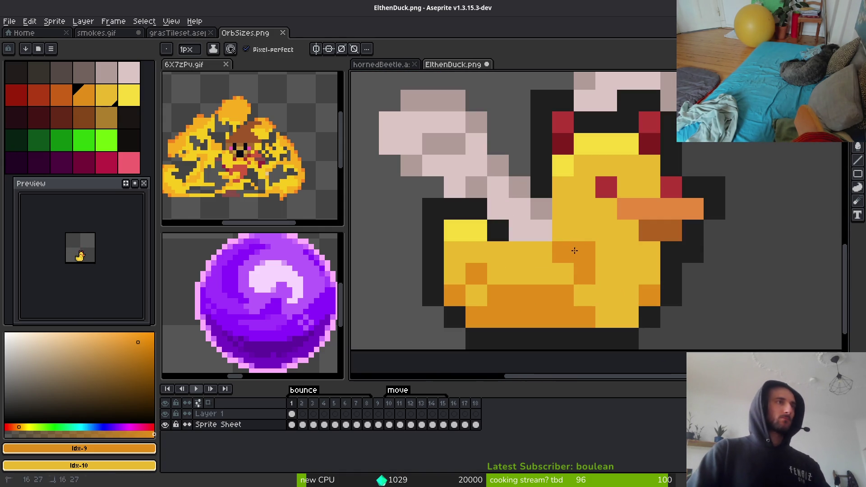
left_click(563, 230)
left_click(586, 296, "alt")
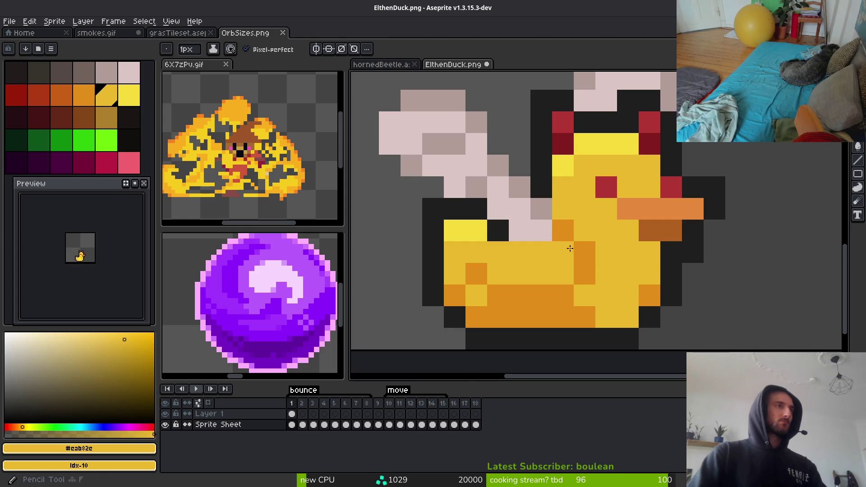
scroll(622, 308, "down", 3)
scroll(621, 307, "down", 1)
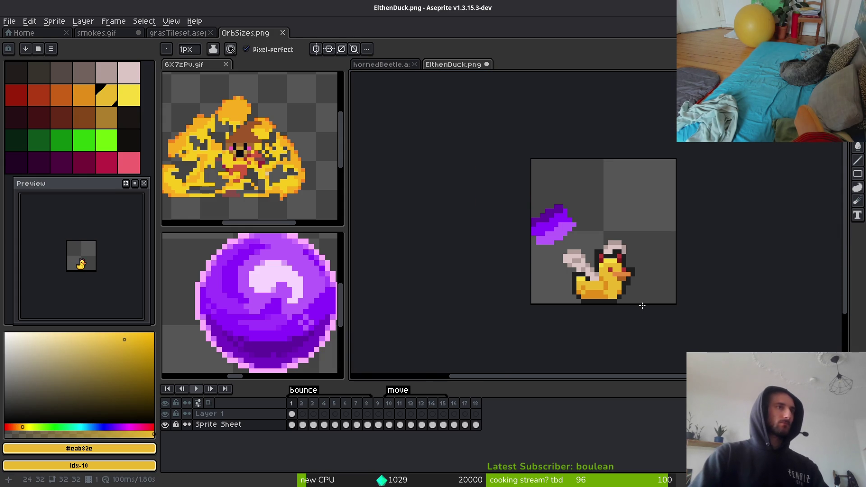
Eyedrop bright yellow #f7db3b and paint highlight pixels across the duck's body
scroll(642, 306, "right", 2)
scroll(526, 289, "up", 5)
left_click(480, 246, "alt")
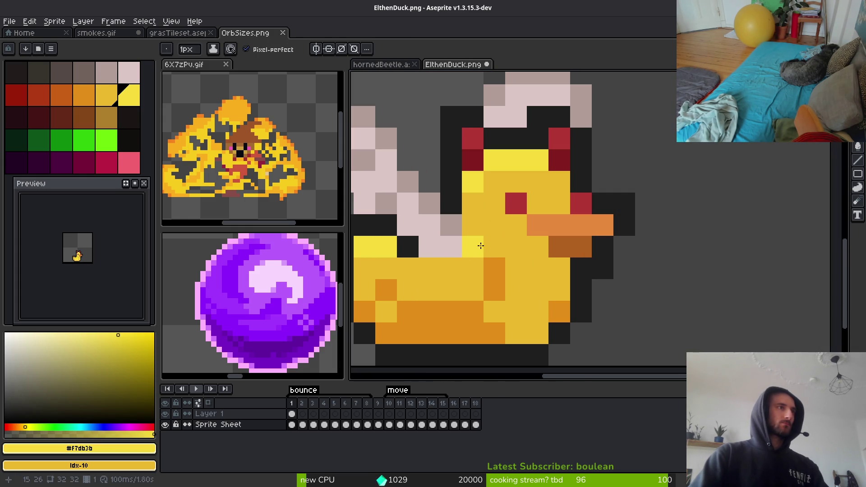
left_click(473, 225)
right_click(472, 247)
left_click(494, 247)
left_click(538, 311)
scroll(534, 315, "down", 3)
left_click(505, 300)
Compare the darker yellow #cab82c and bright yellow #f7db3b by eyedropping them from the duck
scroll(506, 300, "up", 2)
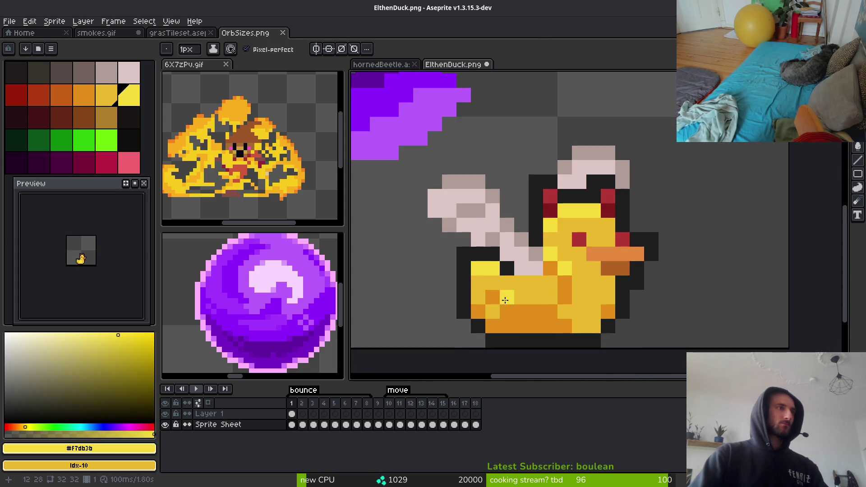
scroll(554, 309, "down", 3)
scroll(558, 313, "up", 3)
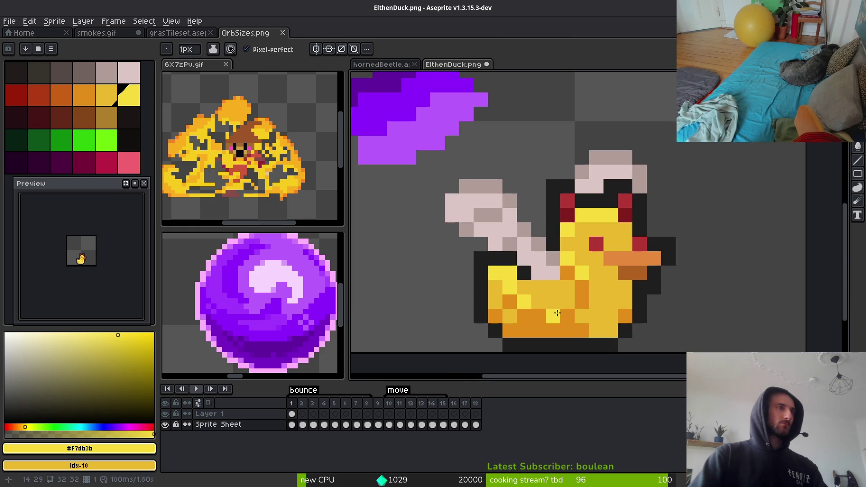
scroll(559, 305, "down", 3)
scroll(521, 294, "up", 3)
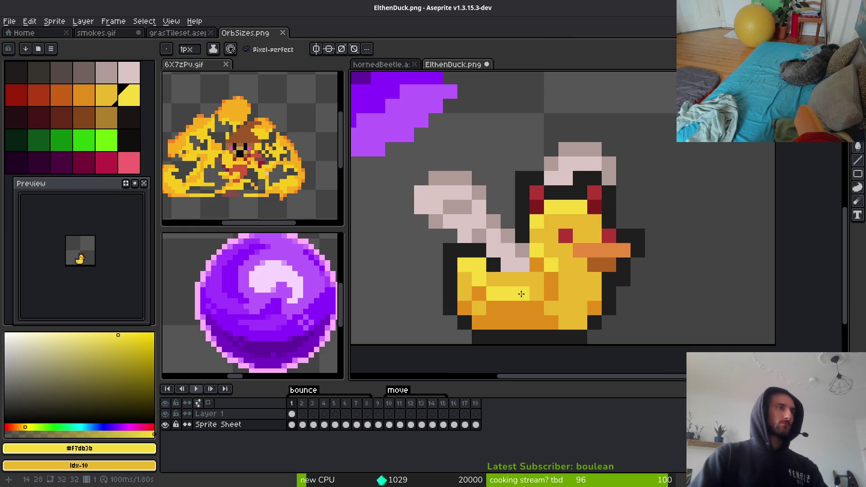
scroll(555, 296, "down", 4)
scroll(593, 317, "up", 1)
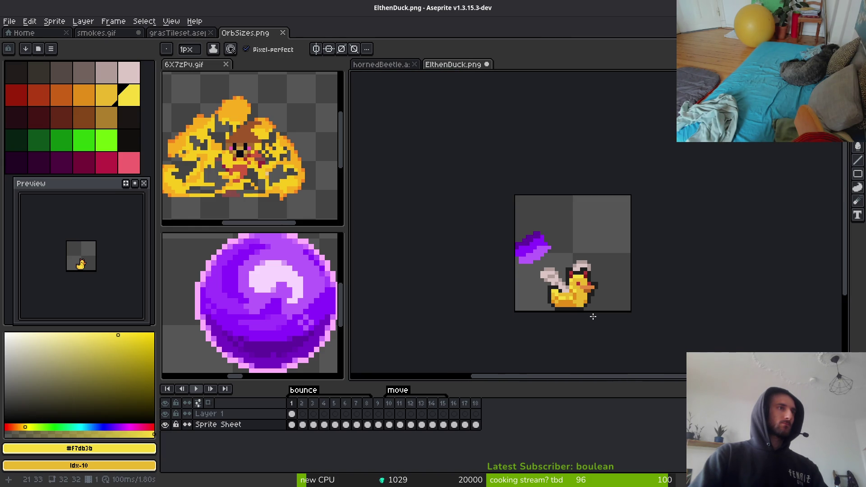
scroll(587, 312, "up", 3)
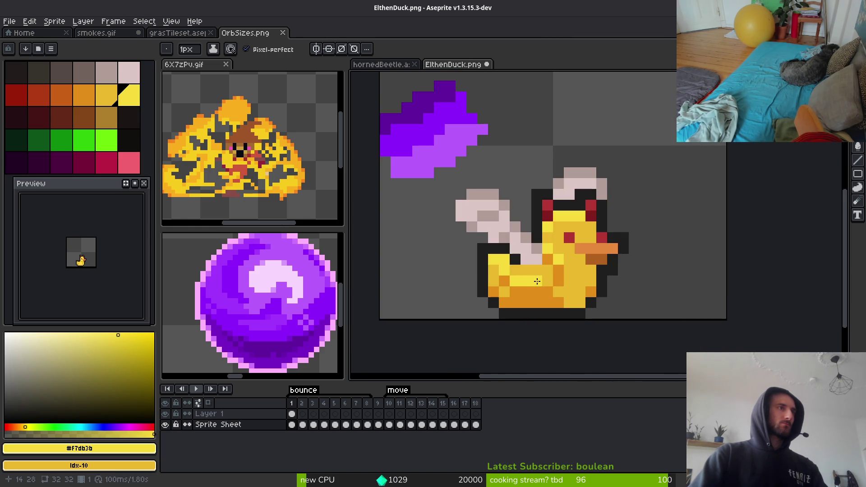
scroll(599, 298, "down", 3)
scroll(599, 299, "up", 3)
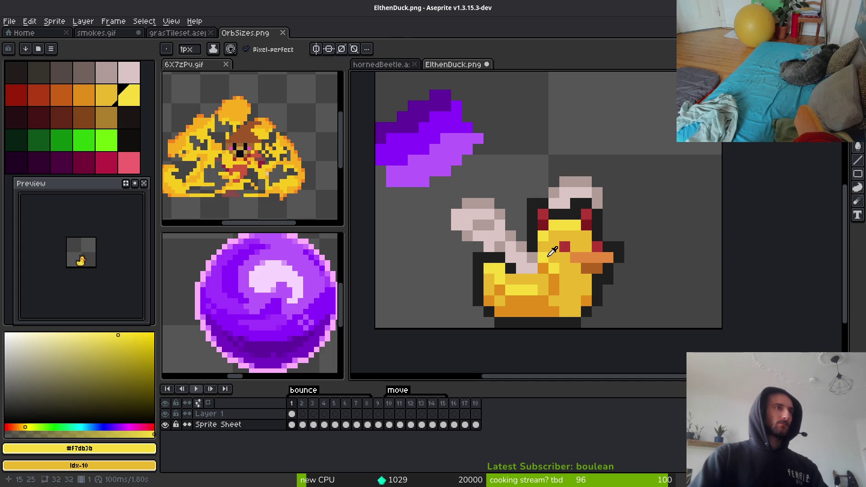
left_click(548, 254, "alt")
scroll(582, 289, "down", 3)
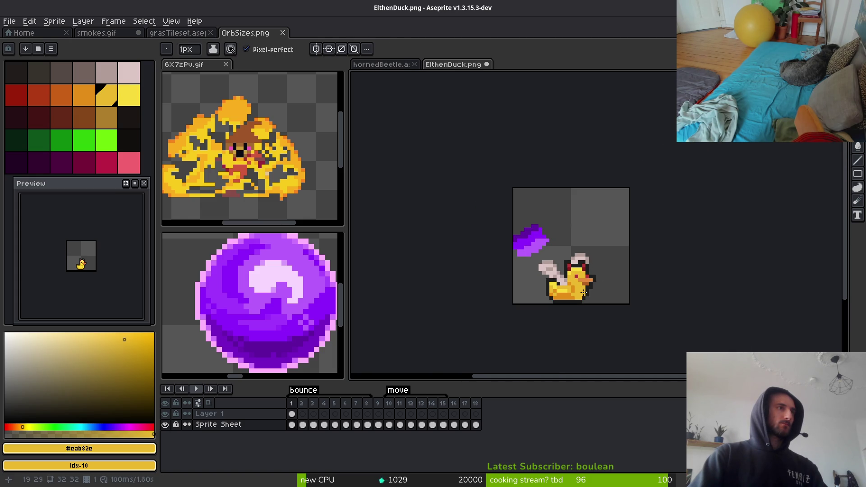
scroll(583, 294, "up", 3)
left_click(561, 261, "alt")
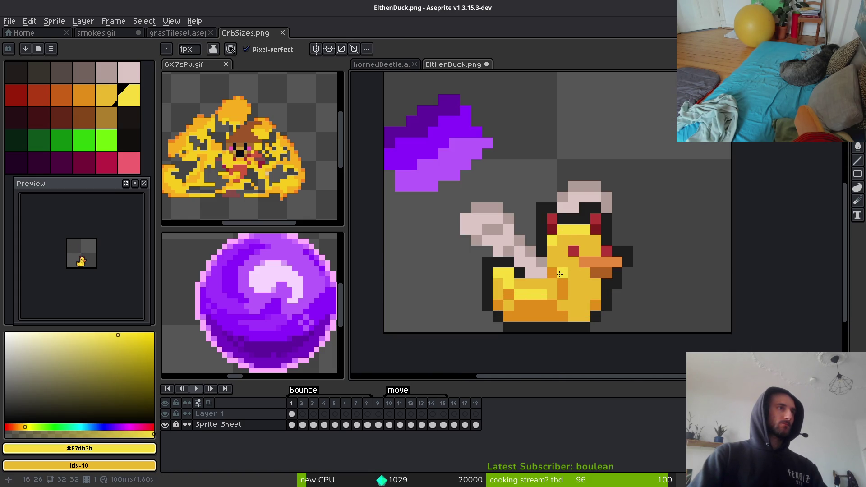
key("alt")
key("alt")
left_click(571, 235, "alt")
scroll(627, 280, "down", 3)
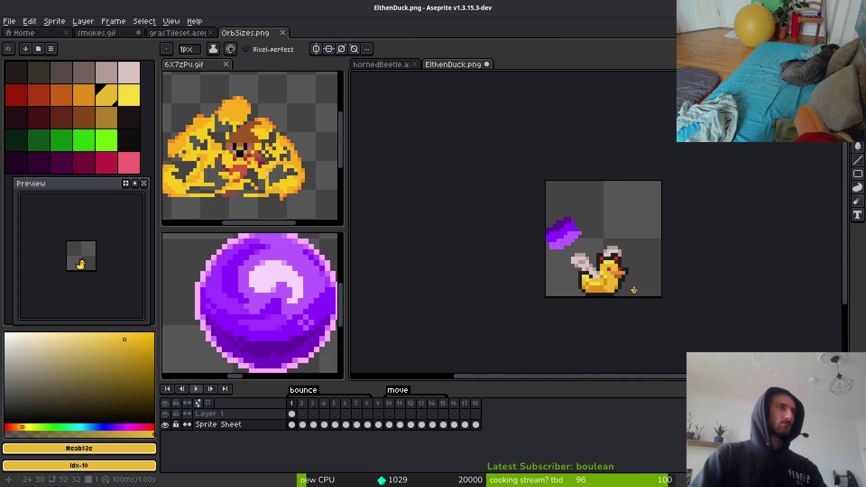
scroll(630, 295, "up", 3)
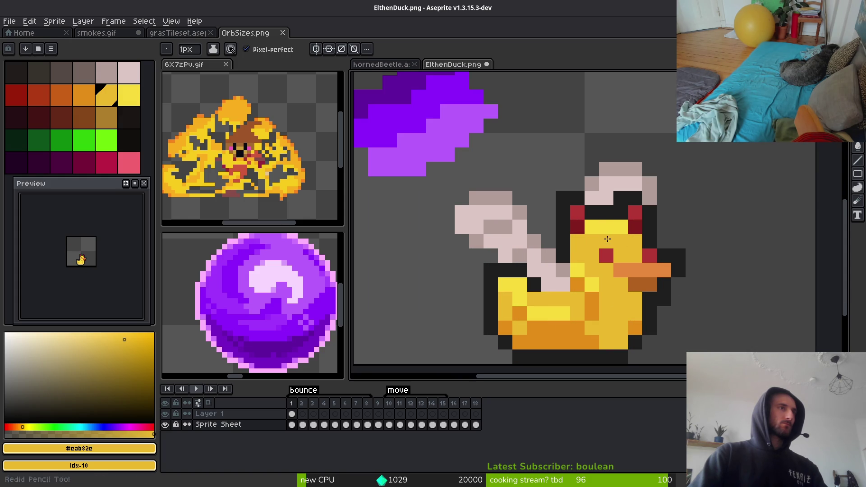
Keep sampling bright and darker yellows from the duck's head and body
left_click(599, 227, "alt")
scroll(702, 291, "down", 3)
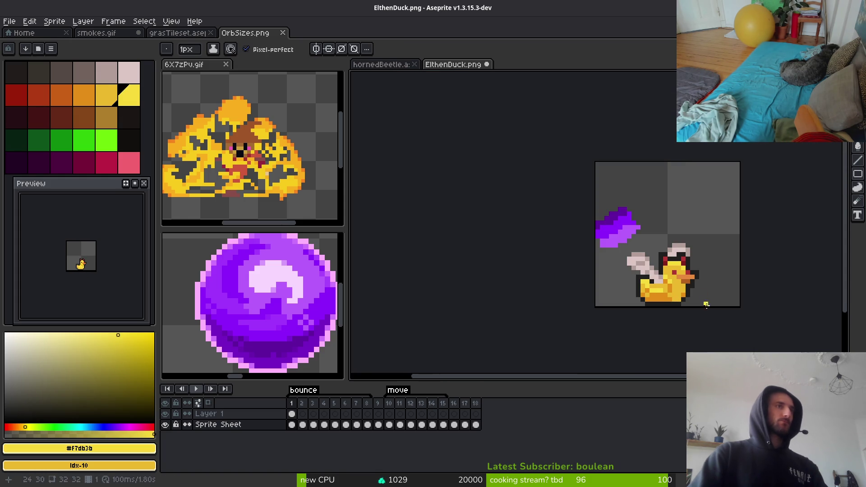
scroll(681, 307, "up", 3)
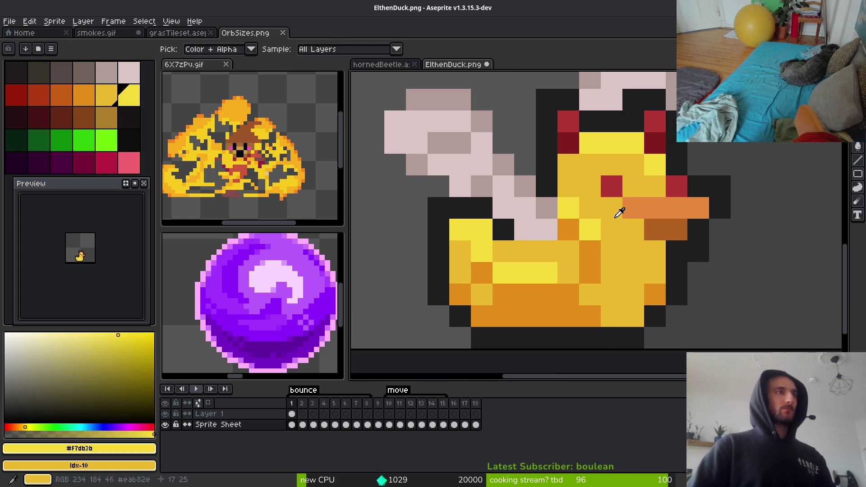
left_click(619, 212, "alt")
left_click(598, 145, "alt")
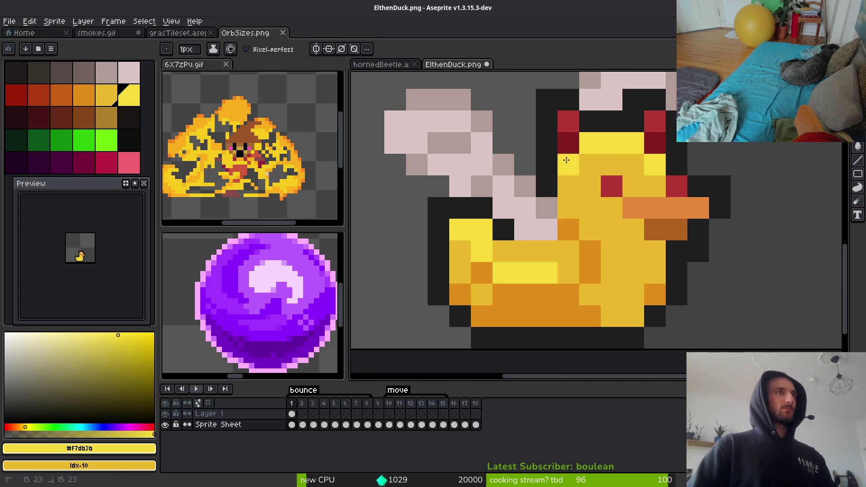
scroll(707, 242, "down", 3)
scroll(707, 242, "up", 3)
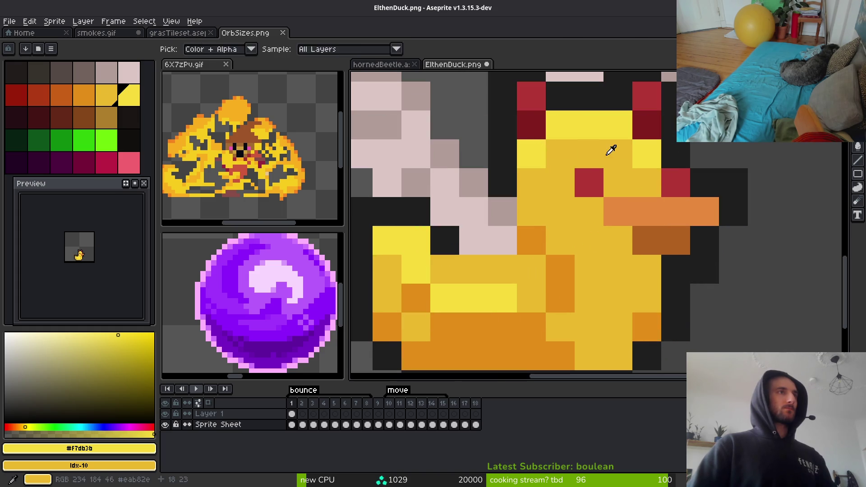
left_click(648, 258, "alt")
scroll(659, 291, "down", 2)
scroll(639, 240, "up", 1)
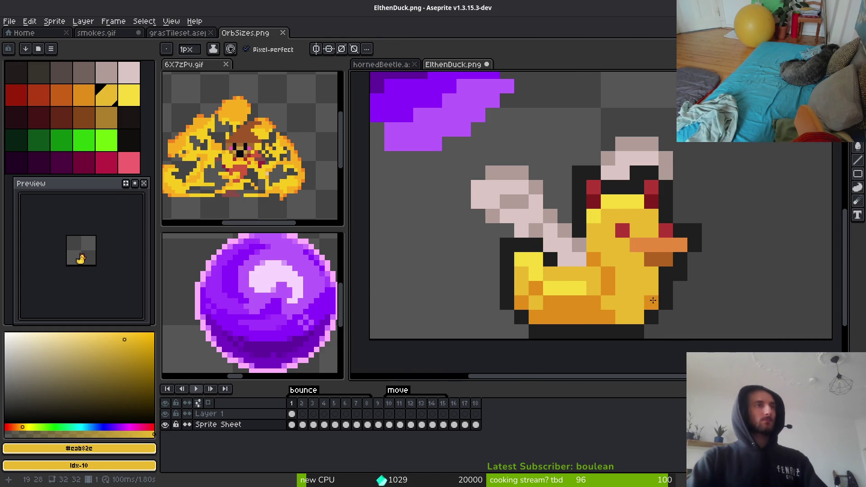
scroll(653, 300, "down", 5)
scroll(651, 310, "down", 2)
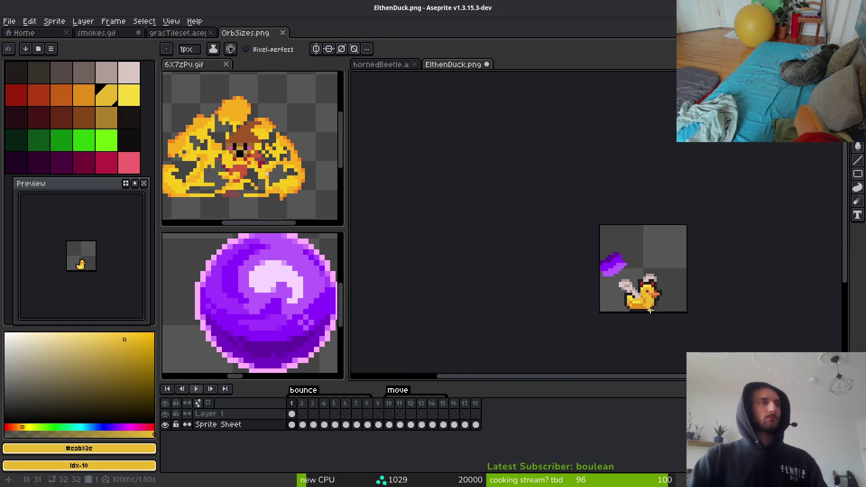
scroll(650, 310, "up", 5)
Fill the body bright yellow #f7db3b and the bottom stripe with the orange-yellow palette colour
left_click(573, 228, "alt")
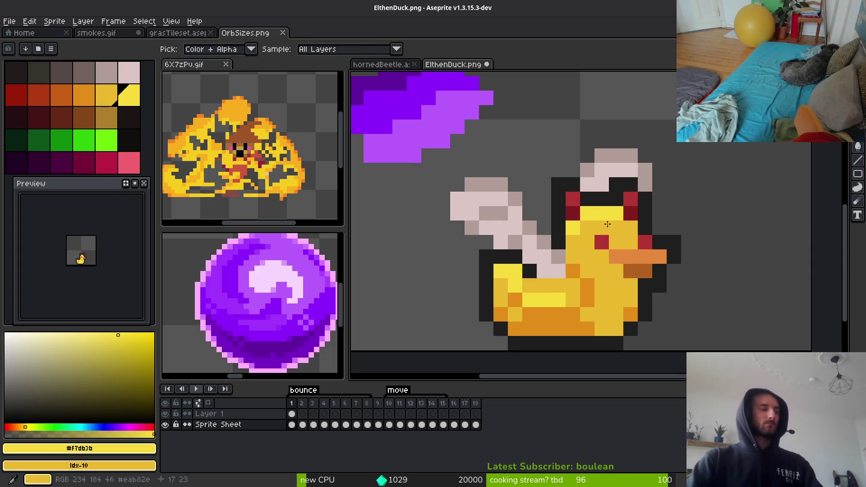
key("g")
left_click(600, 271)
left_click(545, 289)
left_click(515, 329)
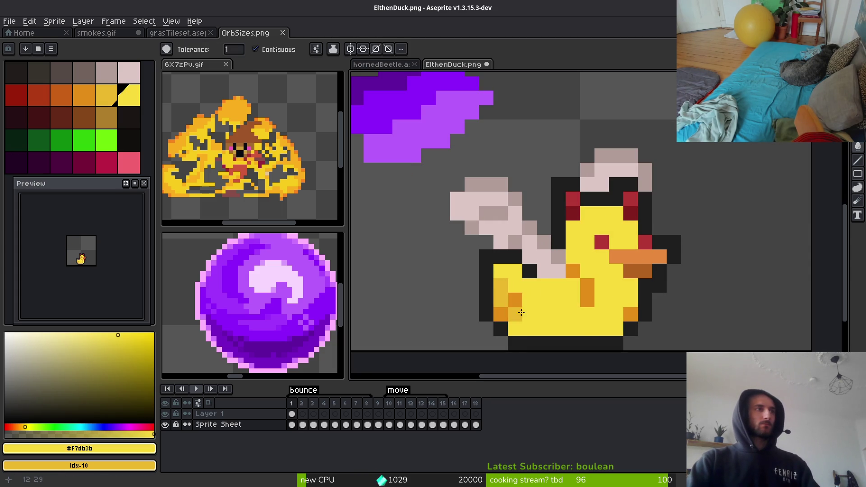
key("ctrl+z")
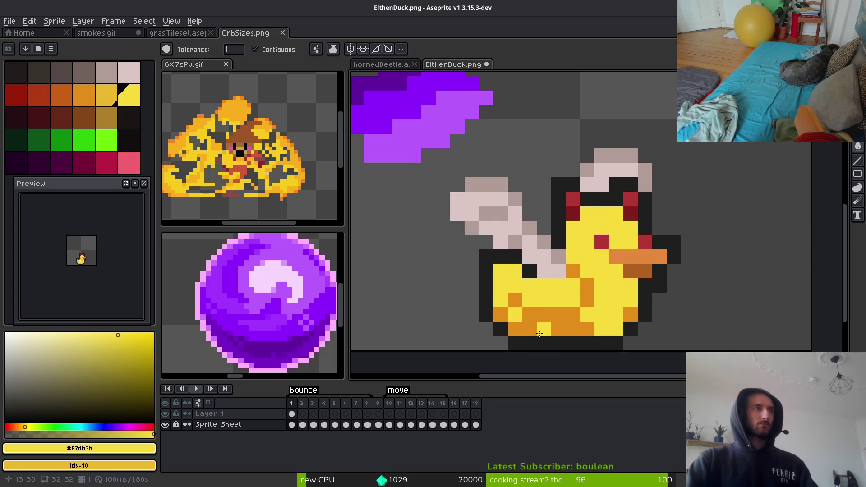
left_click(109, 99)
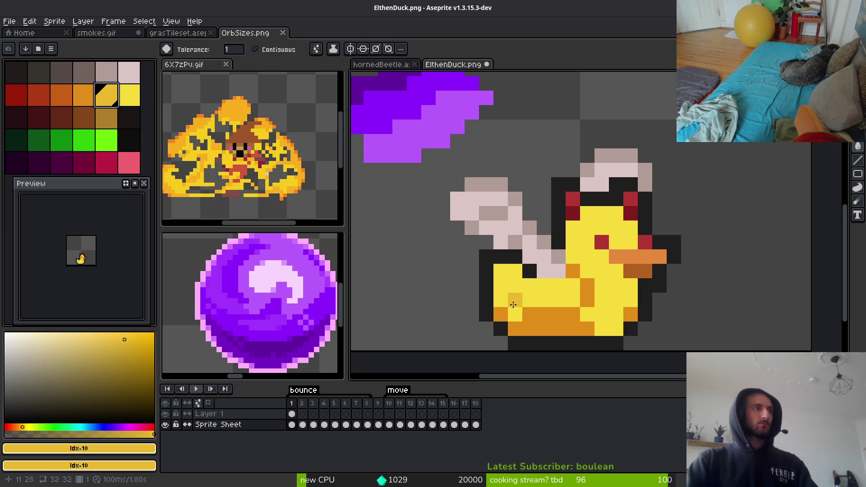
left_click(547, 318)
left_click(576, 270)
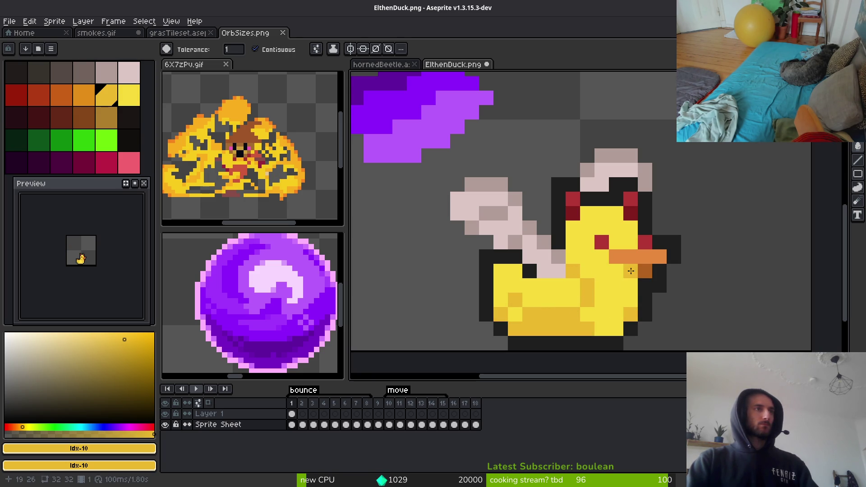
Choose a paler yellow and paint a highlight streak across the duck's head
scroll(617, 310, "down", 5)
scroll(615, 318, "up", 5)
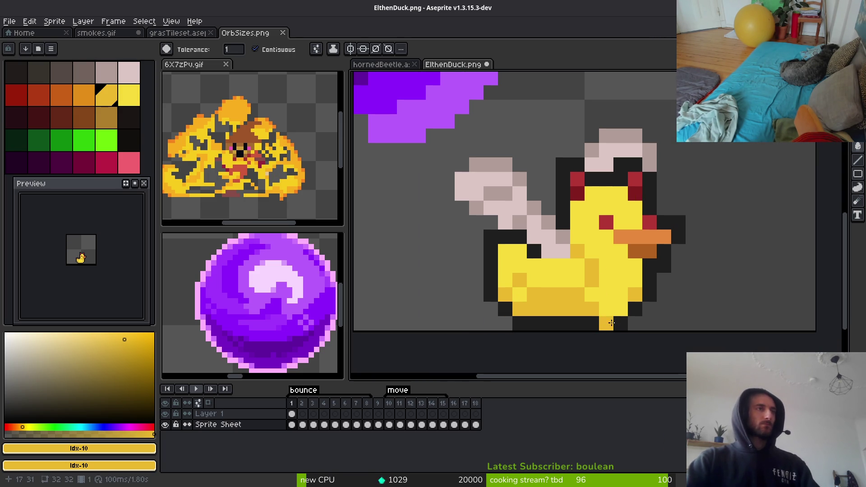
left_click(127, 97)
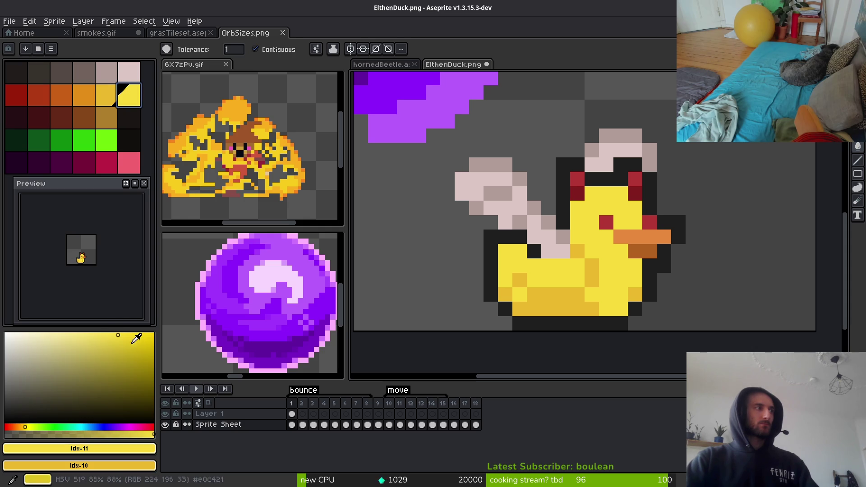
left_click(101, 337)
left_click(96, 334)
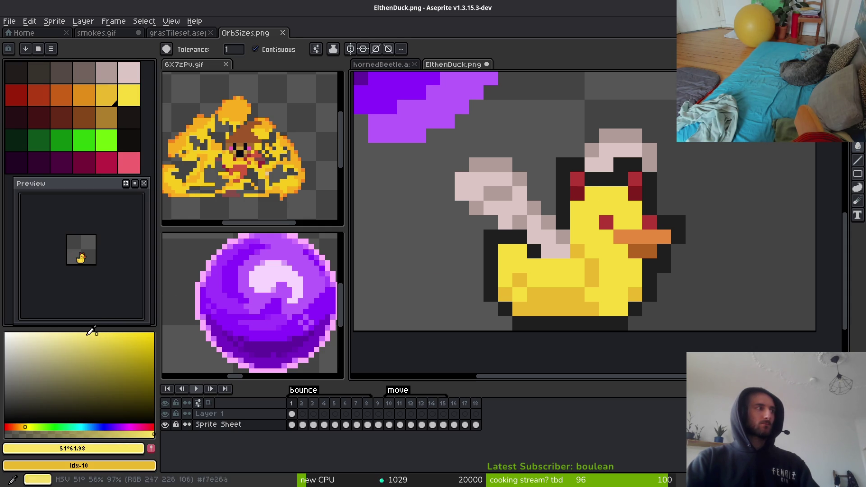
left_click(81, 334)
key("f")
left_click_drag(586, 193, 635, 206)
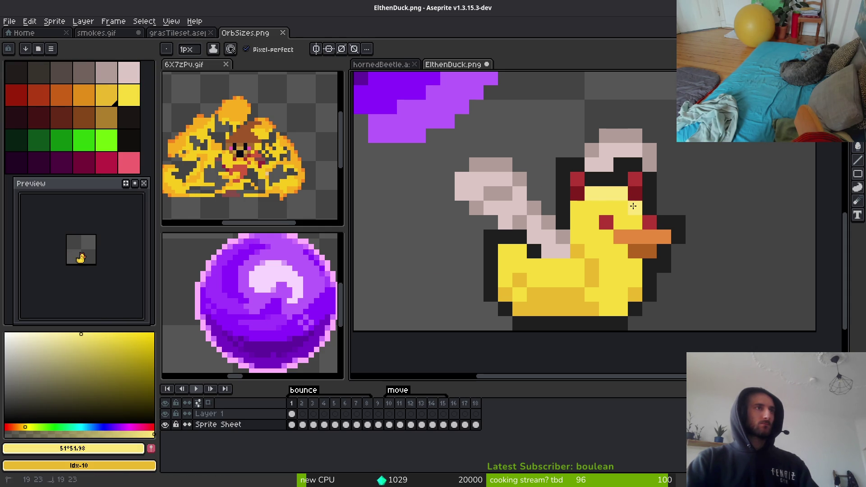
Replace stray head pixels with light-yellow highlight dots and a diagonal streak on the lower body
left_click(572, 204)
key("ctrl+z")
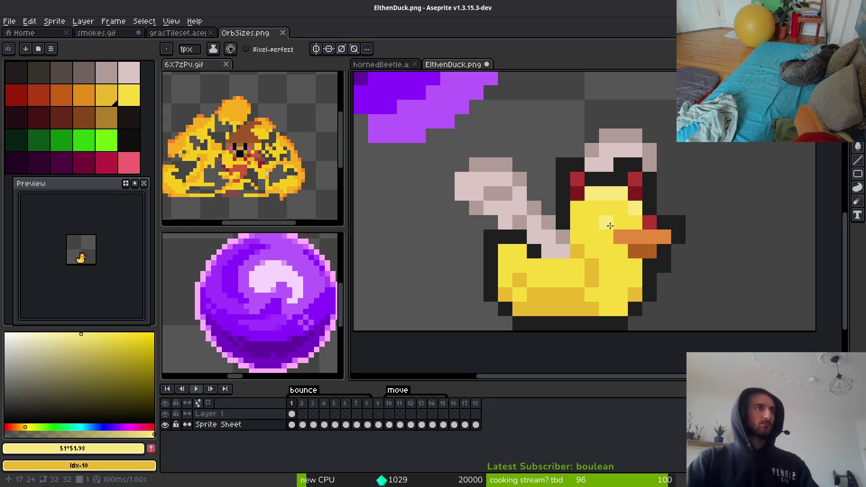
key("ctrl+z")
left_click(573, 235)
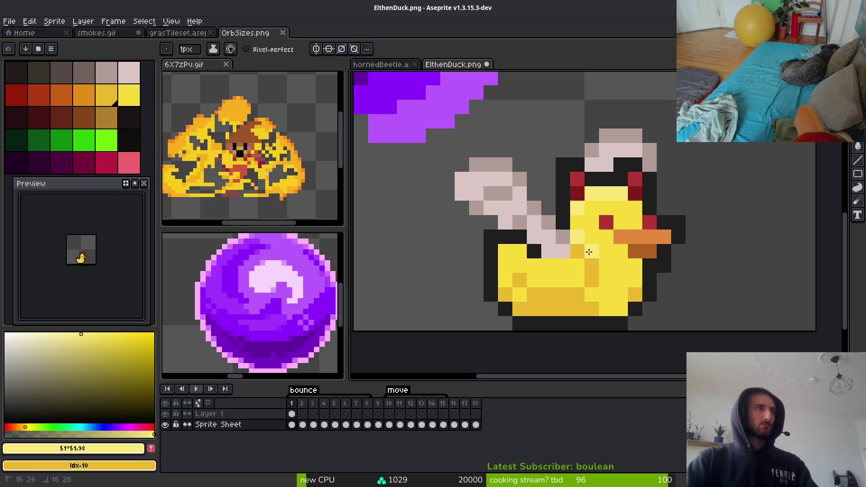
left_click(589, 252)
left_click_drag(518, 267, 573, 292)
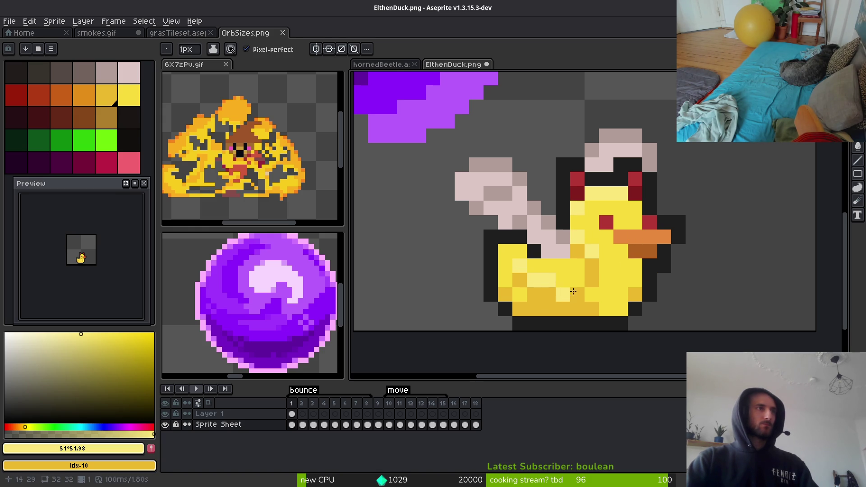
scroll(560, 279, "down", 5)
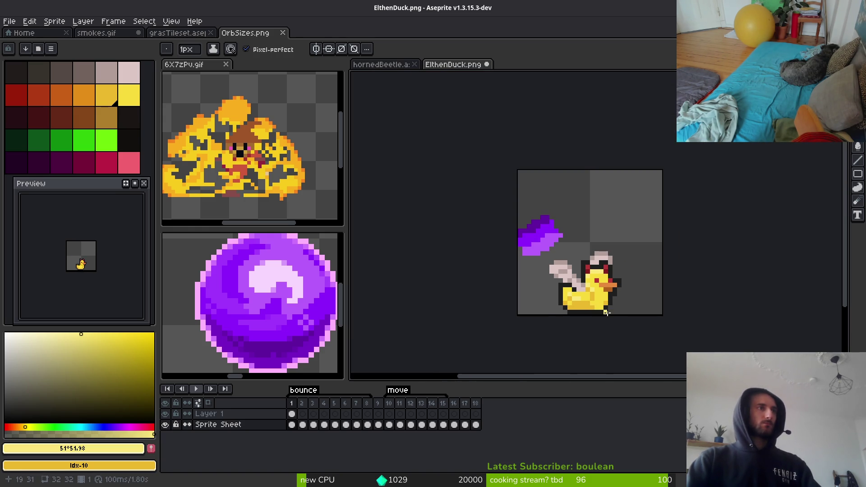
scroll(606, 304, "up", 5)
left_click(584, 286, "alt")
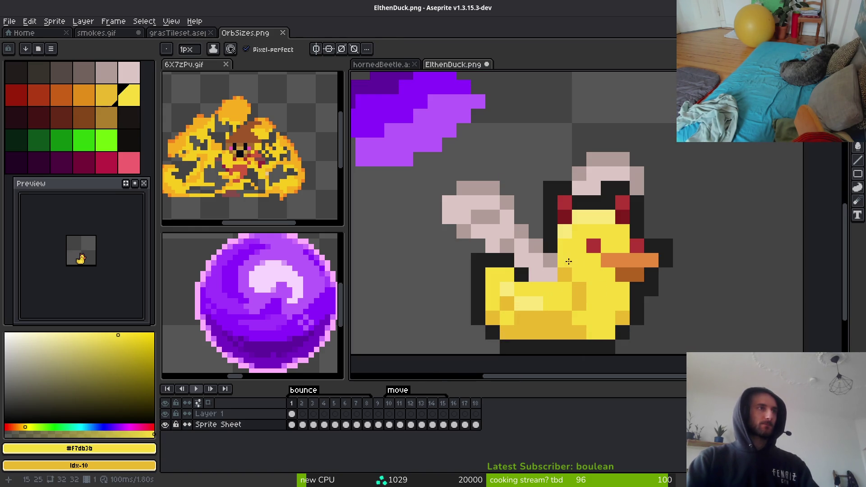
scroll(626, 300, "down", 5)
Save ElthenDuck.png despite the PNG warning and pick the dark outline colour
key("ctrl+s")
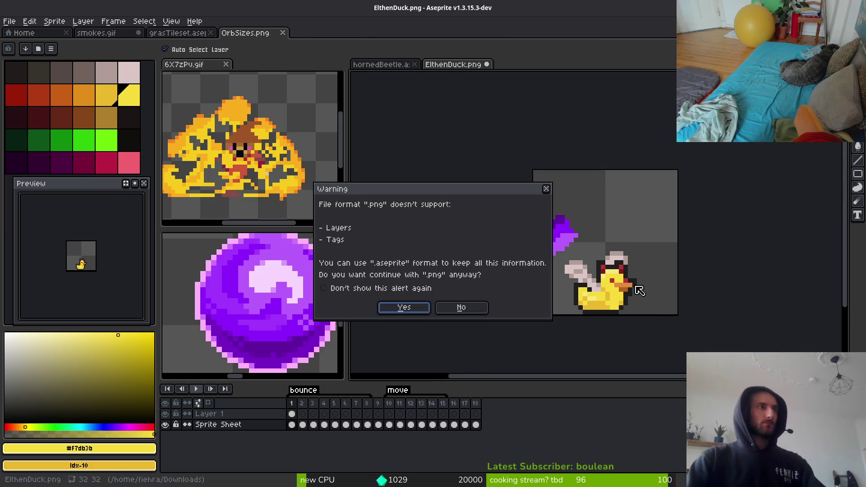
key("Return")
left_click(579, 288, "alt")
scroll(586, 280, "up", 3)
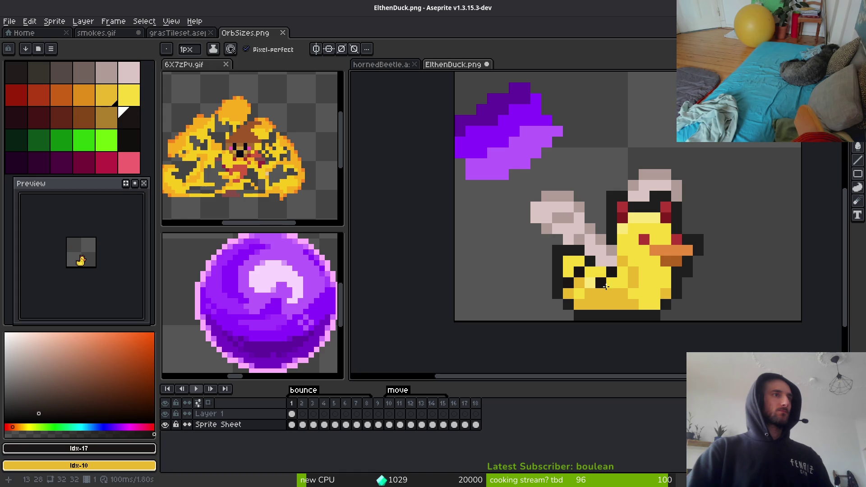
Fill the wing with light pink, undoing the stray pink pixel
scroll(658, 315, "down", 3)
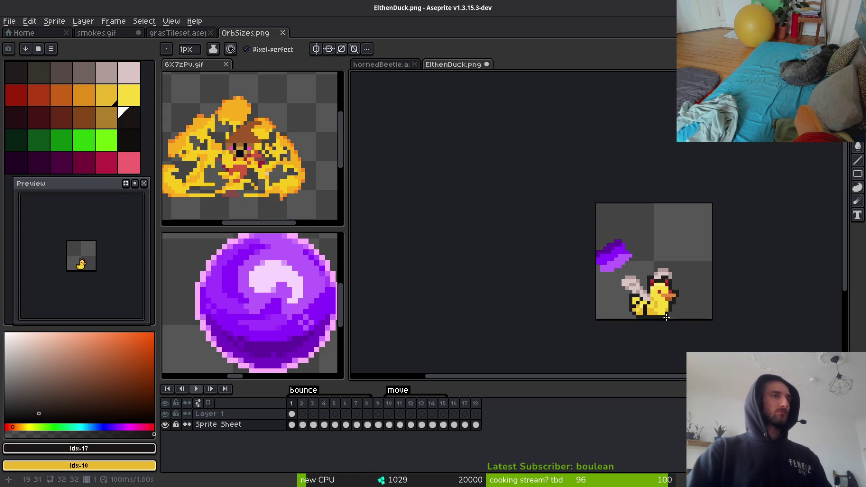
scroll(623, 310, "up", 4)
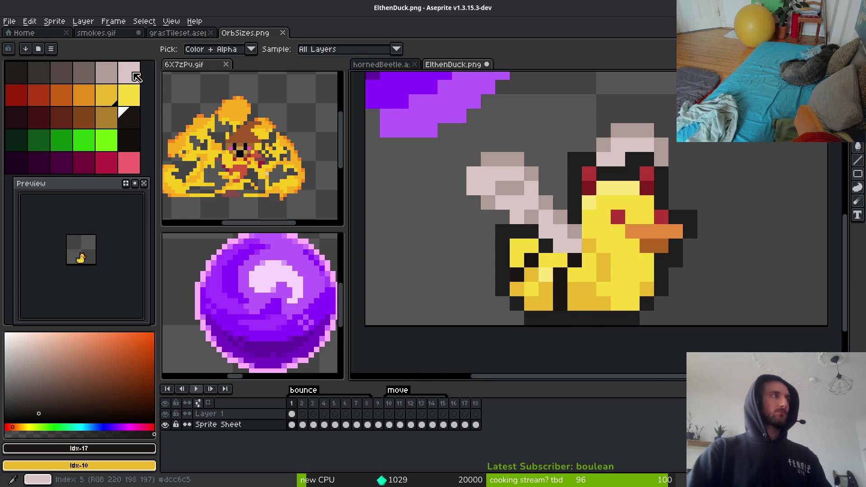
left_click(474, 180, "alt")
key("g")
left_click(519, 250)
scroll(519, 250, "down", 4)
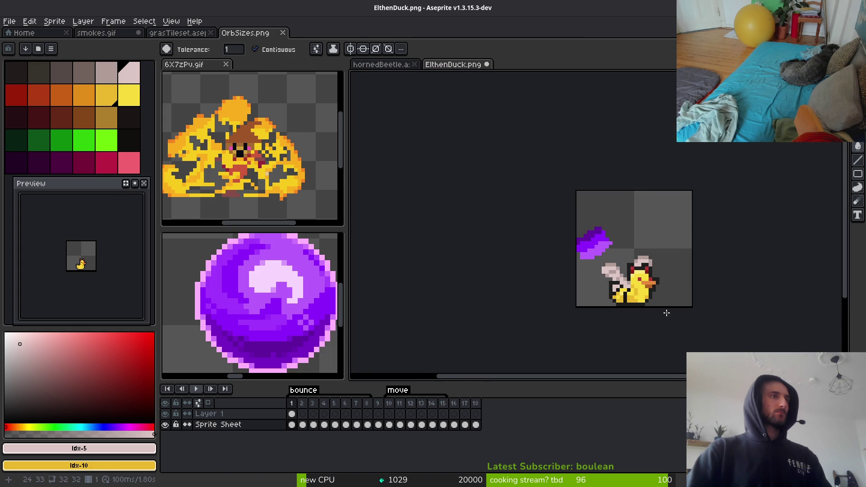
scroll(506, 235, "up", 3)
key("ctrl+z")
Draw a black outline column along the wing's edge
left_click(645, 294, "alt")
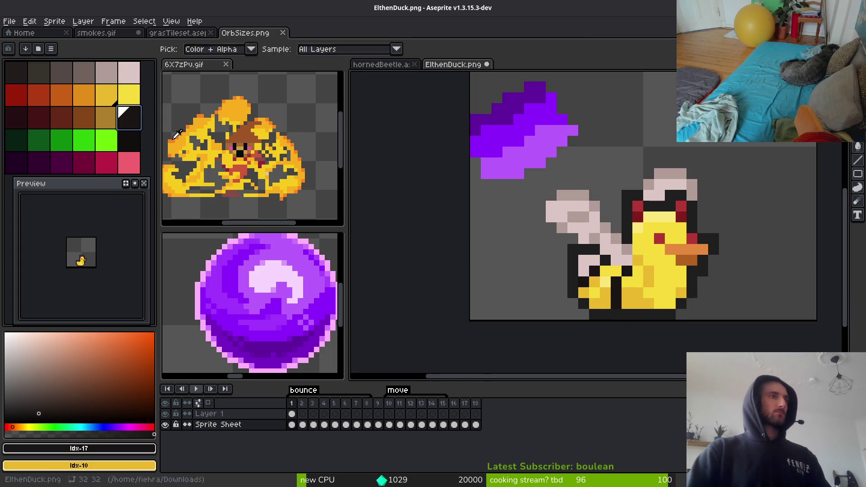
key("b")
scroll(547, 213, "up", 3)
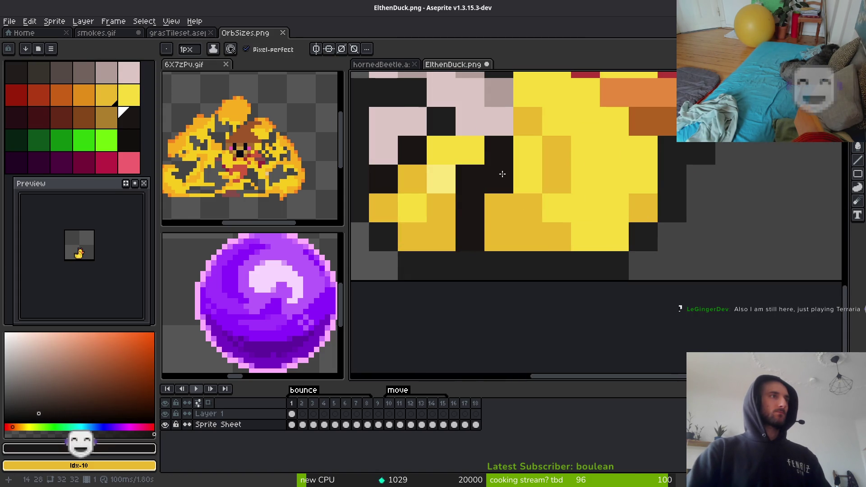
left_click_drag(499, 179, 499, 237)
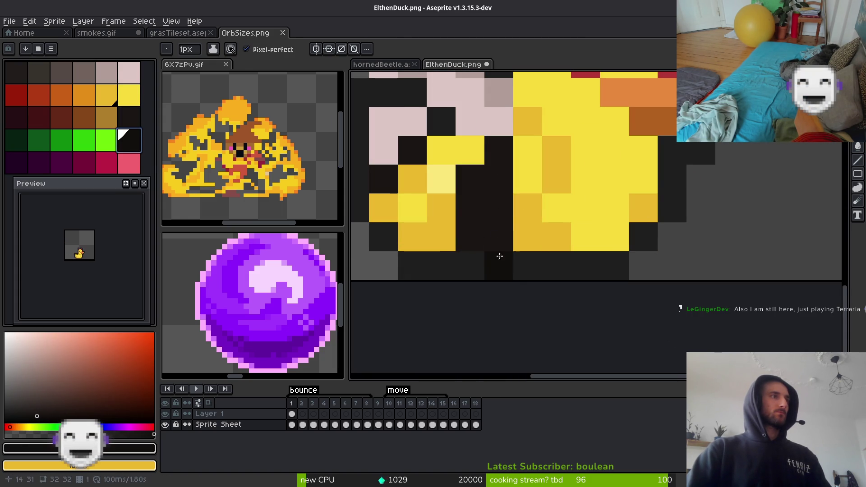
left_click(470, 236)
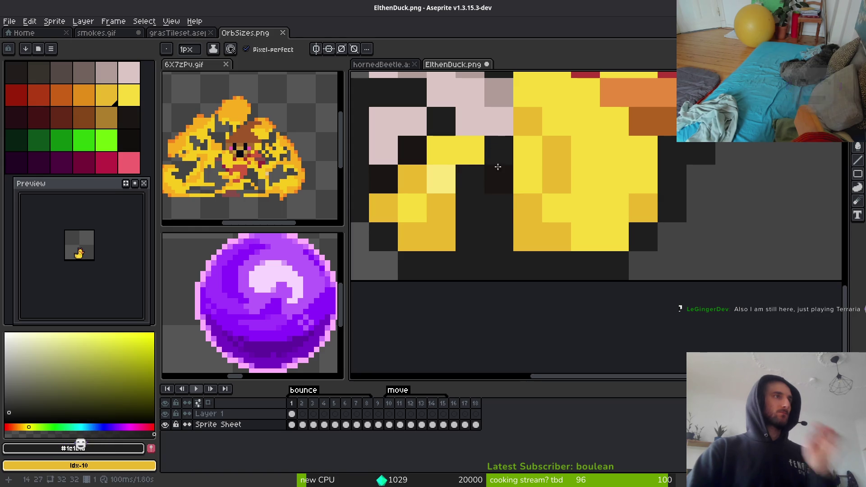
scroll(525, 220, "up", 2)
scroll(525, 220, "left", 3)
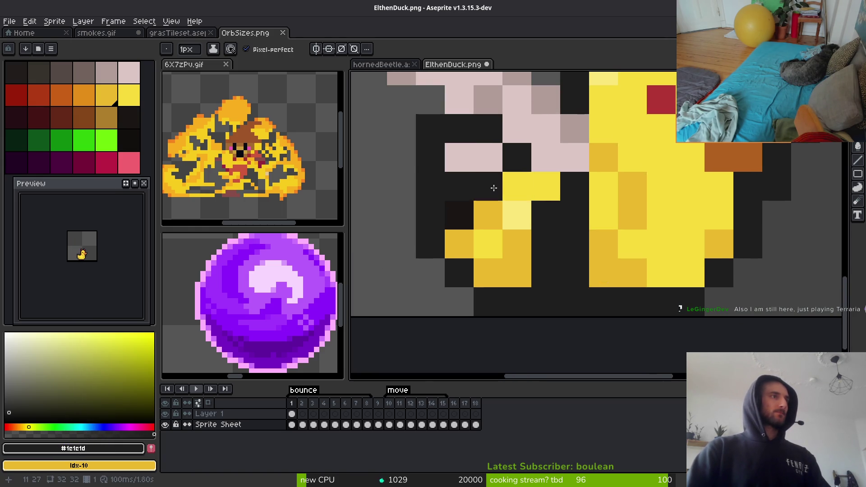
scroll(645, 297, "down", 4)
scroll(646, 297, "up", 4)
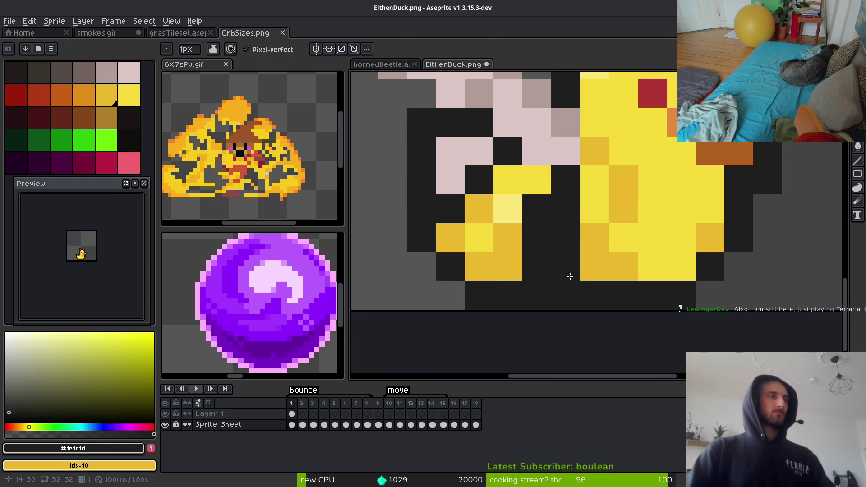
scroll(644, 301, "down", 4)
Extend the dark outline down to the wing's bottom edge
left_click_drag(644, 301, 497, 265)
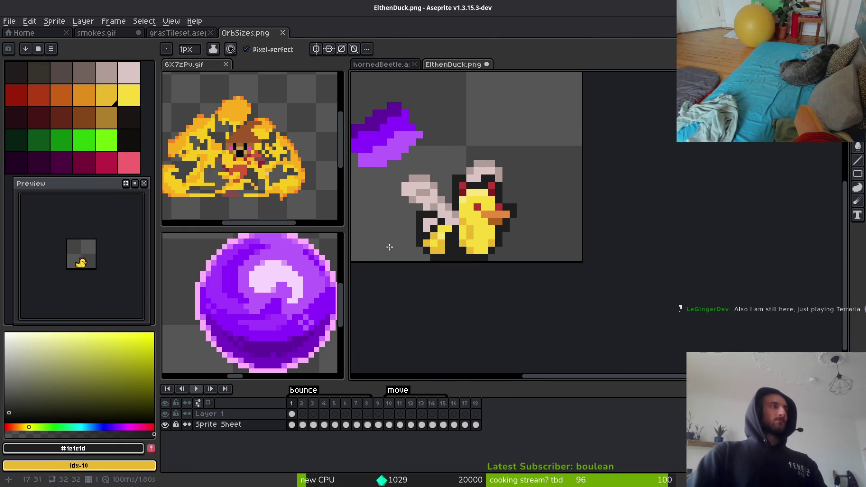
left_click(447, 243, "alt")
scroll(435, 224, "up", 4)
mouse_move(435, 224)
left_mouse_down()
mouse_move(451, 244)
mouse_move(469, 247)
left_mouse_up()
scroll(587, 269, "down", 2)
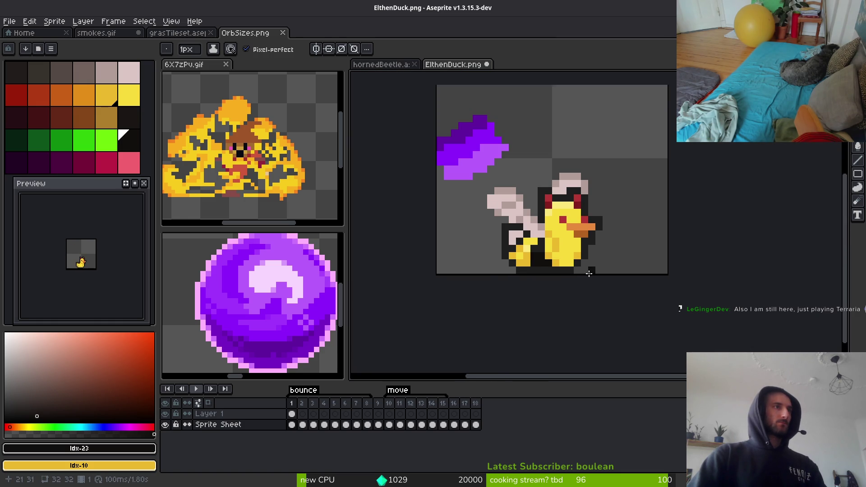
scroll(591, 276, "down", 1)
scroll(530, 276, "down", 1)
scroll(529, 276, "up", 3)
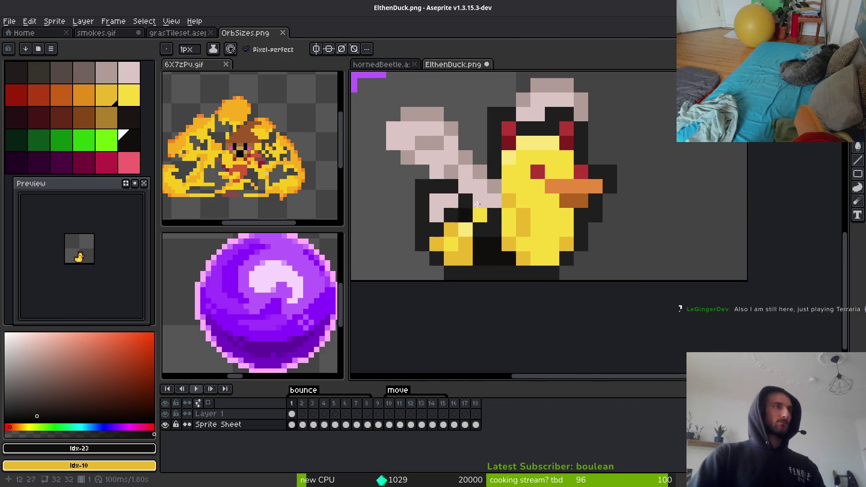
Choose white and paint three highlight pixels on the duck's wing
left_click(73, 358)
left_click(5, 334)
scroll(441, 252, "up", 2)
left_click(477, 210)
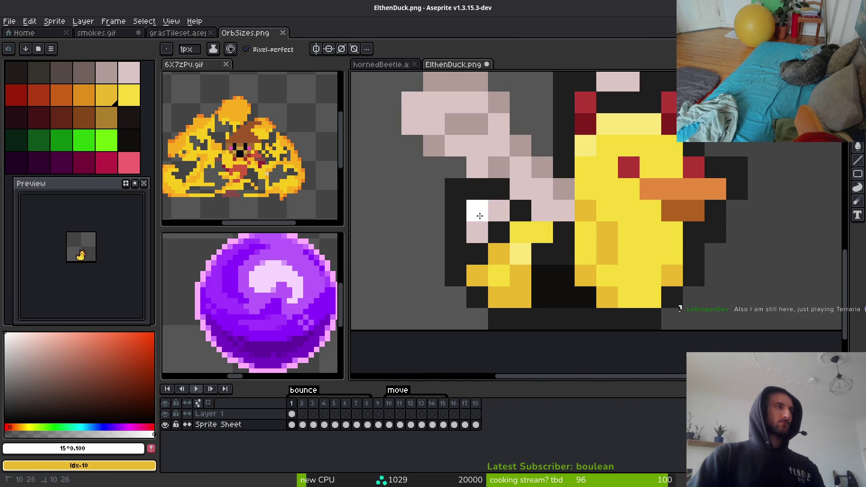
left_click(499, 211)
left_click(477, 230)
scroll(477, 230, "down", 2)
scroll(652, 248, "down", 3)
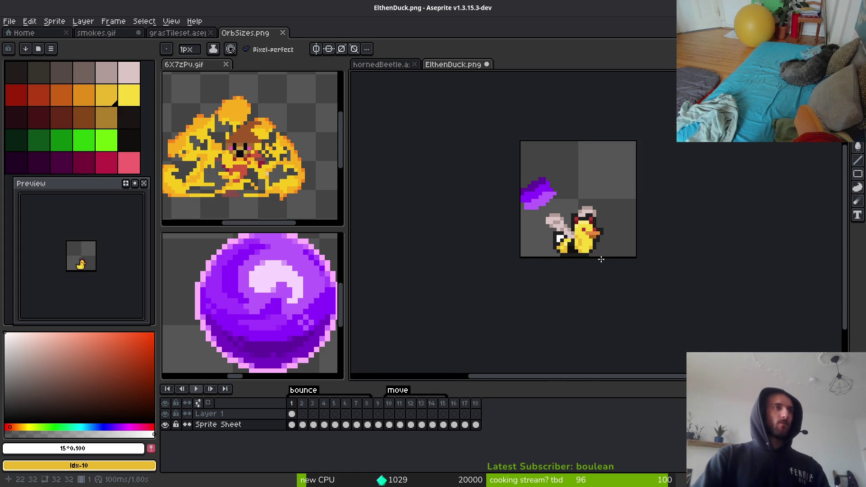
scroll(599, 260, "down", 3)
scroll(596, 257, "up", 5)
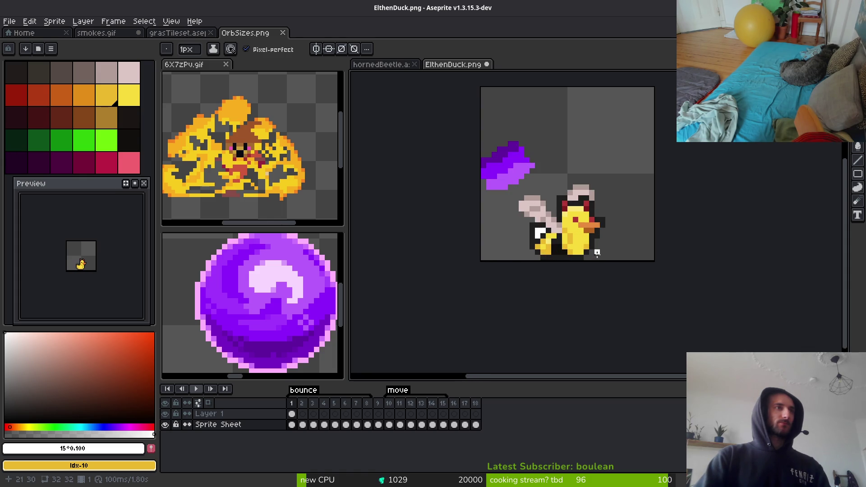
Flip repeatedly between frames 1 and 2 to compare, ending on frame 2 with the lone duck
key("i")
key("Right")
key("Left")
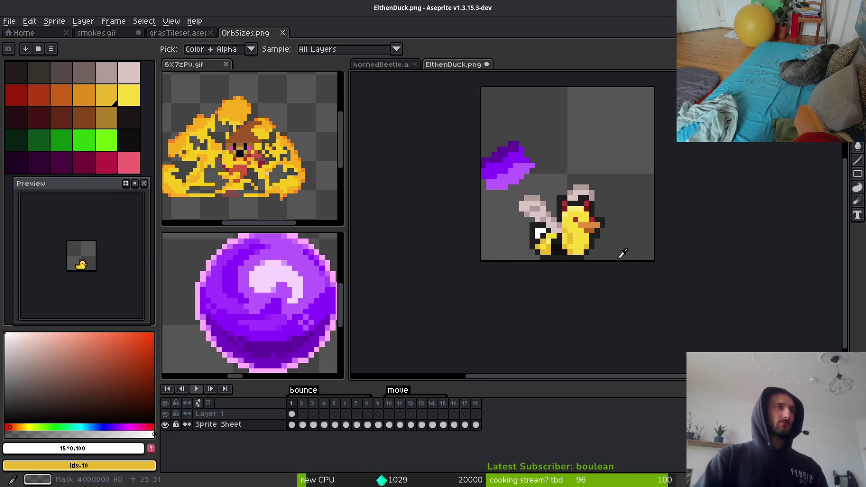
key("Right")
key("Left")
key("Right")
key("Left")
key("Right")
key("Left")
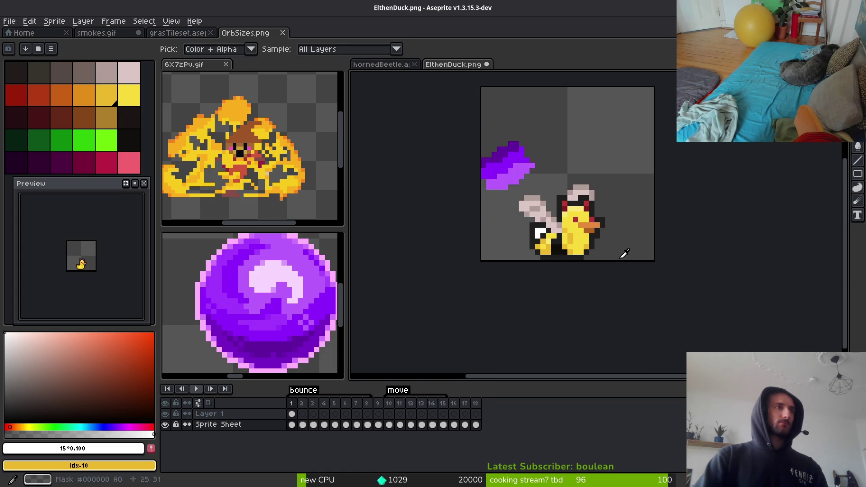
key("Right")
key("Left")
key("Right")
key("Left")
key("Right")
key("Left")
key("Right")
Sample the body yellow from frame 2, then fill the dark pixel below frame 1's right foot yellow
key("b")
scroll(605, 230, "up", 6)
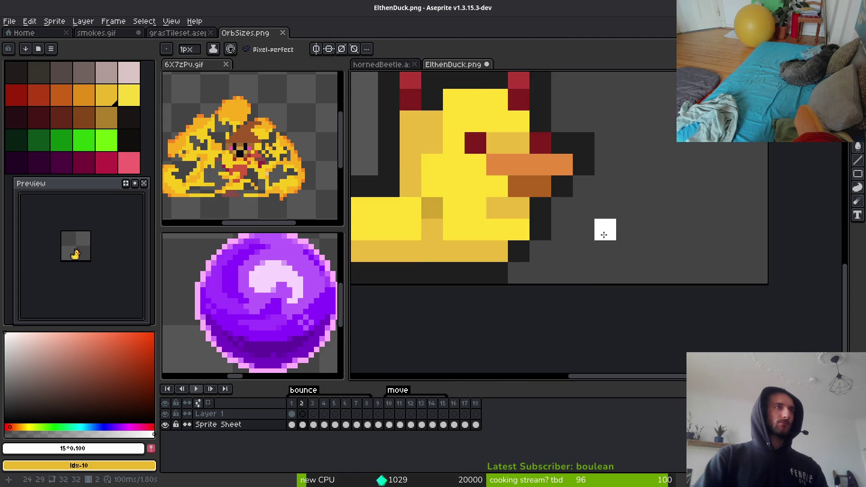
scroll(605, 230, "up", 1)
scroll(521, 219, "down", 1)
left_click_drag(522, 219, 663, 207)
key("Left")
key("i")
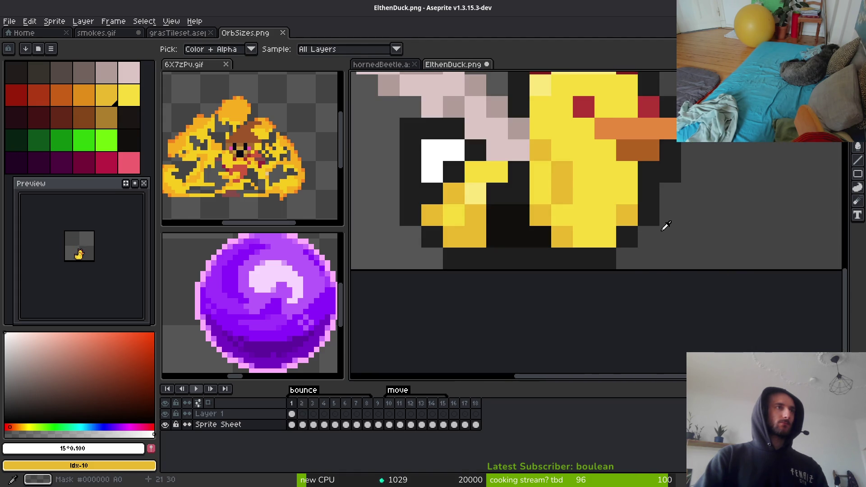
key("Right")
left_click(578, 219)
key("b")
key("Left")
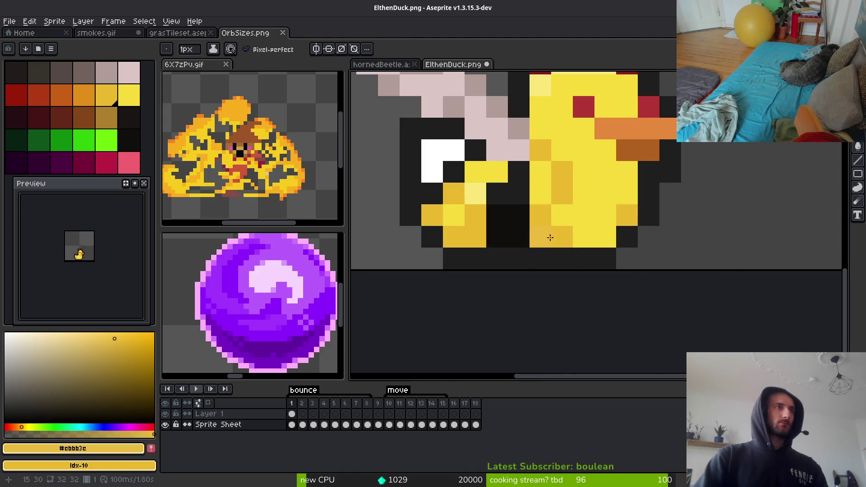
key("g")
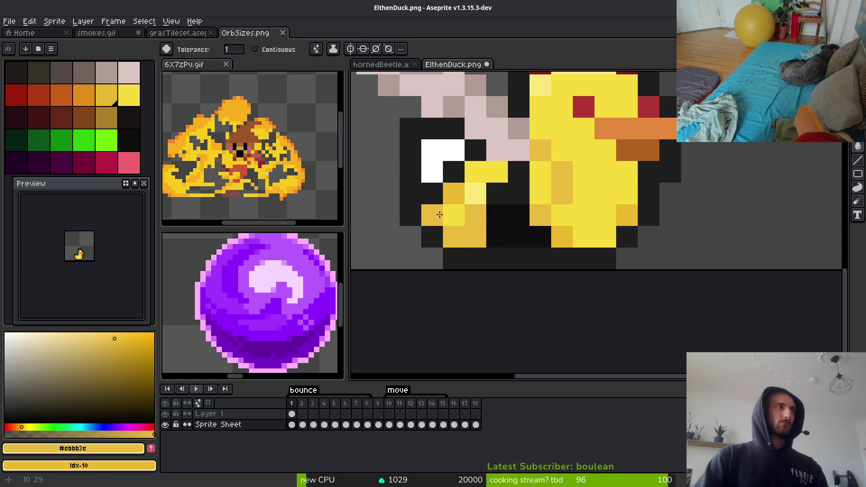
left_click(582, 255)
Sample the dark gold tail colour from frame 2 and fill a frame-1 tail pixel with it
scroll(624, 217, "down", 10)
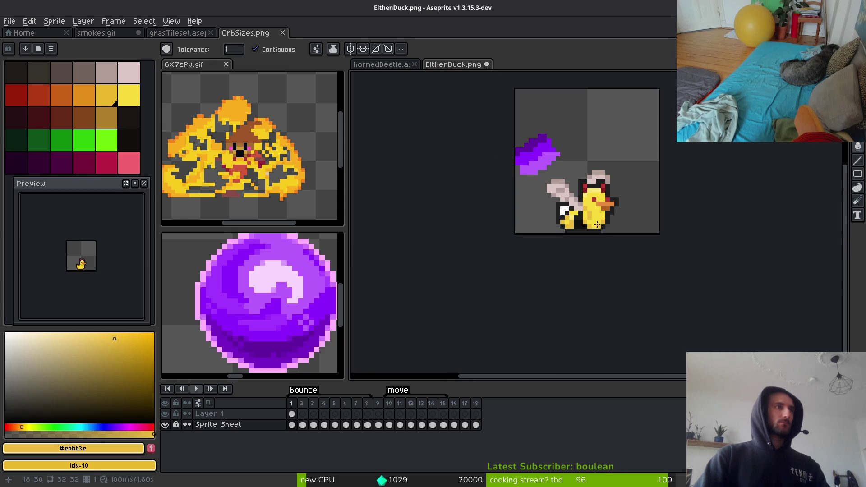
scroll(611, 223, "up", 8)
scroll(611, 223, "up", 2)
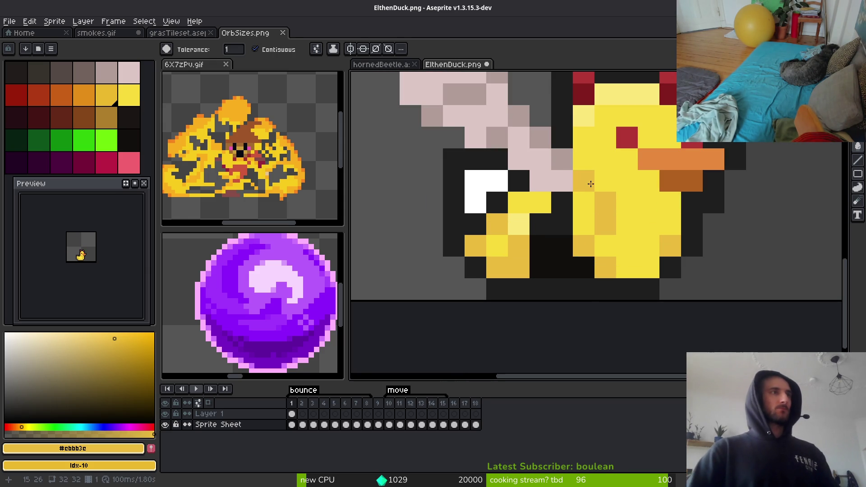
scroll(613, 217, "down", 3)
key(".")
scroll(625, 197, "up", 3)
right_click(626, 189)
key("i")
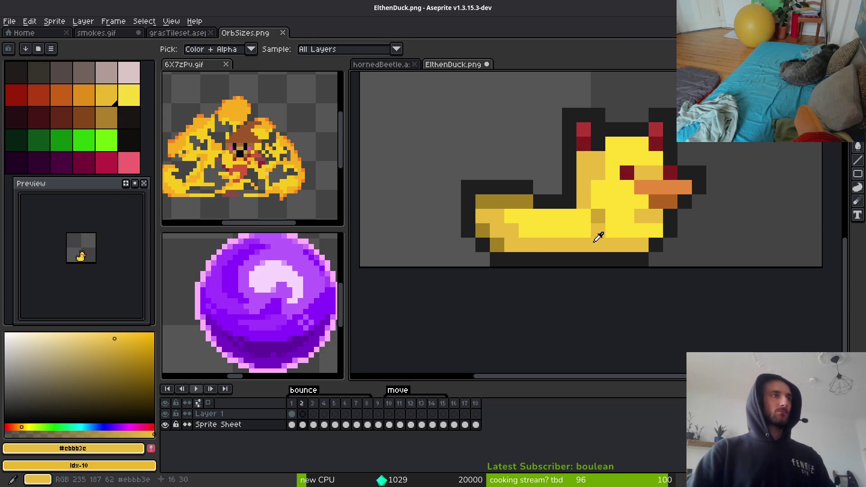
left_click(503, 236, "alt")
key("comma")
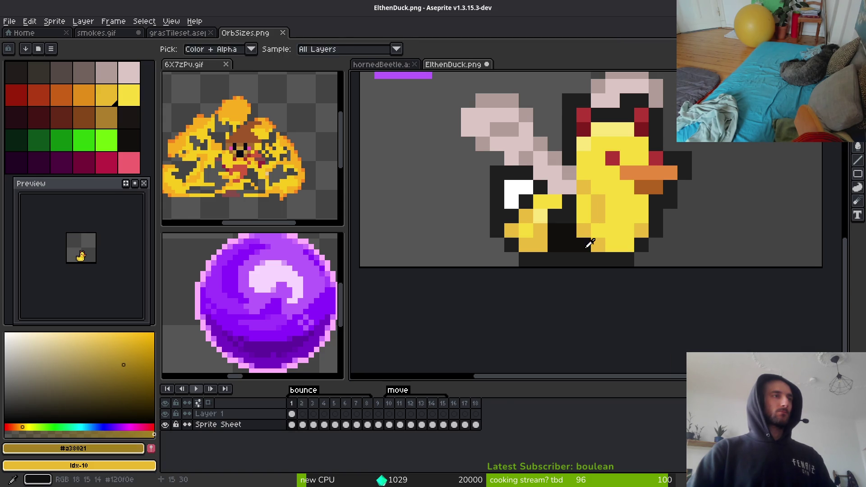
left_click(513, 235)
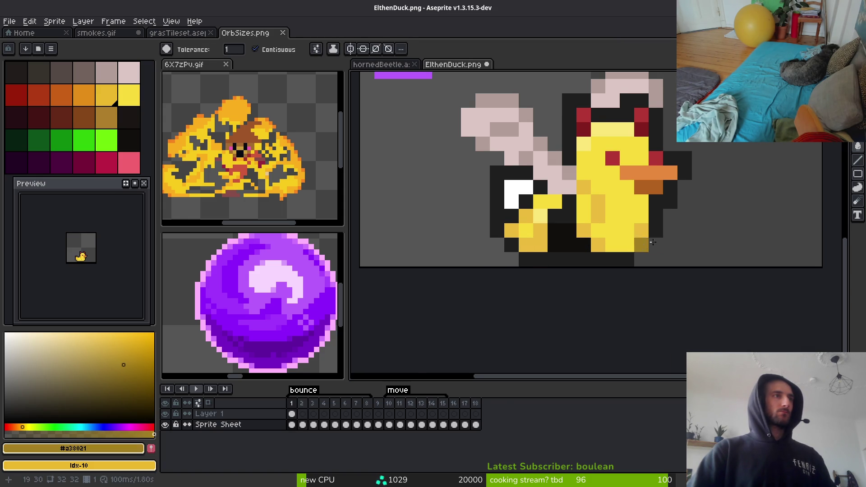
Undo the dark-gold fills and redraw the lower tail pixel in dark gold with the Pencil
scroll(653, 242, "down", 4)
scroll(596, 255, "up", 4)
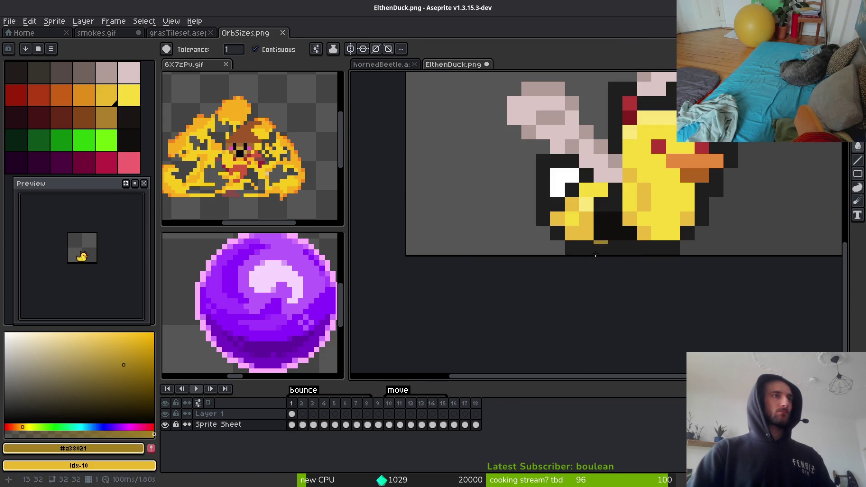
key("ctrl+z")
left_click(561, 224)
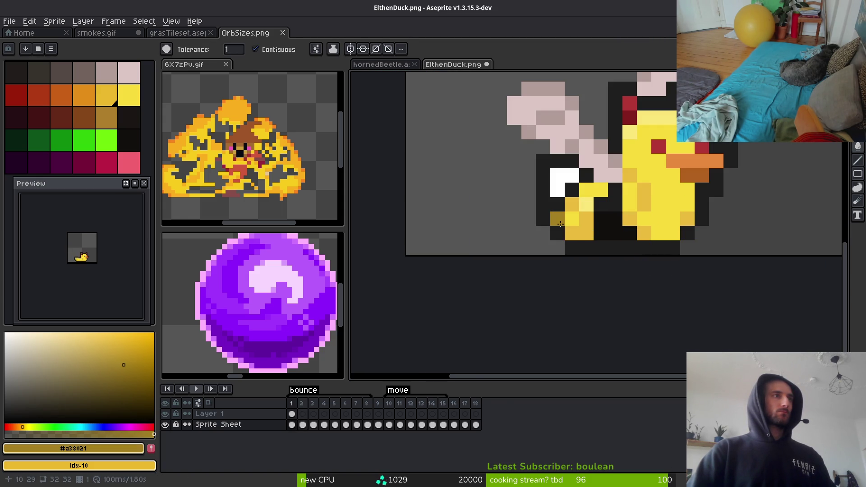
key("ctrl+z")
key("f")
left_click(585, 234)
Sample the mustard tone from the tail and paint one tail pixel mustard
scroll(672, 242, "down", 3)
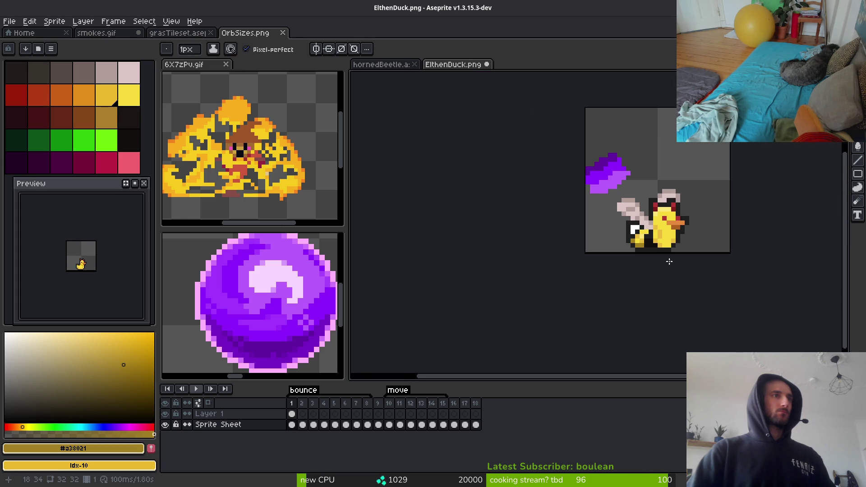
scroll(663, 234, "up", 2)
key("i")
left_click(658, 229)
key("b")
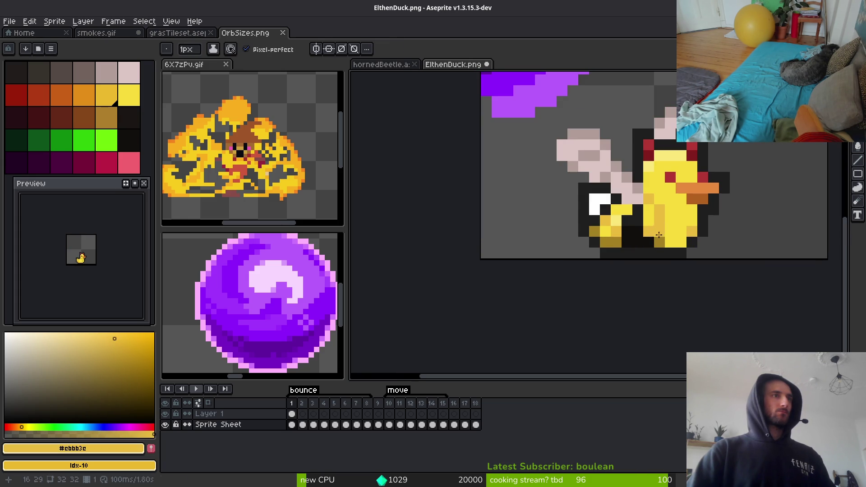
left_click(671, 232)
Check frame 2, return to frame 1, and sample near-black #1e1e1d from the duck's outline
scroll(669, 251, "down", 3)
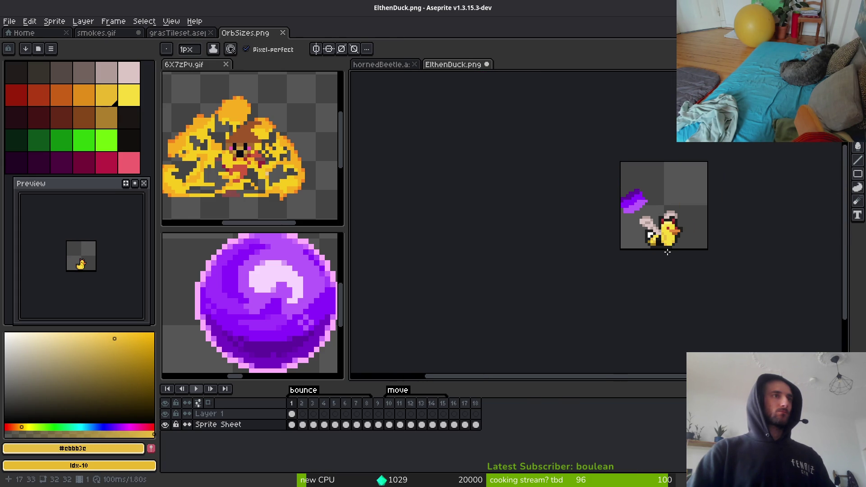
scroll(670, 256, "down", 1)
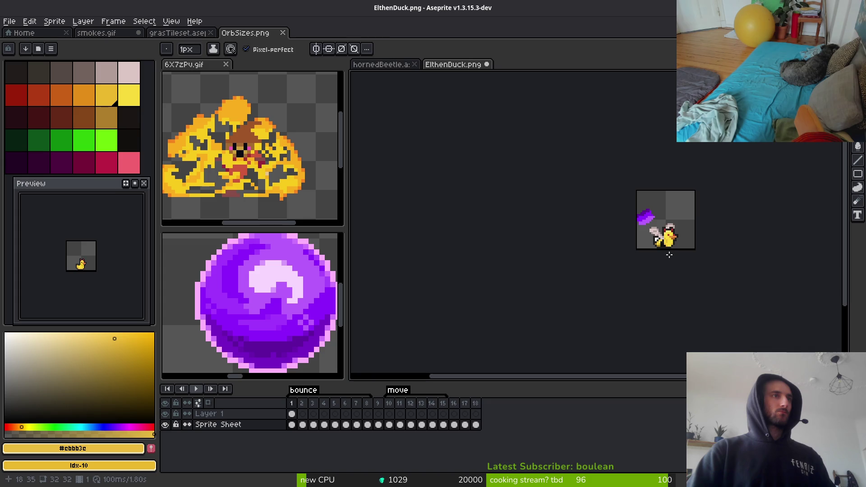
key("i")
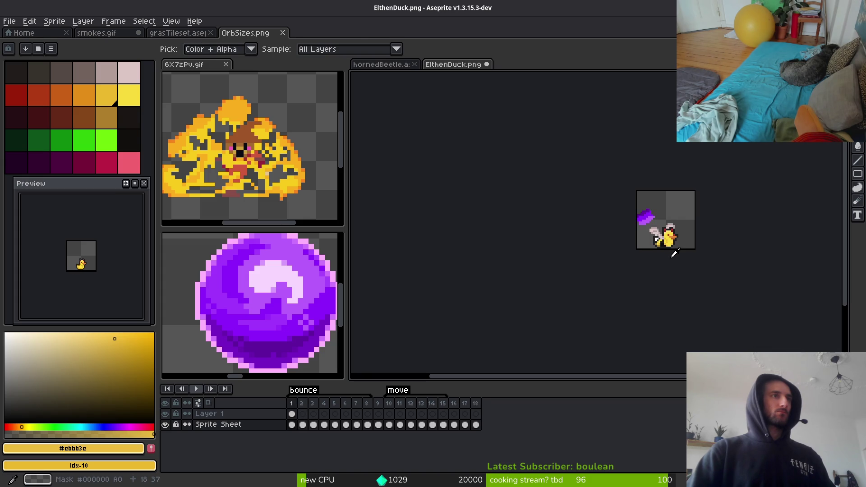
key("Right")
key("b")
scroll(664, 239, "up", 5)
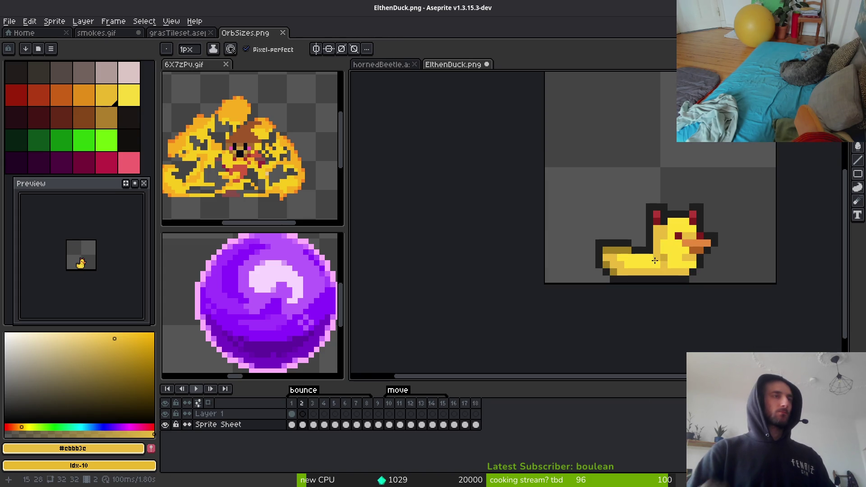
key("Left")
scroll(606, 250, "up", 3)
key("i")
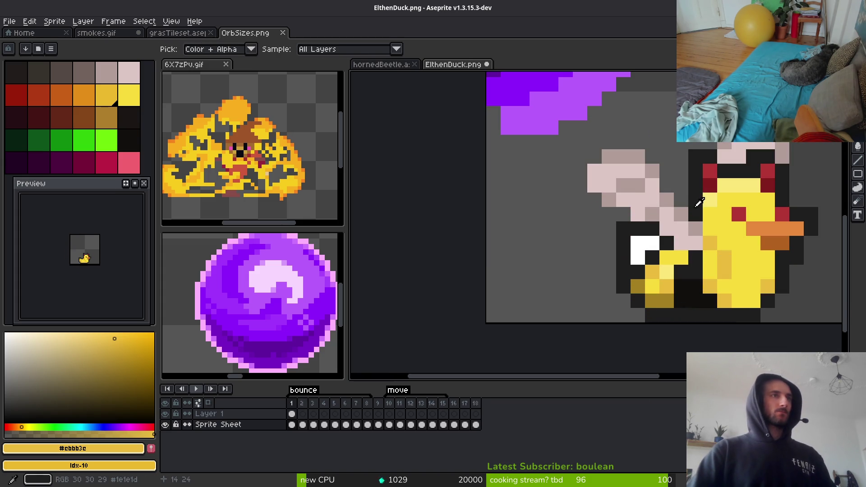
left_click(703, 202)
Draw black outline pixels along the wing's top row, left side and underside, and near the head
key("b")
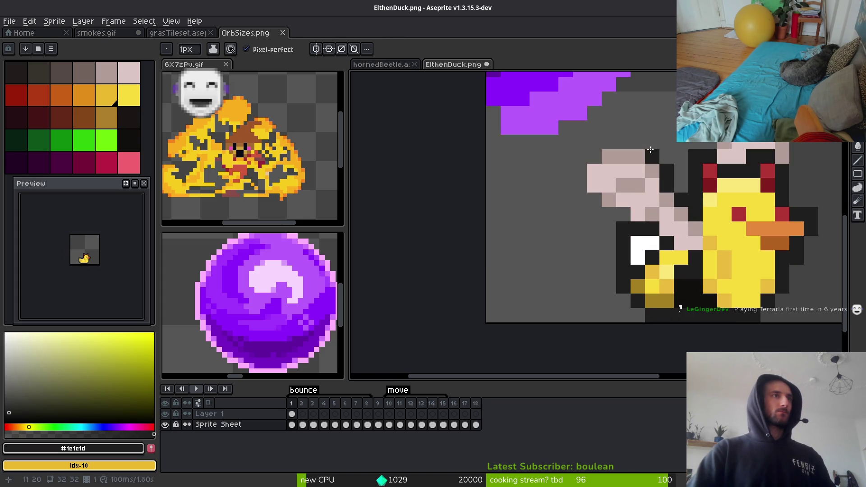
left_click_drag(643, 144, 594, 145)
mouse_move(580, 186)
left_mouse_down()
mouse_move(580, 174)
mouse_move(595, 215)
mouse_move(615, 214)
left_mouse_up()
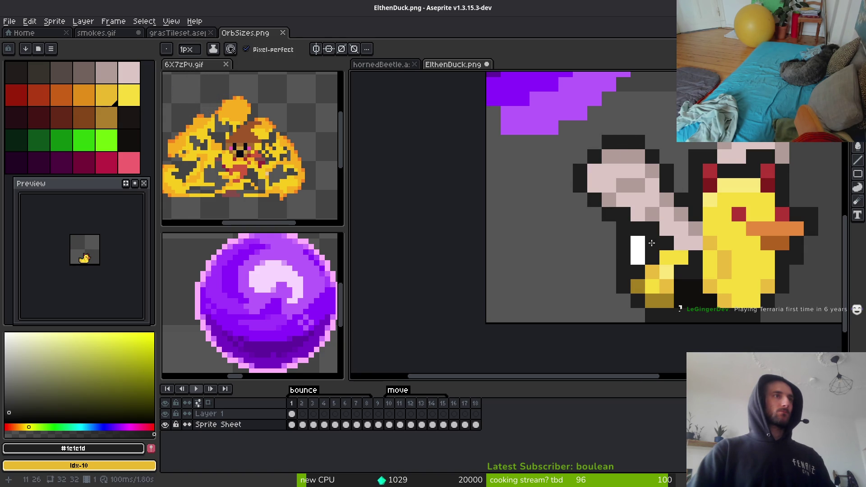
scroll(653, 243, "down", 5)
scroll(750, 194, "up", 4)
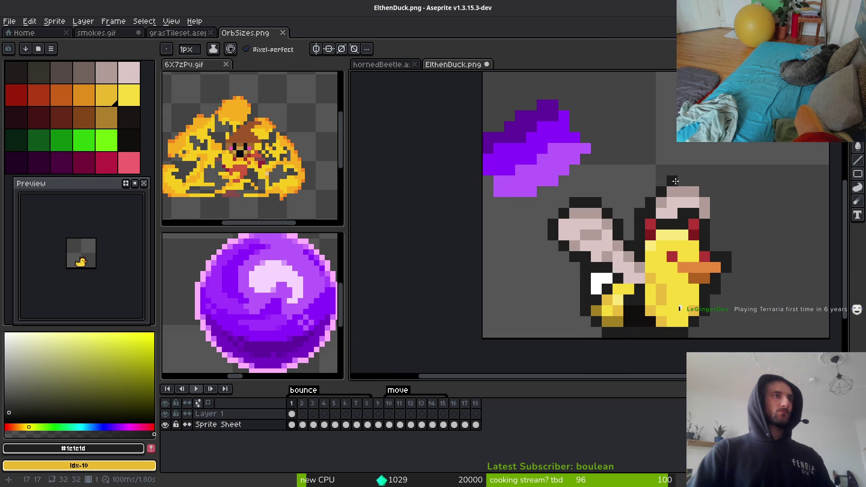
left_click_drag(675, 180, 705, 190)
scroll(756, 223, "down", 4)
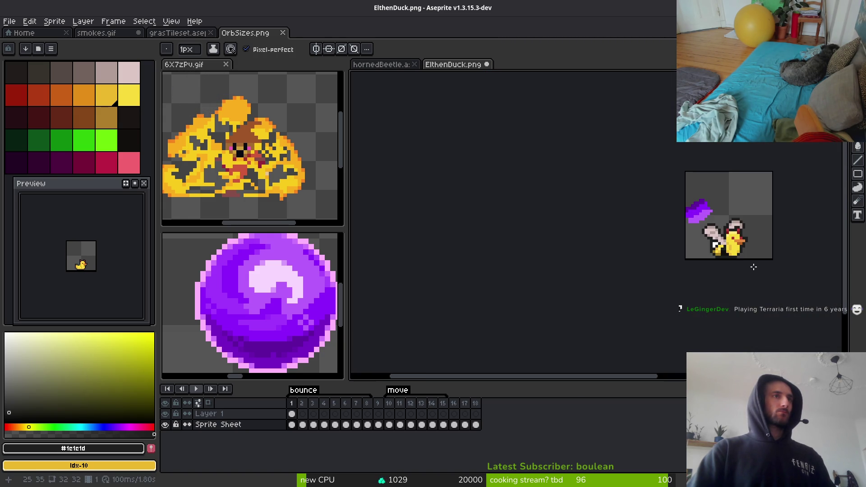
scroll(744, 229, "up", 4)
scroll(751, 185, "down", 4)
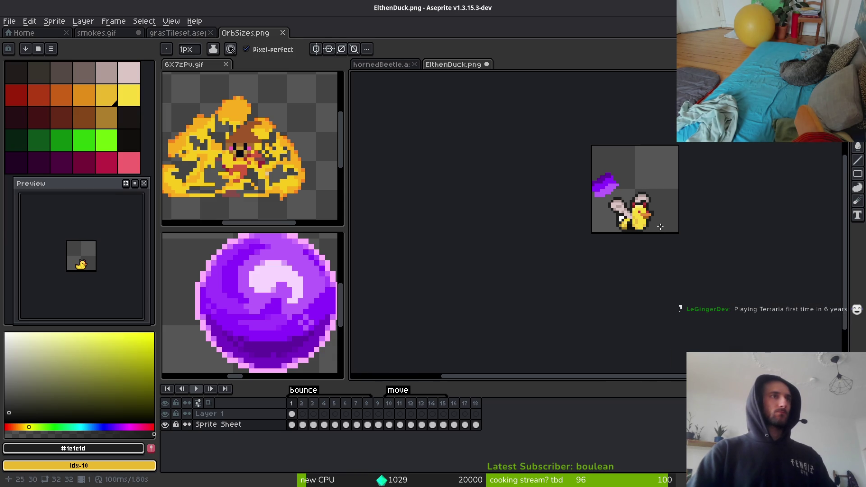
scroll(660, 227, "up", 3)
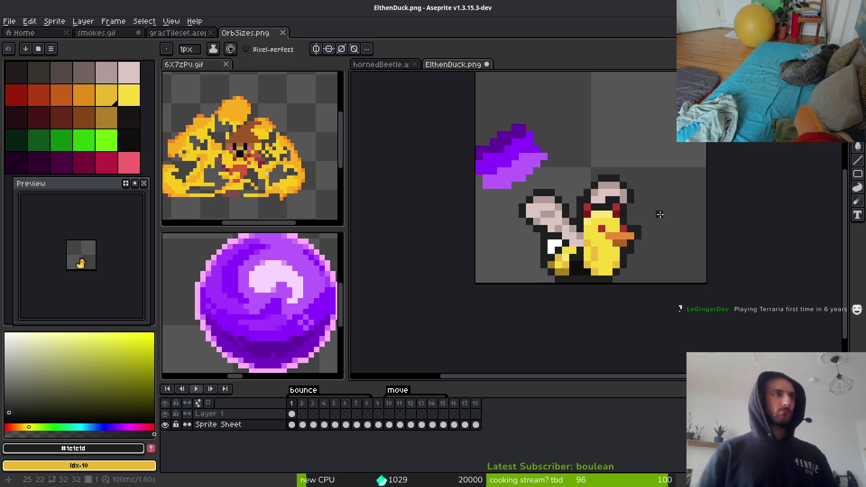
scroll(590, 249, "up", 1)
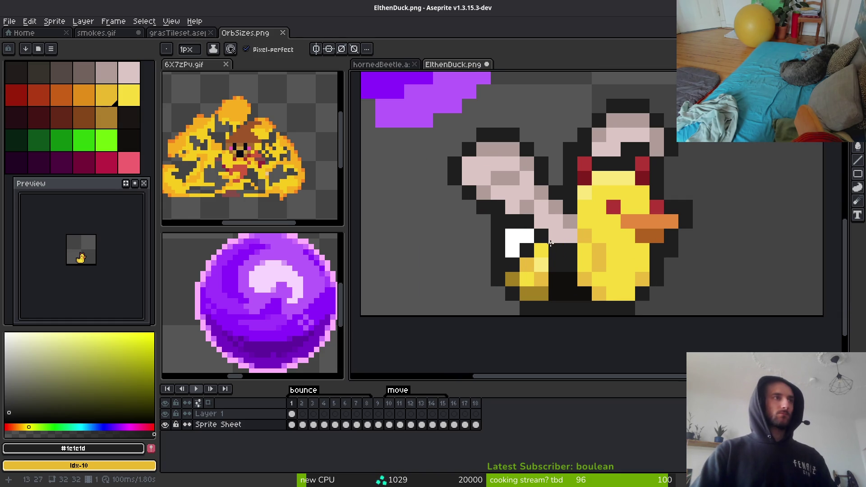
scroll(641, 263, "down", 3)
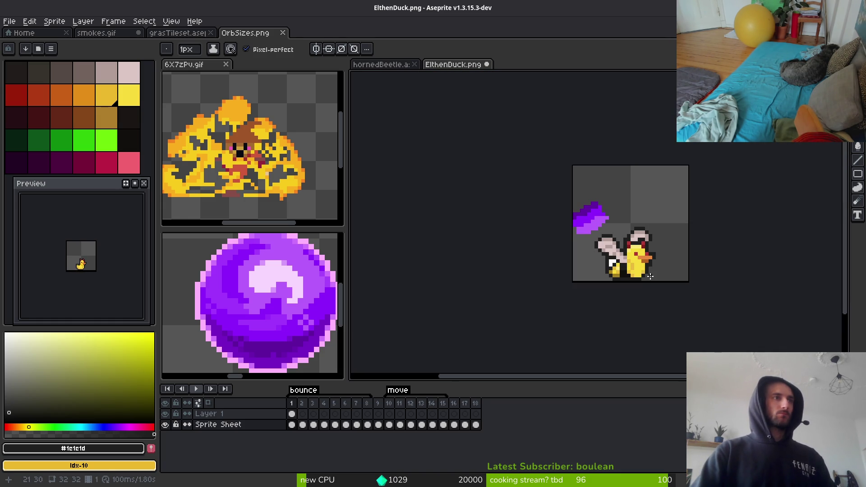
scroll(623, 249, "up", 3)
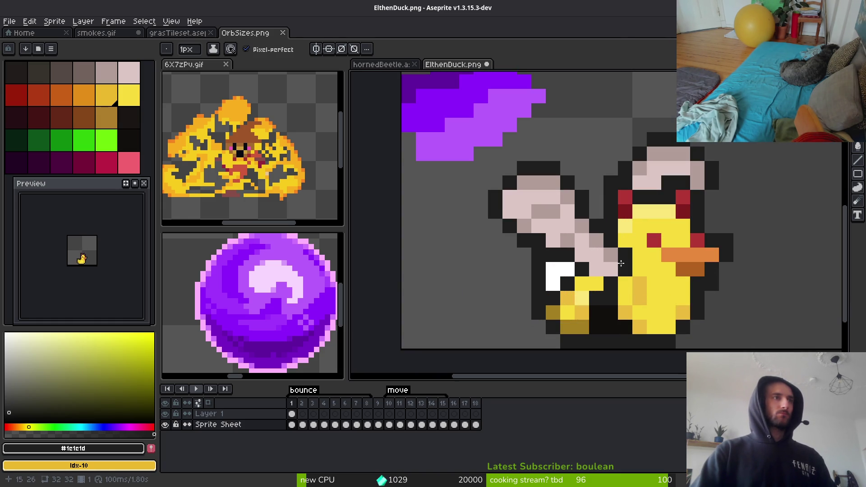
Blacken one more pixel beside the wing, sample the light wing colour #b19d99, and save
left_click(602, 280)
scroll(662, 278, "down", 3)
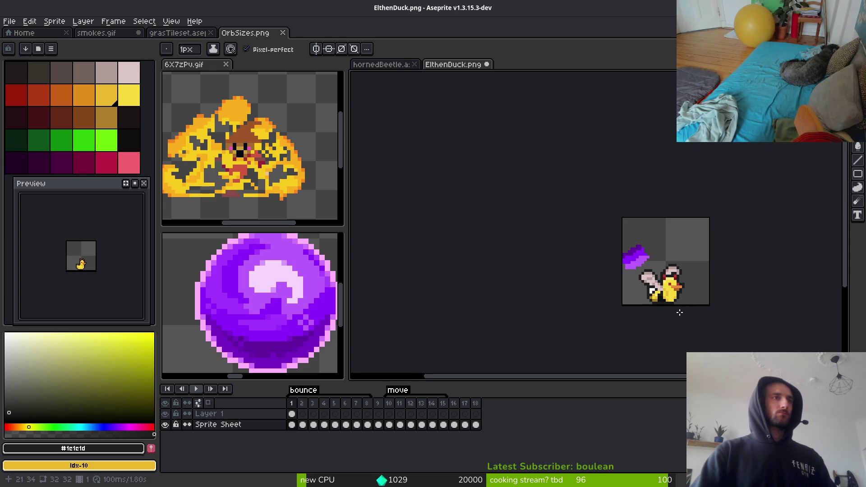
scroll(675, 302, "up", 3)
left_click(628, 256, "alt")
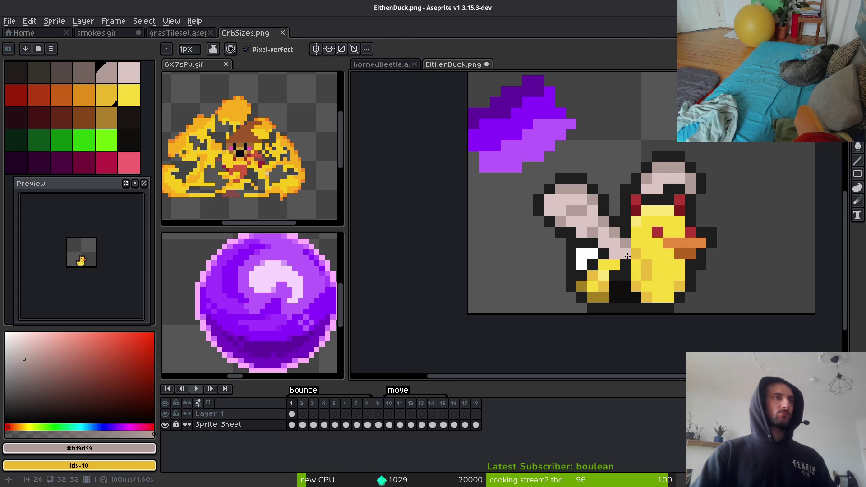
left_click(628, 257, "alt")
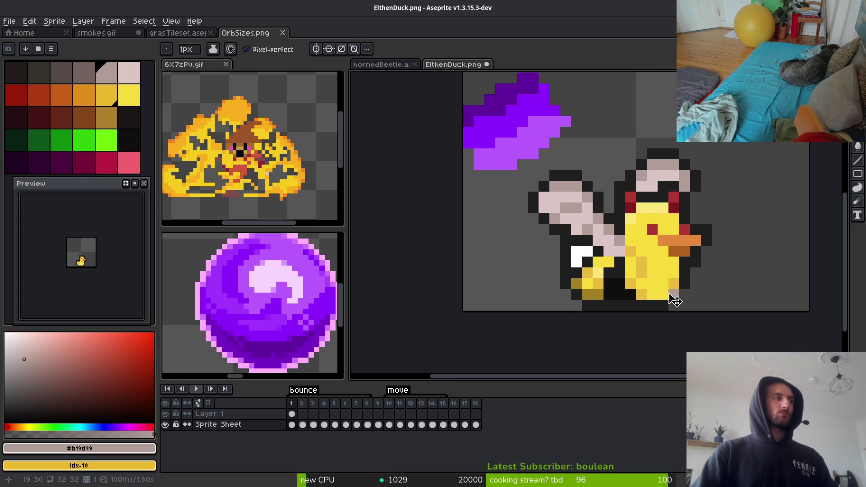
key("ctrl+s")
Select Layer 1's frame-1 cel, select and deselect the sprite area, and save again past the PNG warning
left_click(448, 309)
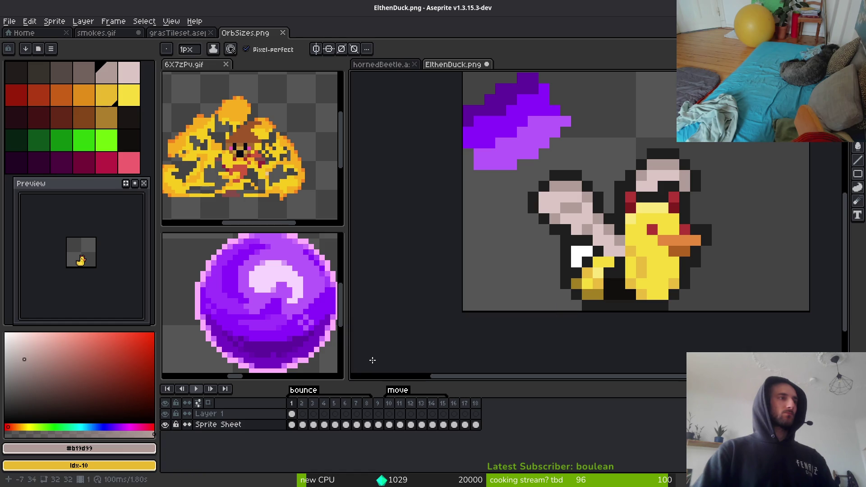
left_click(297, 415)
right_click(275, 414)
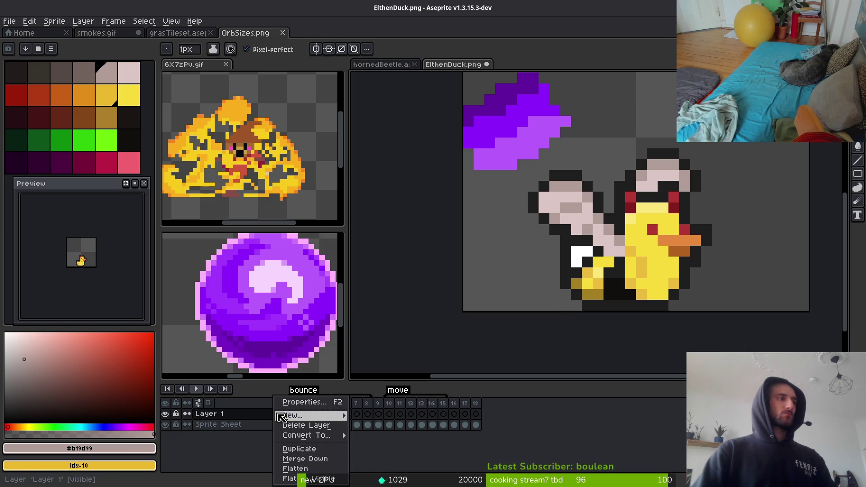
key("Escape")
left_click(295, 416)
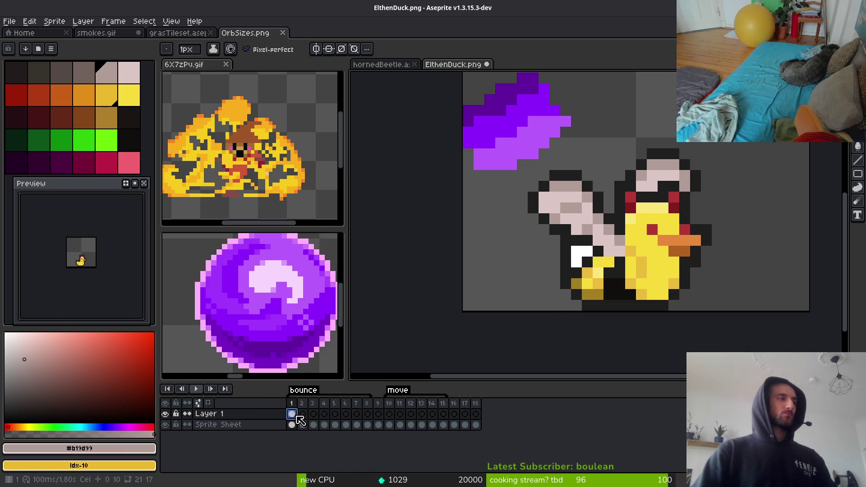
key("m")
left_click_drag(464, 74, 789, 312)
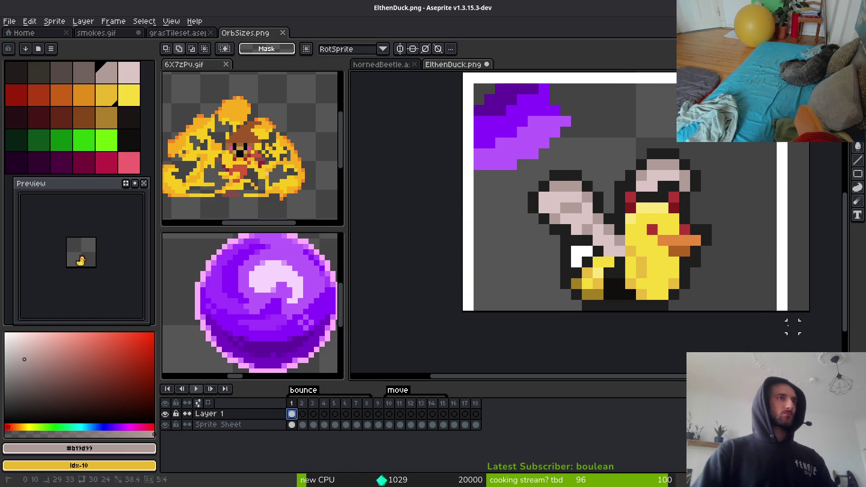
key("Down")
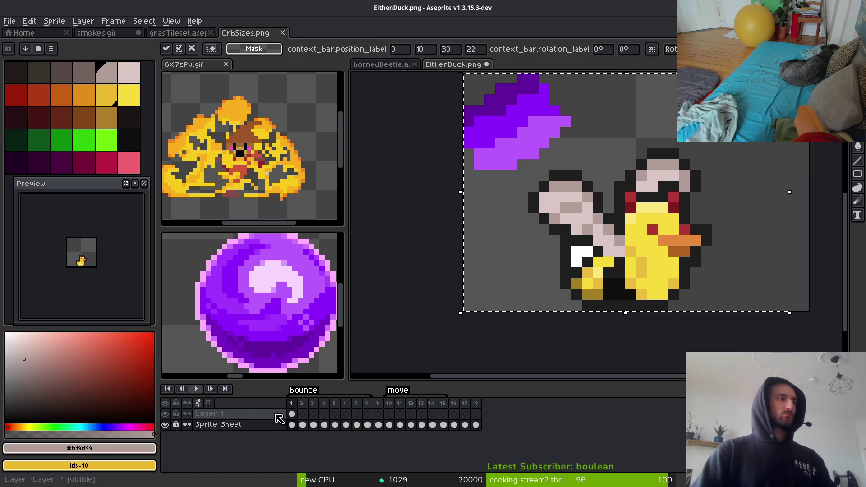
left_click(292, 414)
key("ctrl+d")
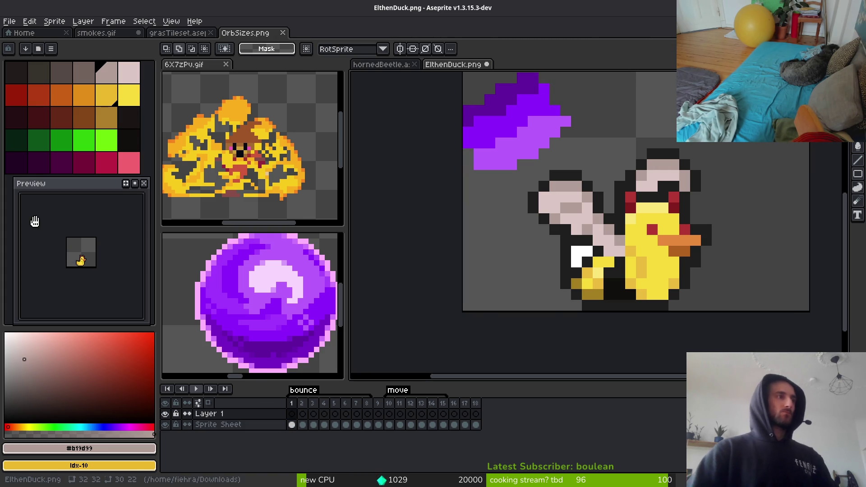
key("ctrl+s")
key("Escape")
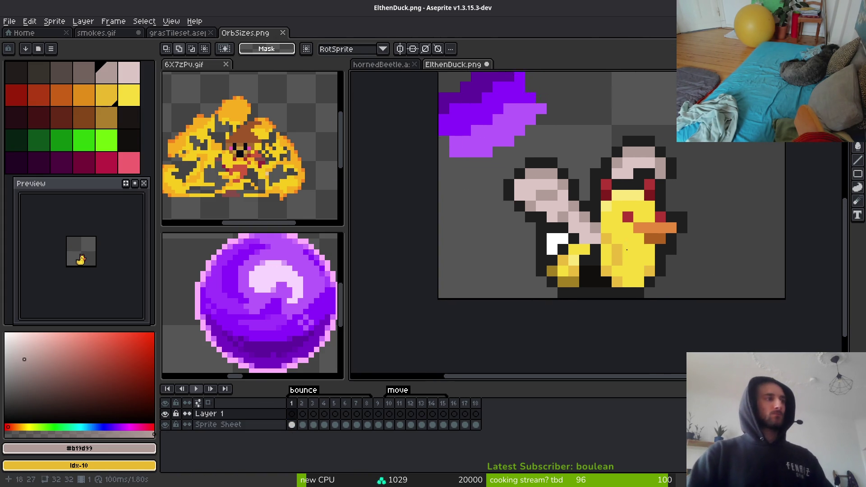
Flip back and forth between frames 1 and 2 to compare the ducks
key("Right")
key("Left")
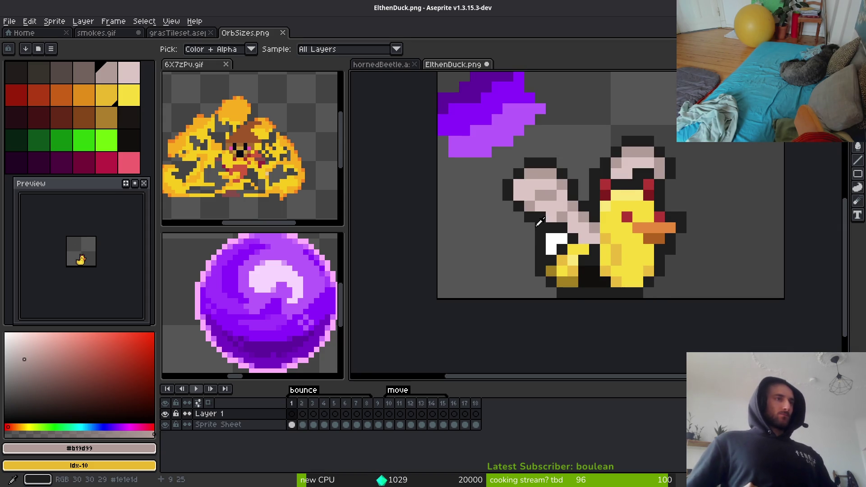
key("Right")
key("Left")
key("Right")
key("Left")
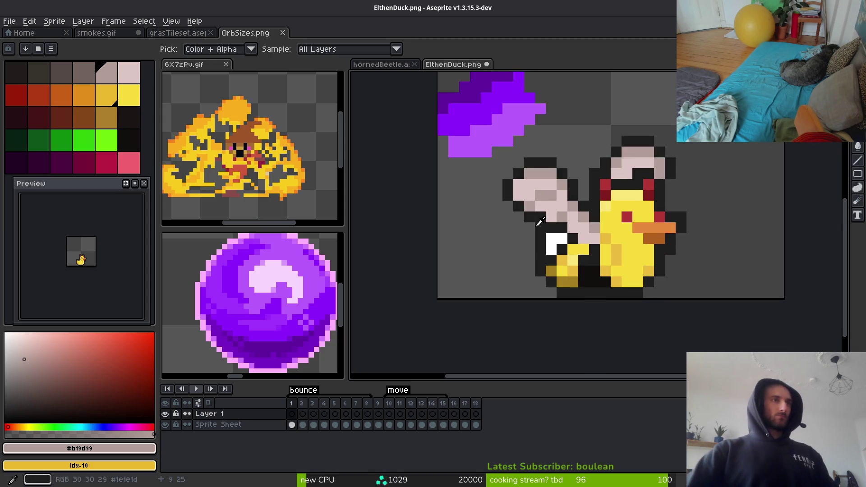
key("Right")
key("Left")
key("Right")
key("Left")
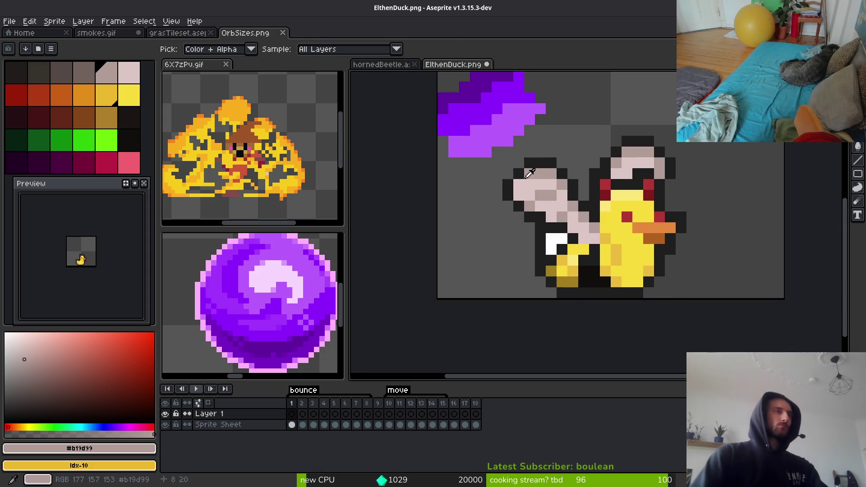
Sample the duck's bright yellow #f7db3b, undo a trial fill, and select the Sprite Sheet layer's cel
left_click(622, 203)
key("g")
left_click(620, 199)
key("ctrl+z")
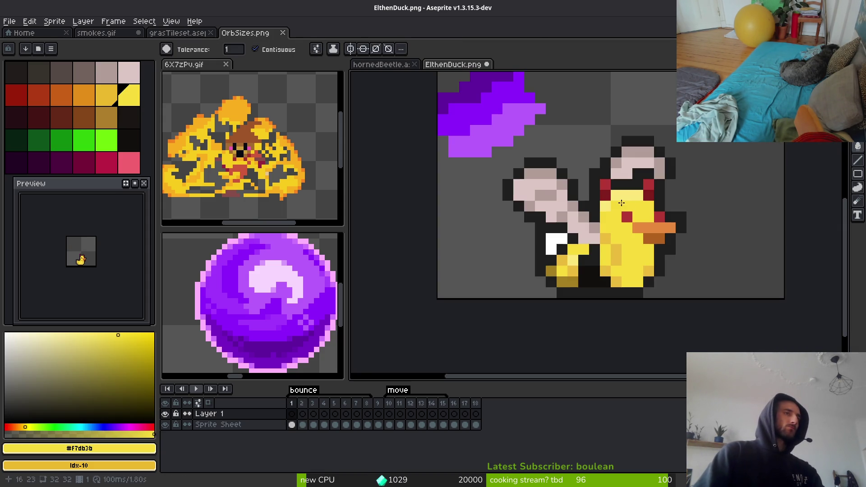
left_click(292, 424)
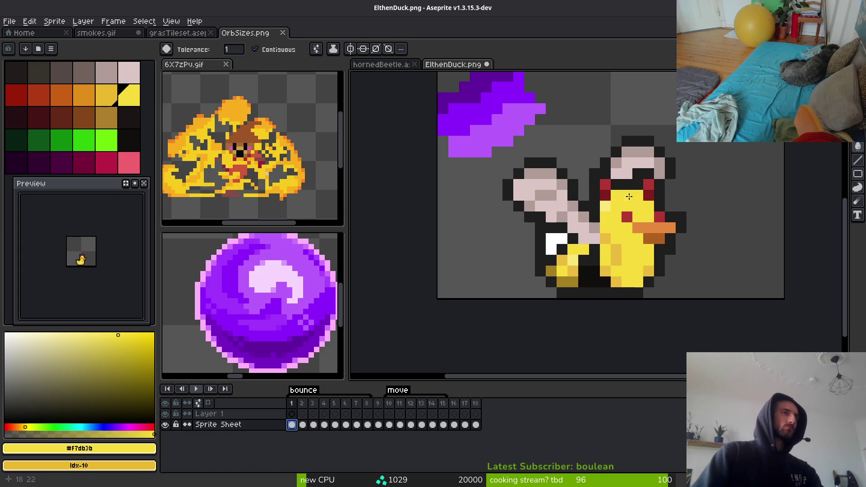
scroll(680, 255, "down", 4)
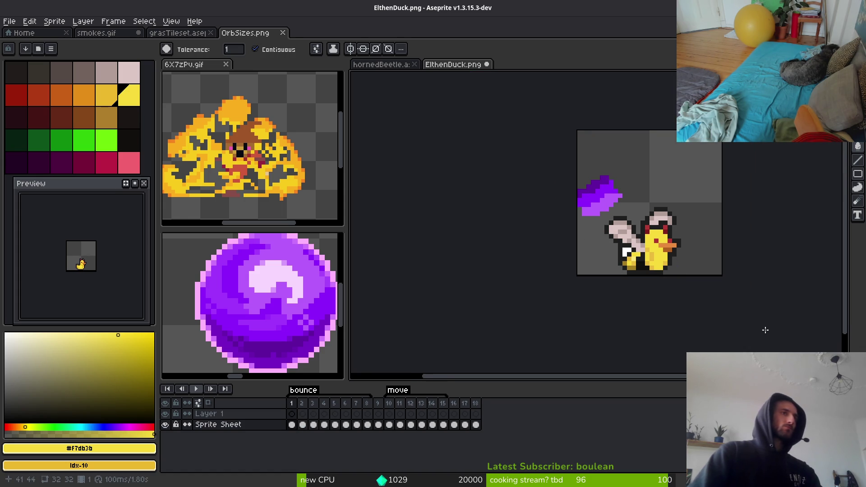
scroll(636, 264, "up", 5)
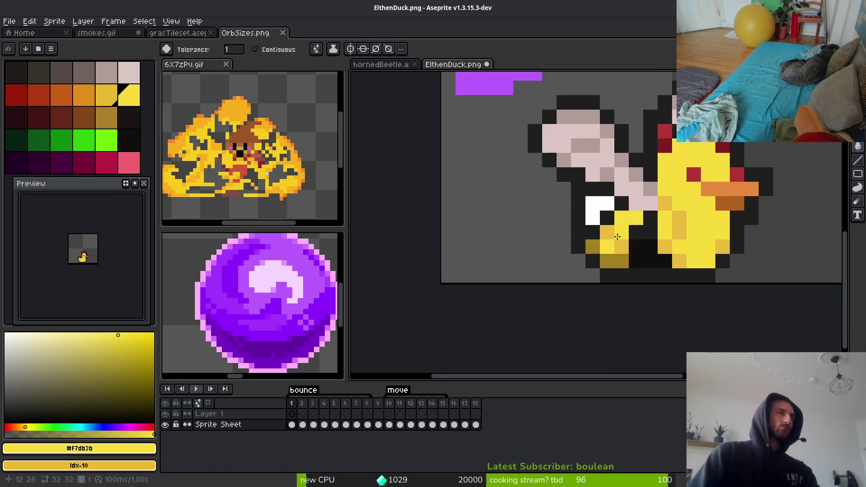
scroll(549, 253, "up", 1)
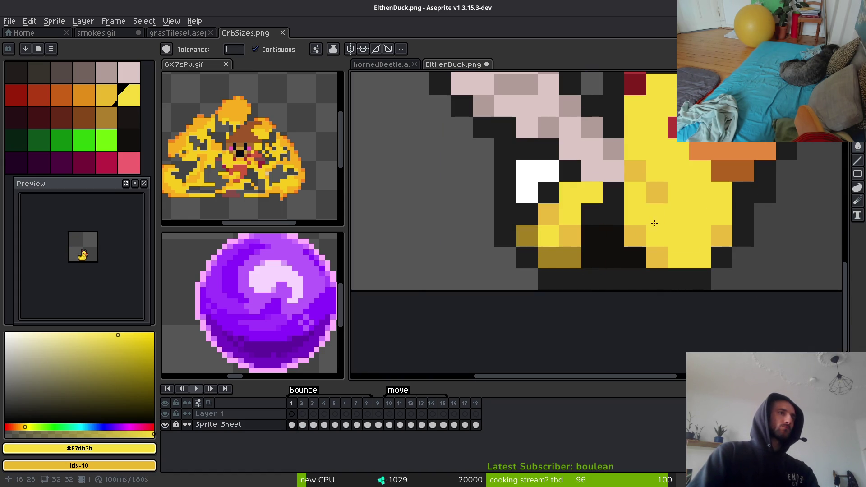
scroll(683, 244, "down", 7)
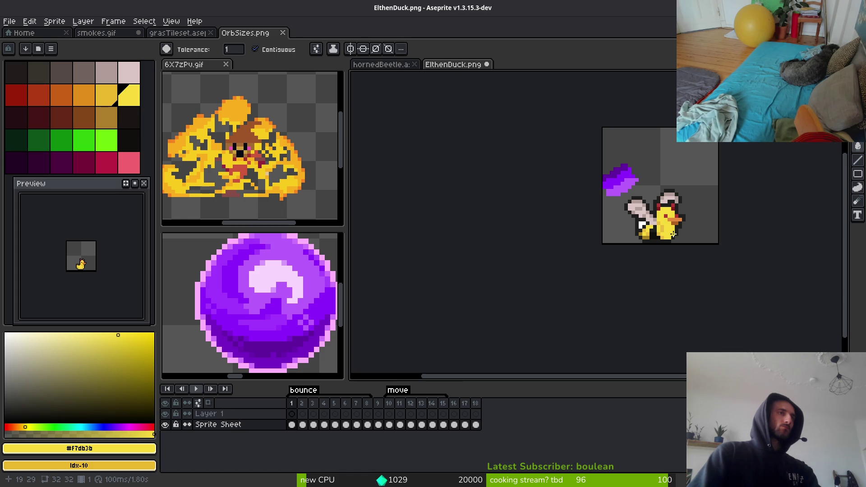
scroll(674, 234, "down", 3)
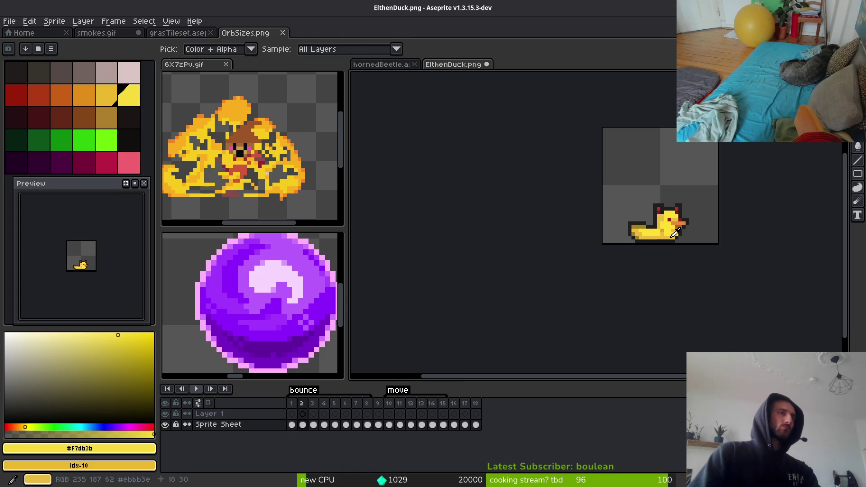
Magic-wand the light-pink wing region in frame 1 and paste it onto frame 2
scroll(660, 214, "up", 4)
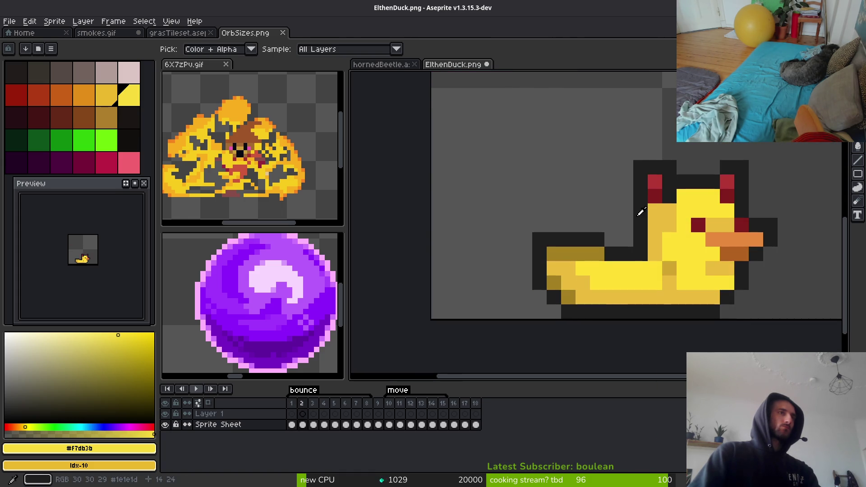
key("Left")
key("w")
left_click(572, 179)
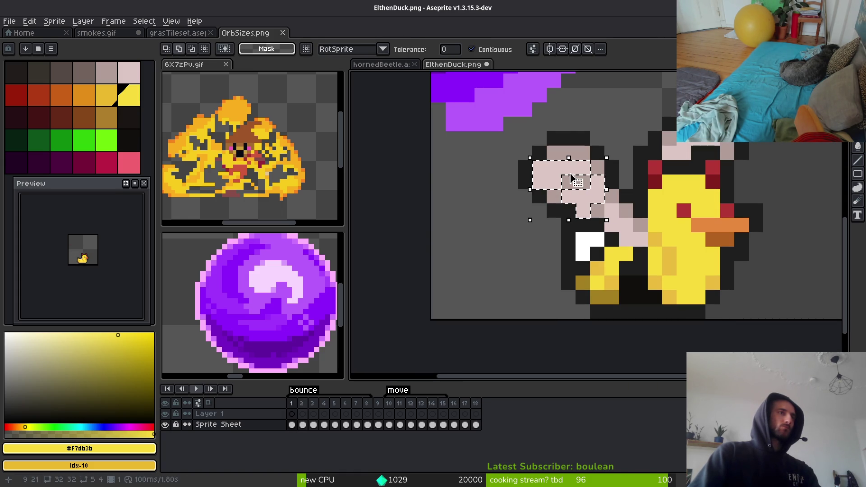
key("Right")
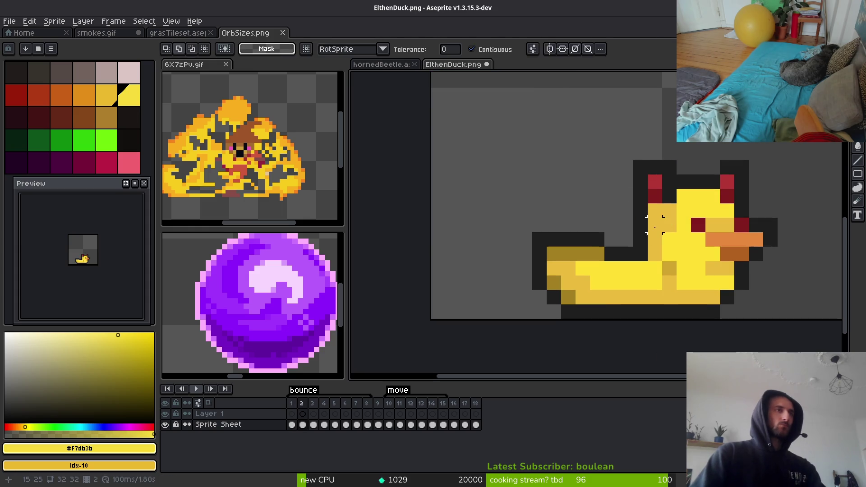
key("ctrl+t")
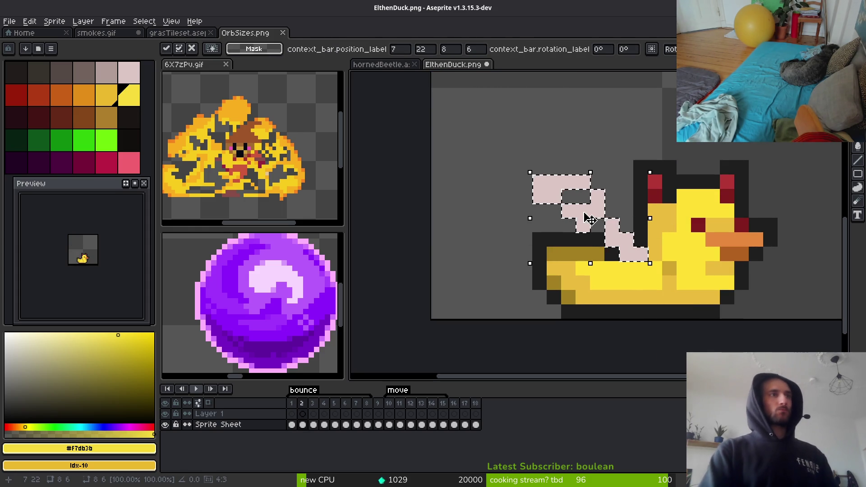
key("ctrl+d")
With Contiguous off, copy all light-pink wing pixels to frame 2, nudged down one pixel
key("Left")
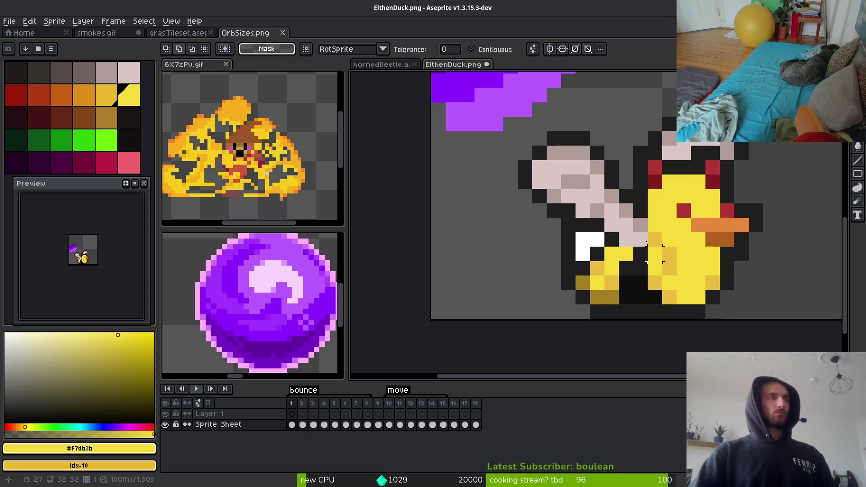
left_click(471, 49)
left_click(585, 209)
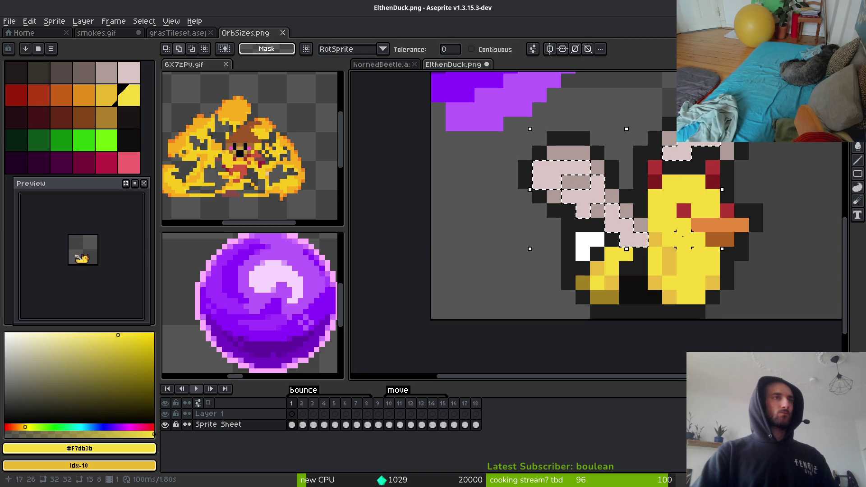
key("Right")
key("ctrl+v")
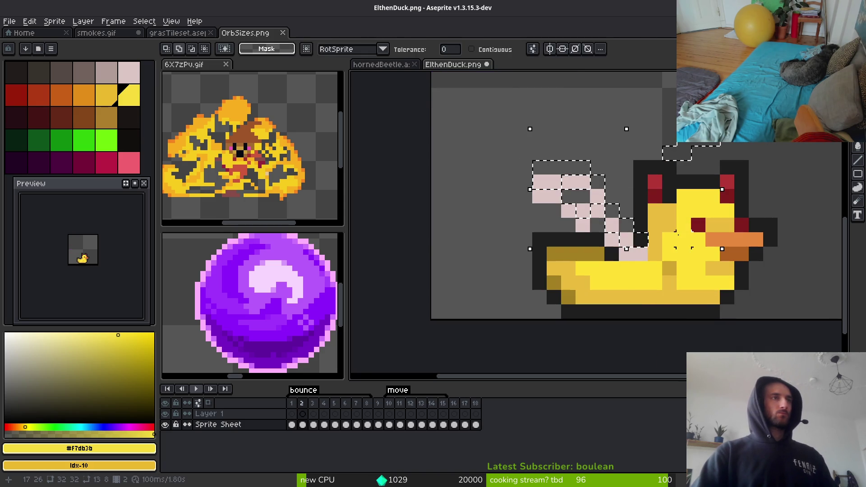
key("Down")
key("Return")
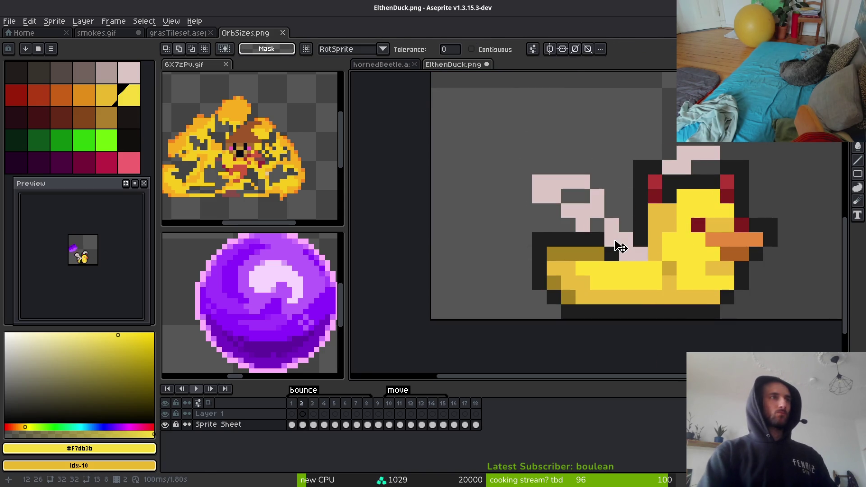
Copy the darker pink wing shading onto frame 2, also nudged down one pixel
key("Left")
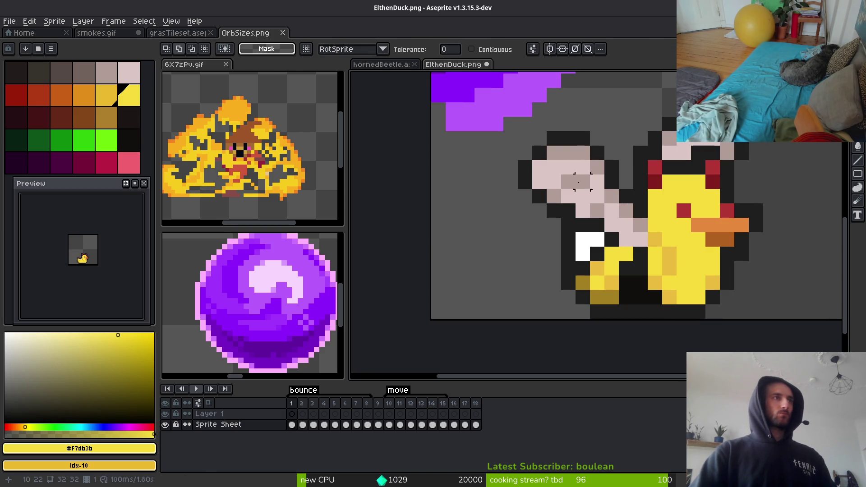
left_click(643, 224)
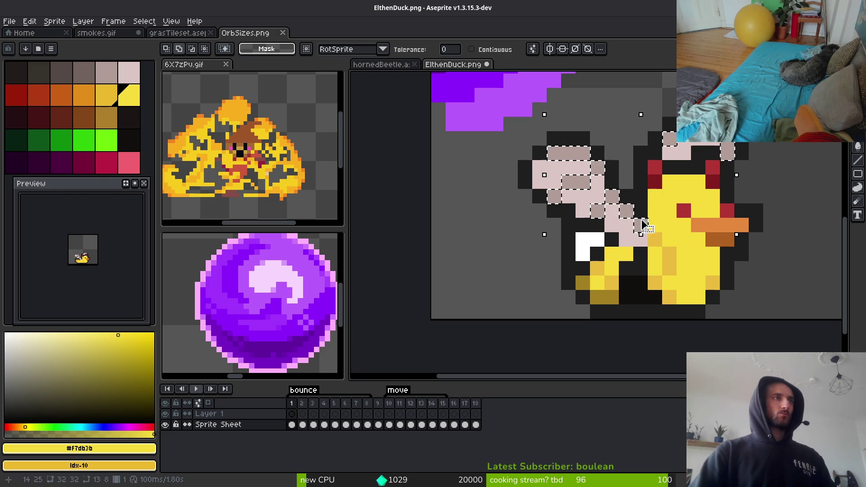
key("Right")
key("ctrl+v")
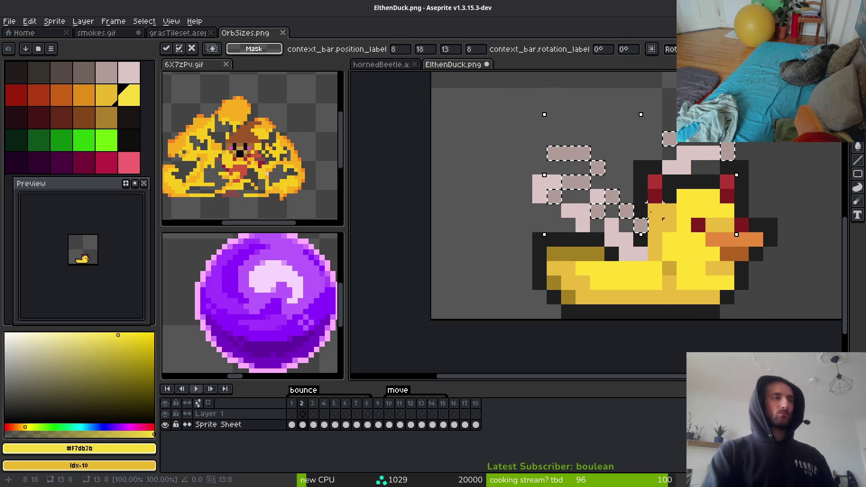
key("Down")
key("ctrl+d")
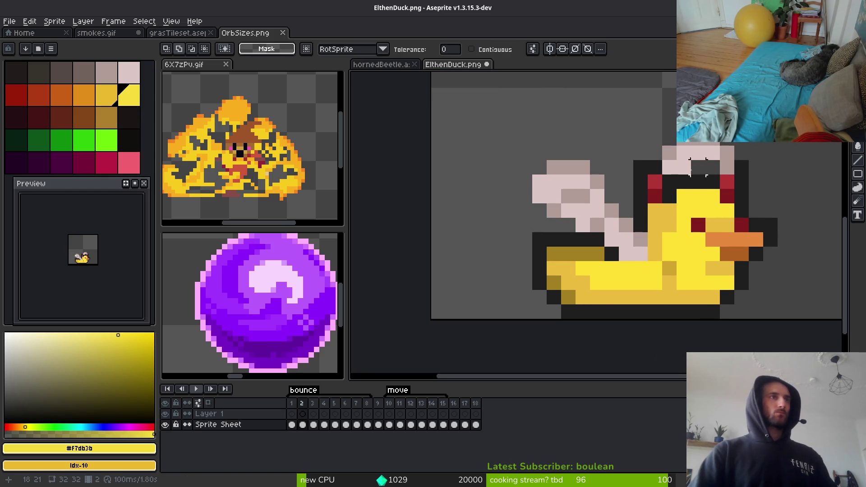
Compare frames 1 and 2 to check the pasted wing
key("Left")
key("i")
key("Right")
key("Left")
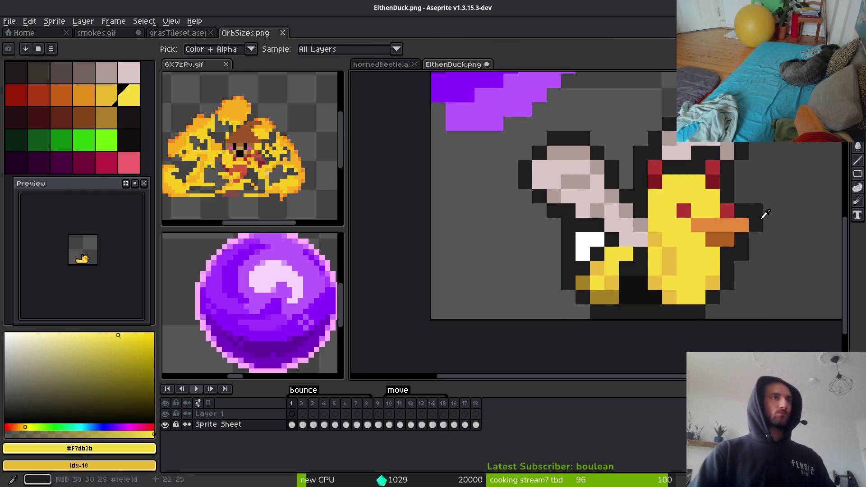
key("Right")
key("e")
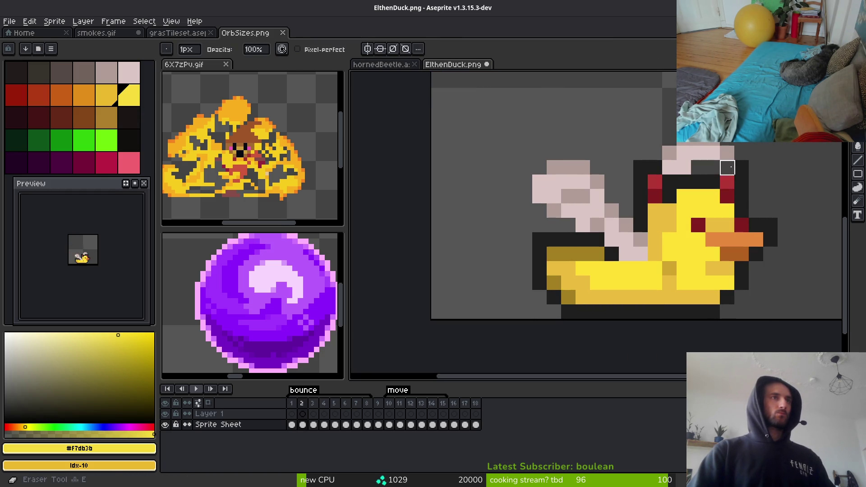
key("Right")
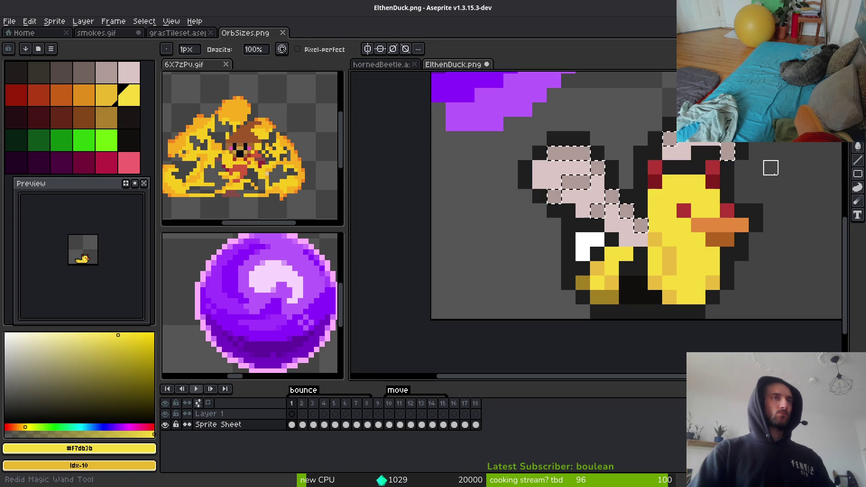
key("Left")
Repaint a stray dark pixel on frame 2's wing in light pink
key("b")
left_click(728, 166, "alt")
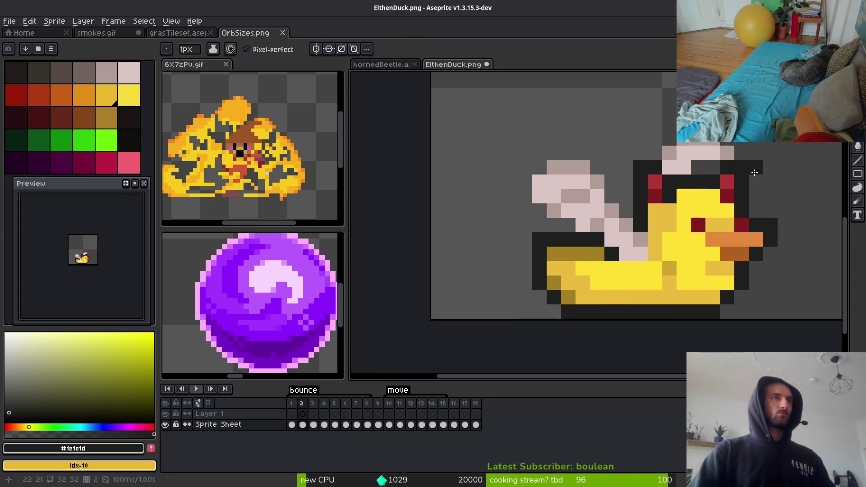
scroll(755, 172, "down", 1)
scroll(624, 215, "up", 2)
left_click(605, 231, "alt")
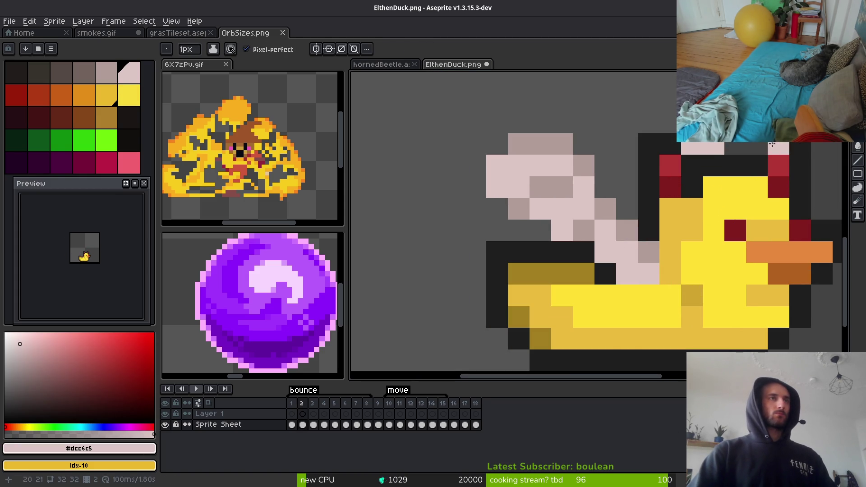
key("Right")
key("Left")
left_click(749, 147)
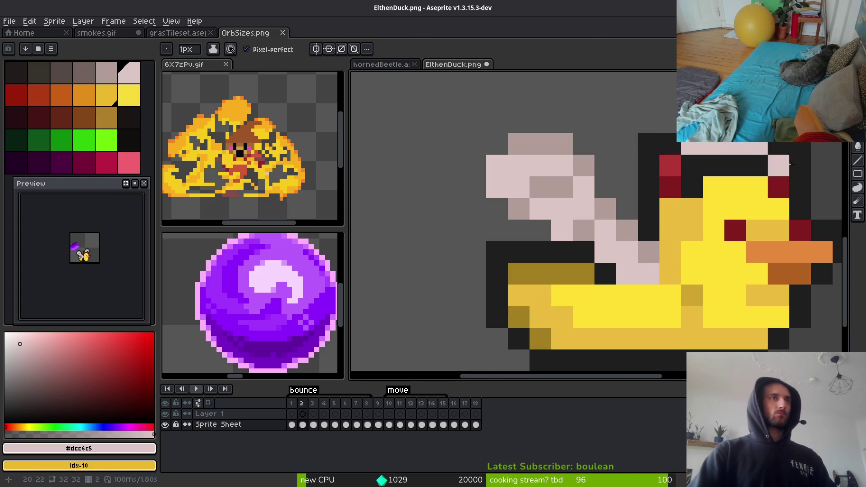
Add mid-pink shading pixels to the wing near the duck's head
scroll(789, 164, "down", 3)
scroll(767, 190, "up", 3)
left_click(742, 149, "alt")
left_click(720, 164)
left_click(758, 211)
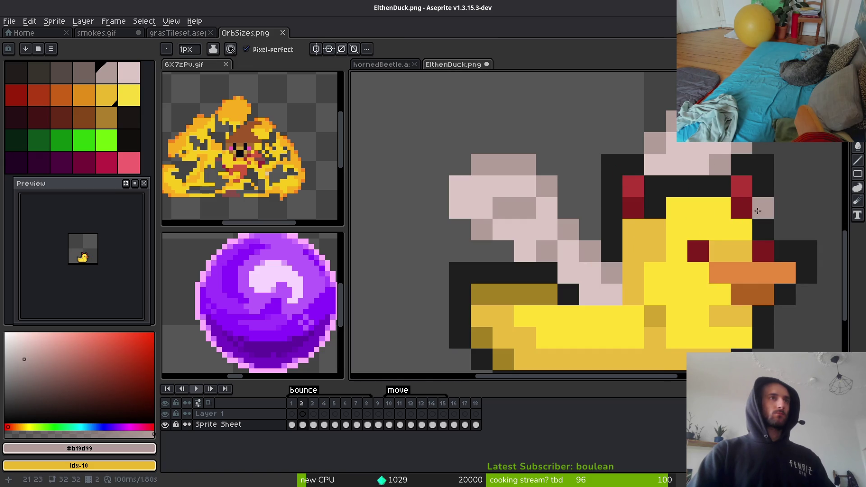
Draw a dark outline along the edge of the pasted wing
scroll(759, 235, "down", 4)
scroll(711, 223, "up", 3)
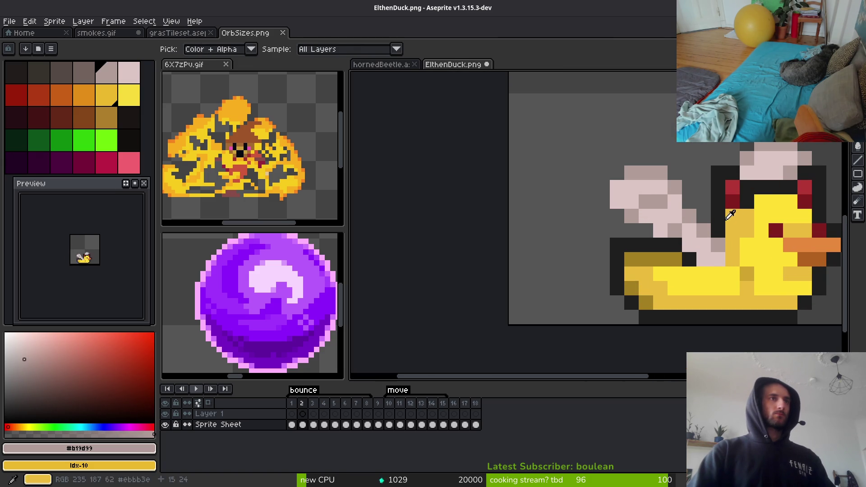
left_click(707, 218, "alt")
mouse_move(691, 200)
left_mouse_down()
mouse_move(663, 158)
mouse_move(631, 162)
left_mouse_up()
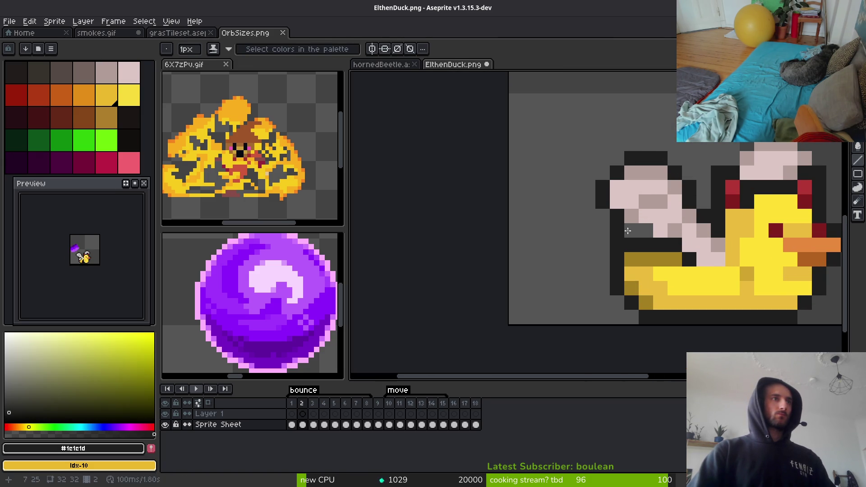
Paint the white highlight pixels under the wing
scroll(650, 235, "right", 2)
scroll(645, 246, "down", 1)
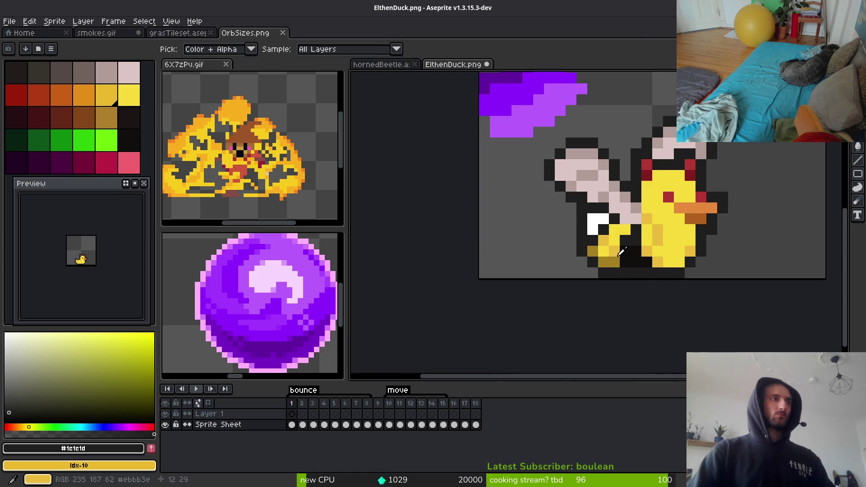
left_click(598, 228, "alt")
scroll(565, 234, "up", 2)
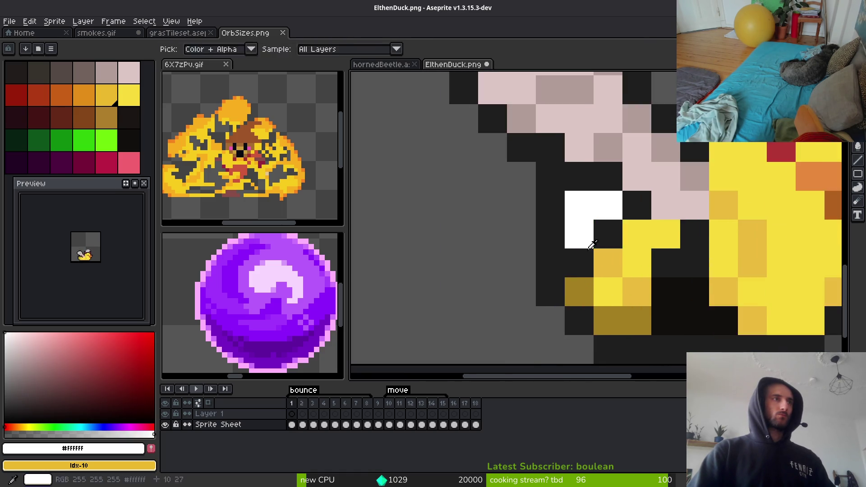
left_click(564, 233)
mouse_move(565, 233)
left_mouse_down()
mouse_move(519, 233)
mouse_move(521, 263)
mouse_move(550, 263)
left_mouse_up()
Outline the white highlight with dark pixels, then return to frame 1
left_click(634, 235, "alt")
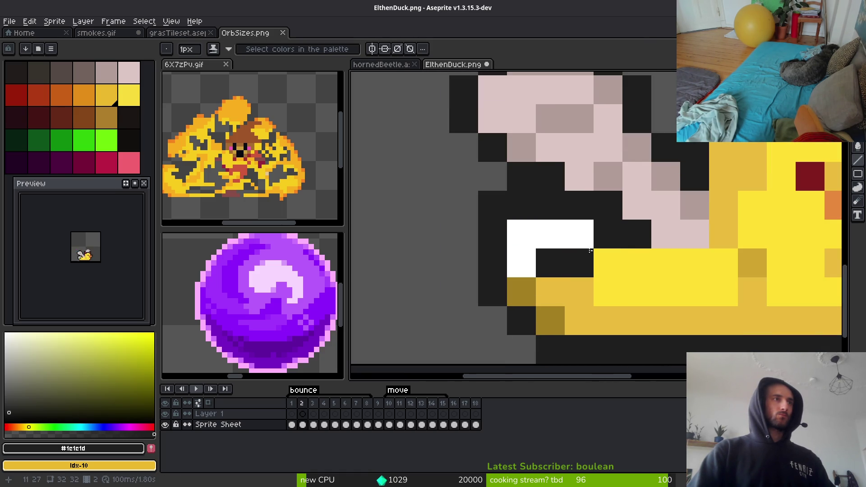
left_click(522, 289)
left_click(584, 242)
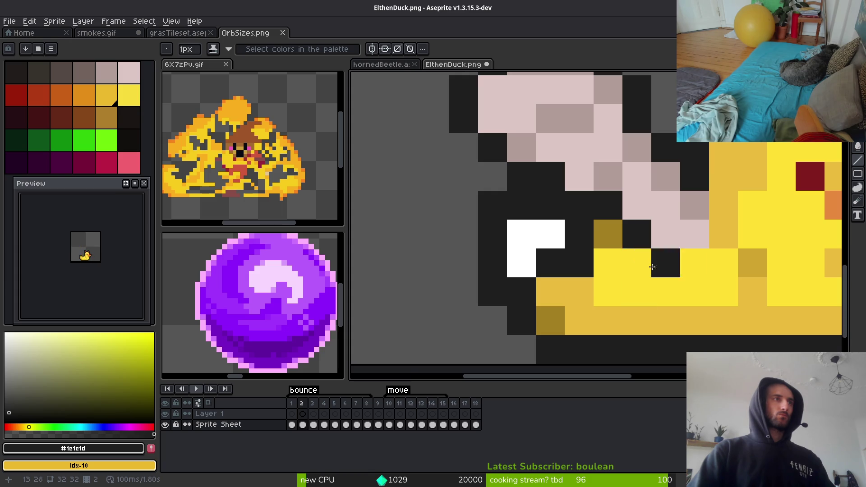
scroll(622, 262, "down", 3)
scroll(625, 253, "up", 3)
left_click(634, 254, "alt")
scroll(637, 251, "down", 5)
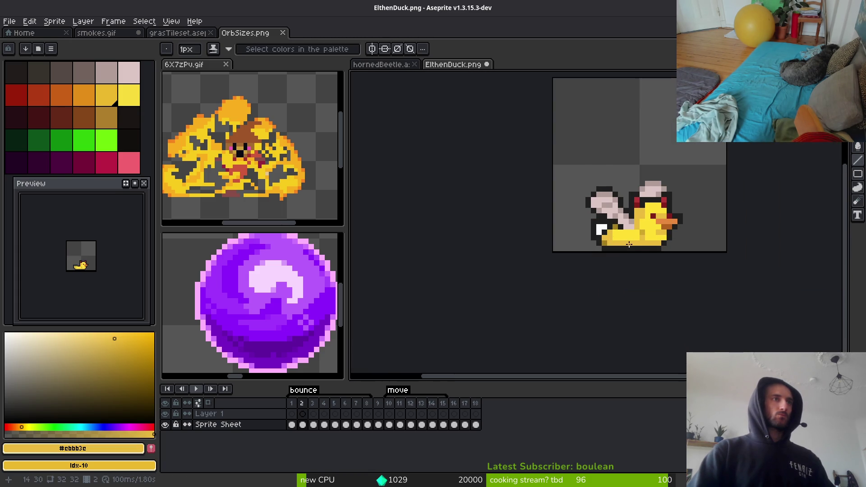
key("Left")
scroll(659, 237, "up", 5)
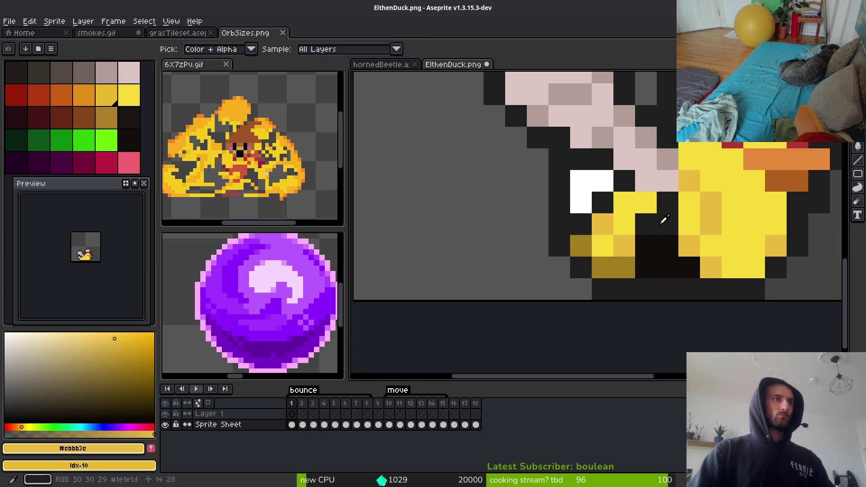
Reshape the dark pixels under the frame-2 duck's body and play the animation to check
left_click(658, 221, "alt")
right_click(657, 242, "alt")
key("Right")
key("Left")
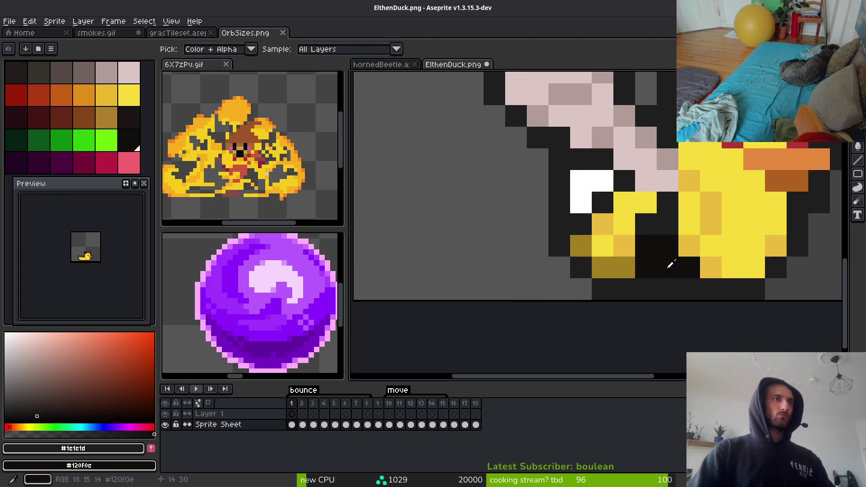
key("Right")
mouse_move(638, 232)
left_mouse_down()
mouse_move(629, 248)
mouse_move(635, 269)
mouse_move(664, 242)
mouse_move(661, 272)
left_mouse_up()
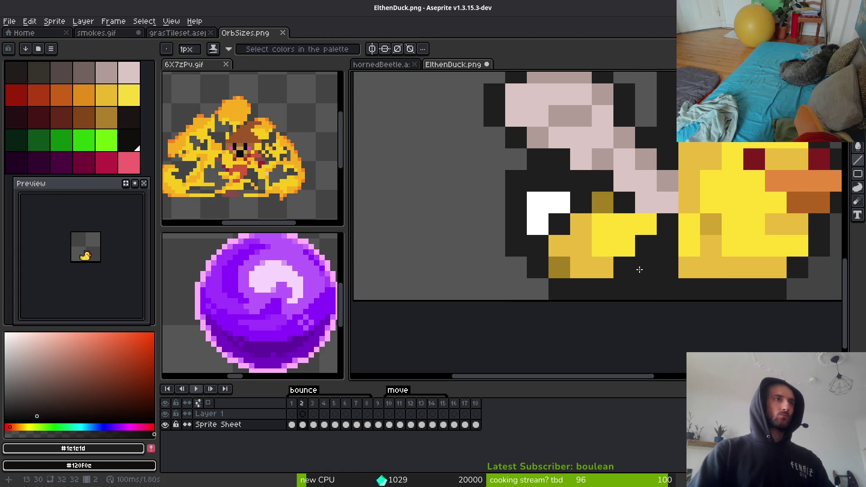
scroll(713, 278, "down", 2)
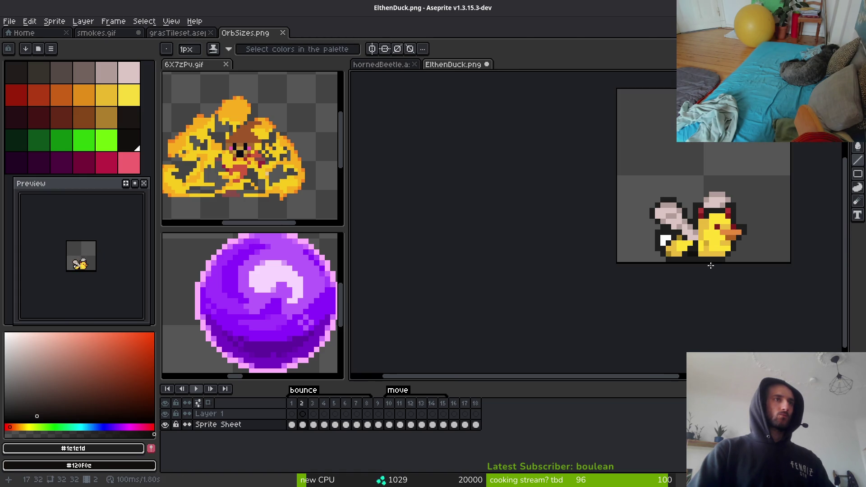
key("Return")
key("Return")
scroll(701, 257, "up", 3)
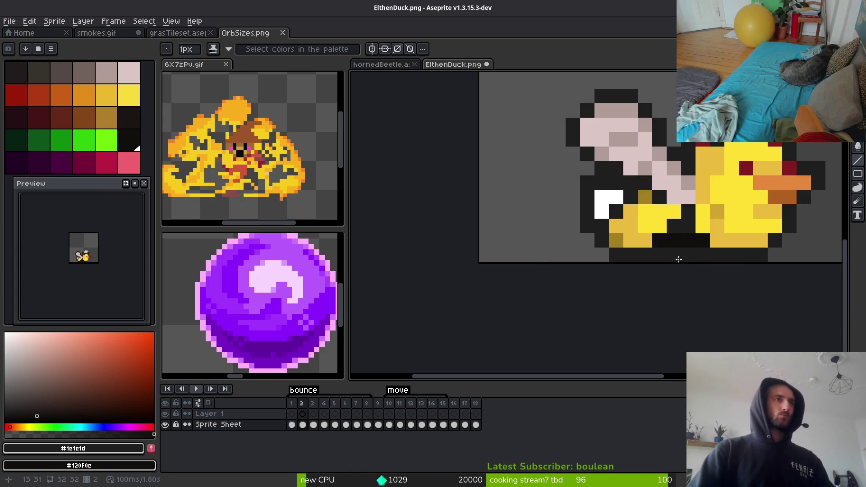
Widen the duck's white patch with extra white pixels
left_click(718, 240, "alt")
scroll(731, 276, "down", 2)
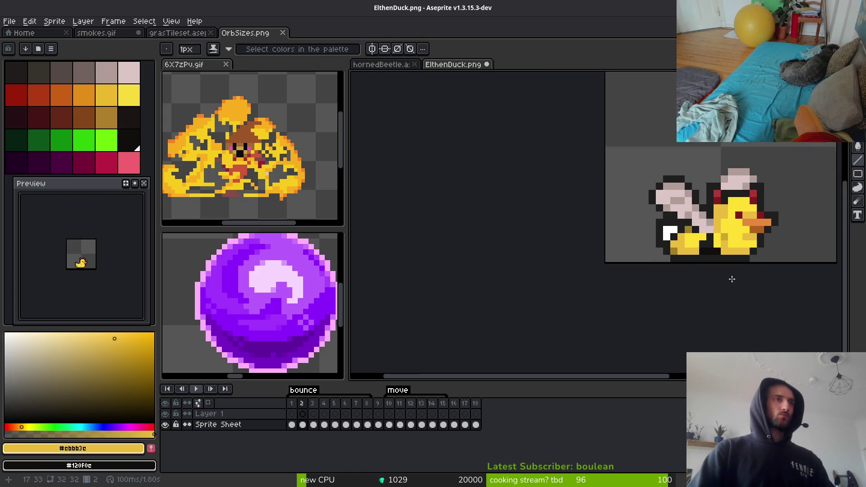
key("Left")
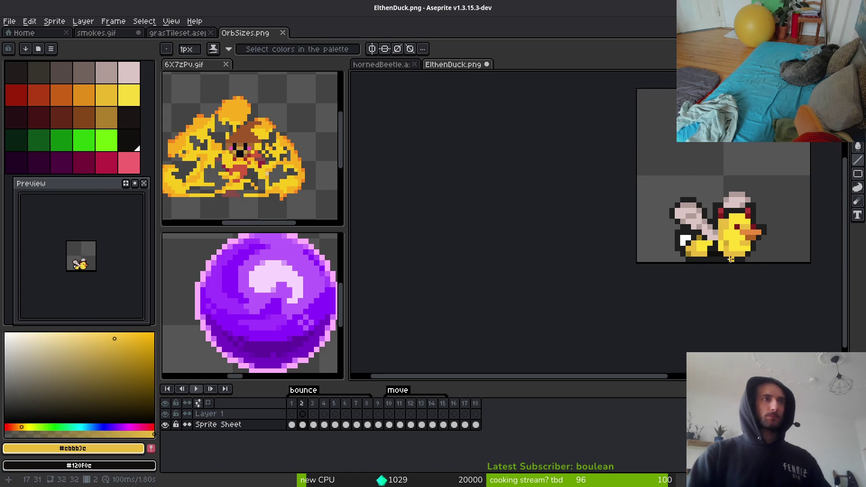
scroll(736, 273, "down", 1)
key("Right")
scroll(709, 271, "up", 2)
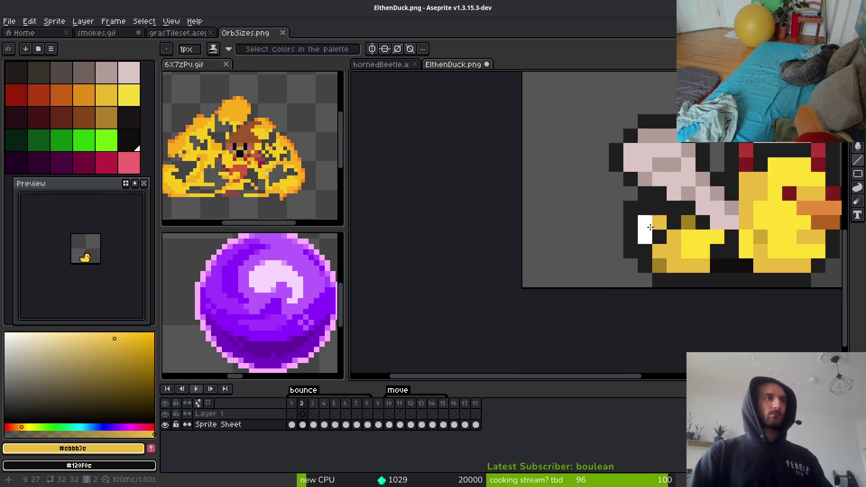
left_click(665, 225, "alt")
left_click(674, 222)
Add dark outline pixels below the white patch
left_click(659, 237)
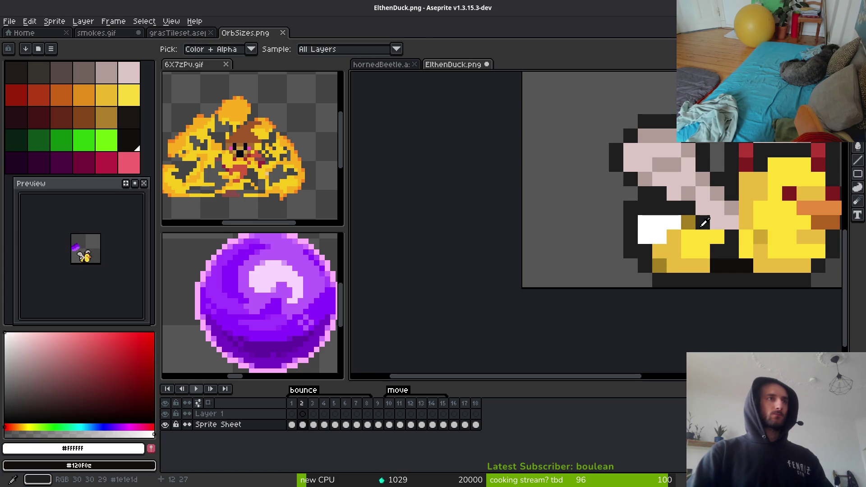
left_click(702, 221, "alt")
left_click(674, 237)
scroll(664, 248, "down", 4)
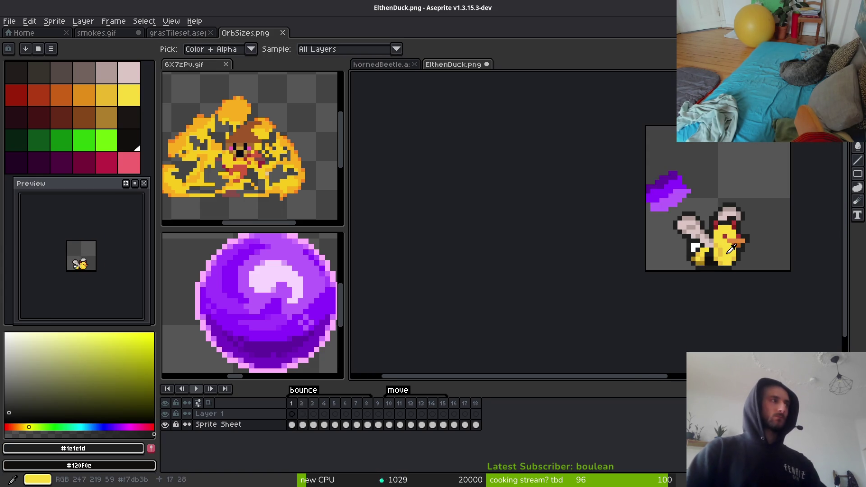
Draw a dark outline along the top of the duck's head
key("alt")
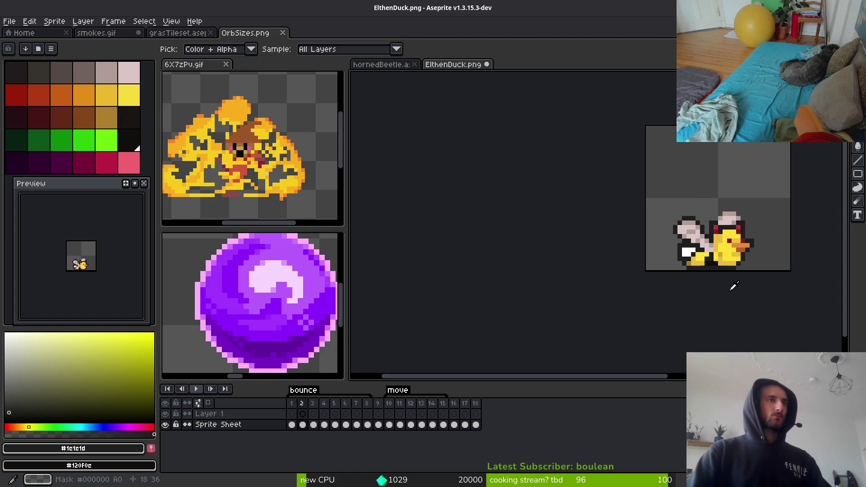
scroll(735, 247, "up", 5)
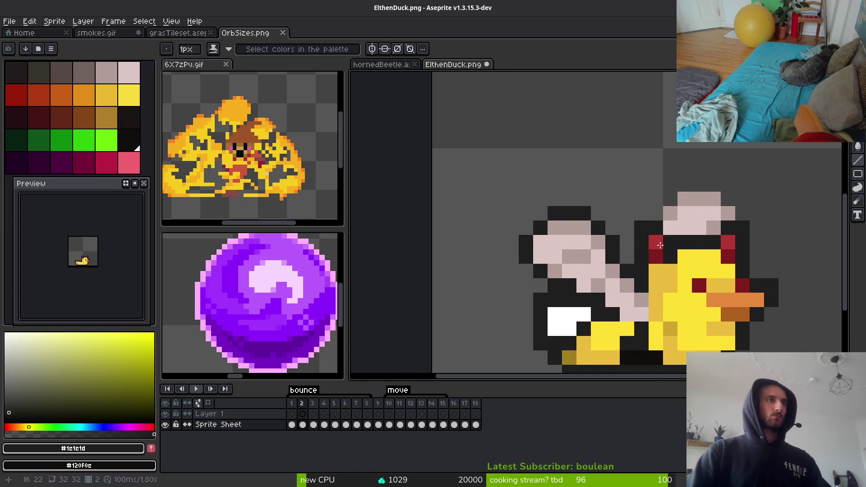
left_click_drag(687, 187, 734, 193)
left_click(728, 190)
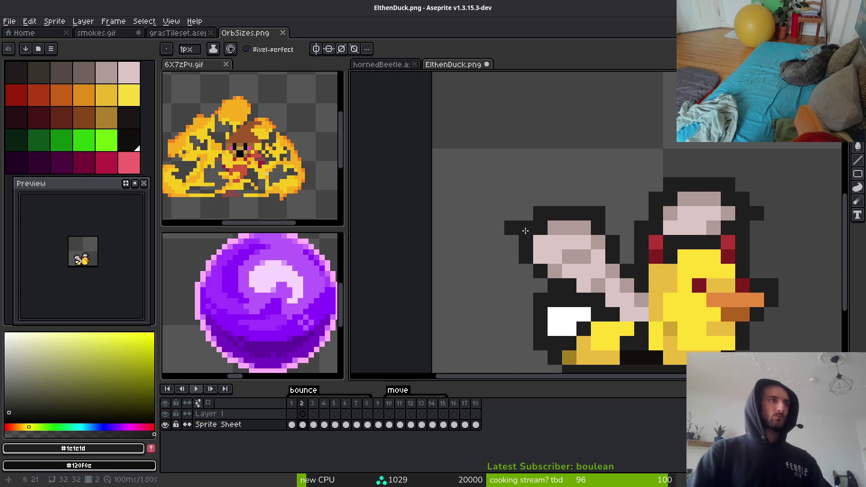
Add a final dark outline pixel and erase the stray dark pixel at far left
left_click(547, 288)
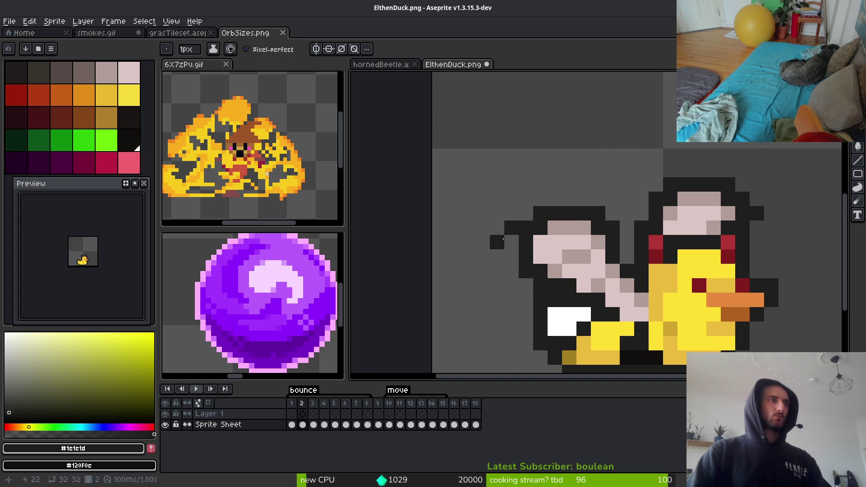
key("e")
left_click(512, 228)
scroll(778, 299, "down", 5)
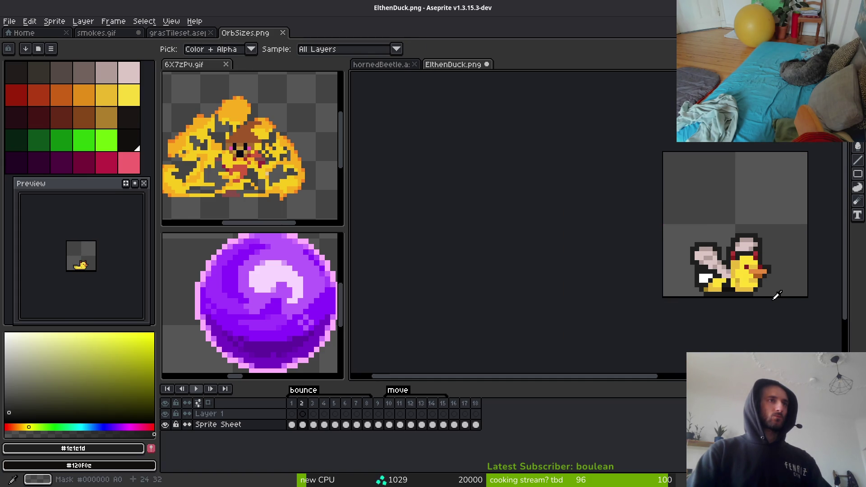
scroll(707, 274, "up", 3)
Flip between frames 1 and 2 to compare the winged ducks
key("Left")
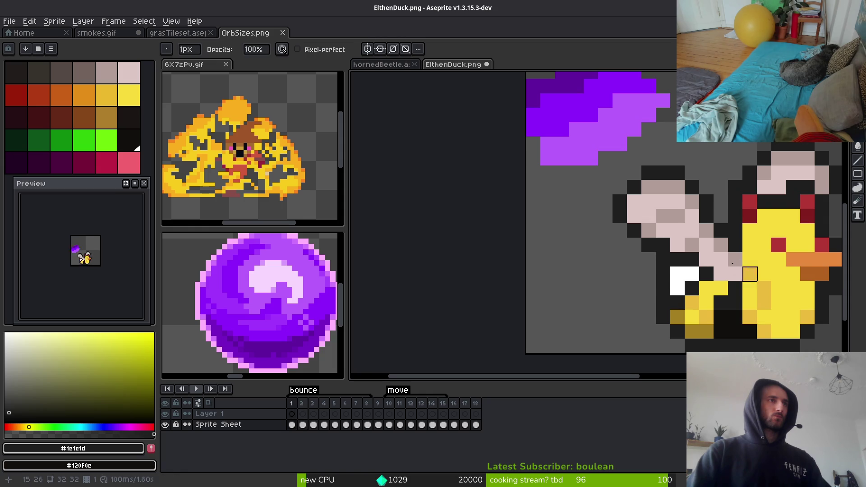
scroll(741, 277, "down", 4)
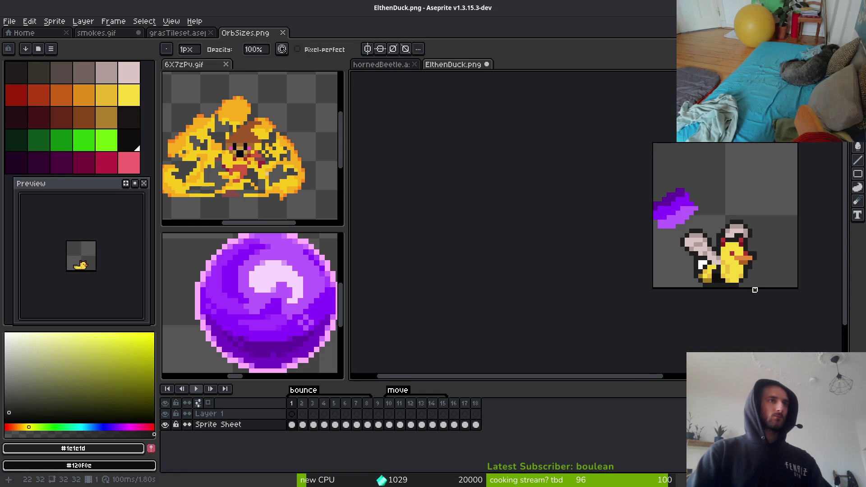
key("i")
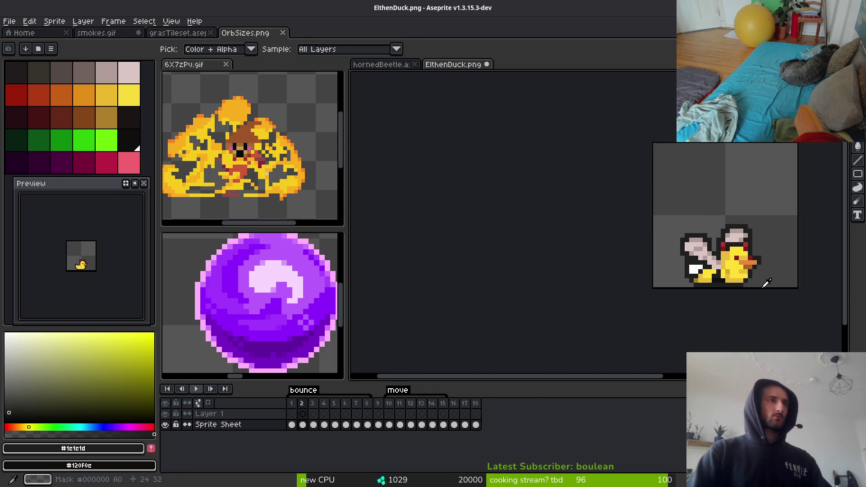
key("b")
key("Right")
scroll(624, 245, "up", 2)
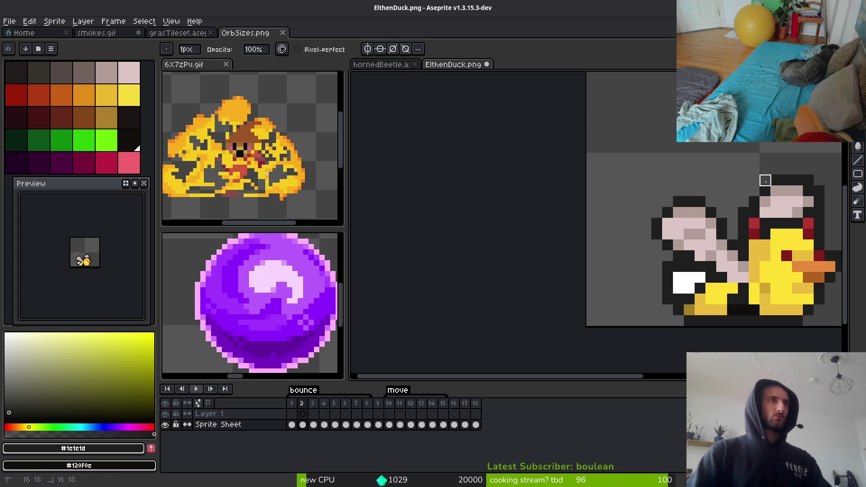
scroll(735, 240, "down", 2)
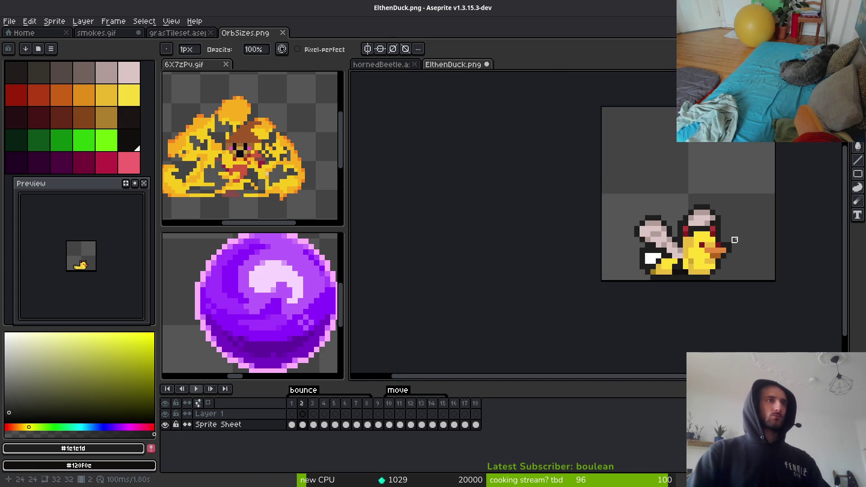
scroll(735, 240, "up", 2)
scroll(775, 247, "down", 3)
key("i")
key("Left")
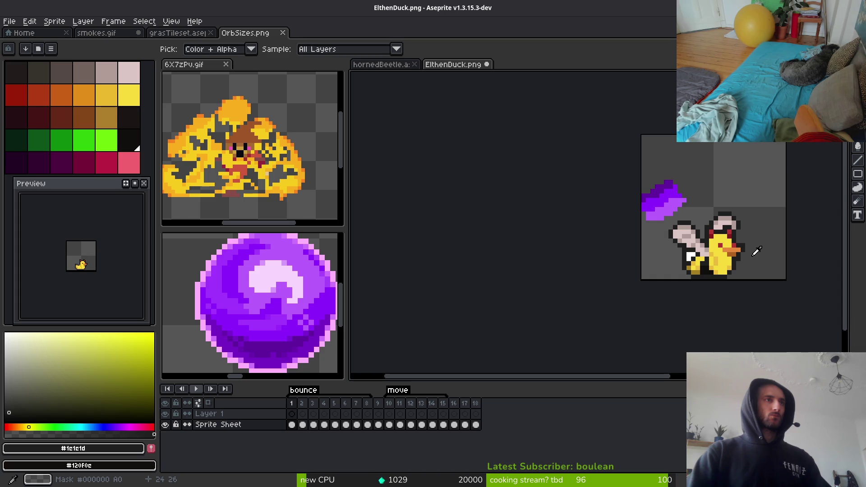
key("Right")
key("Left")
key("Right")
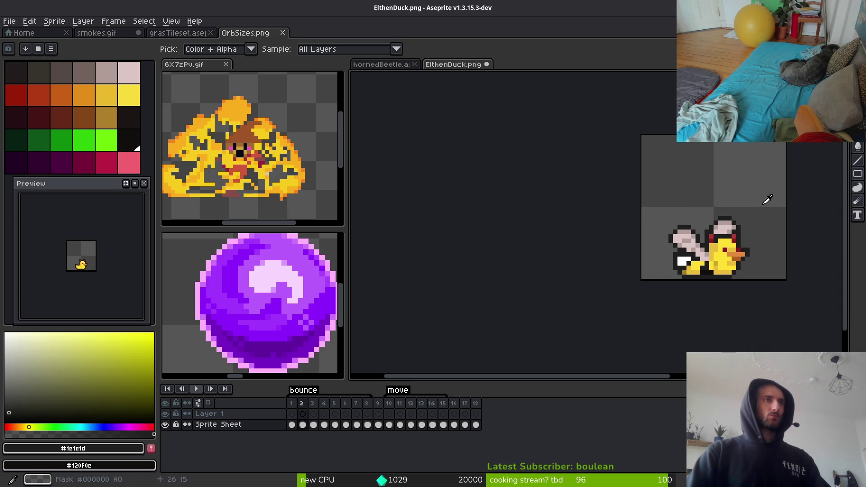
key("Left")
key("Right")
key("Left")
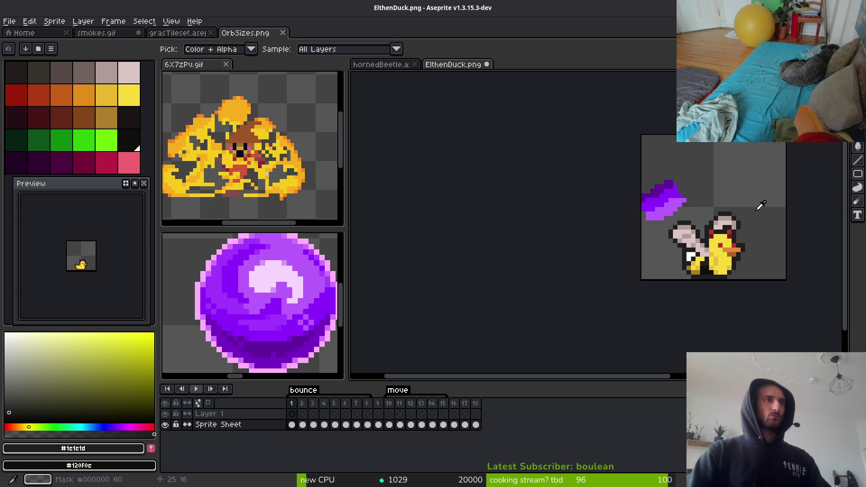
key("Right")
key("Left")
key("Right")
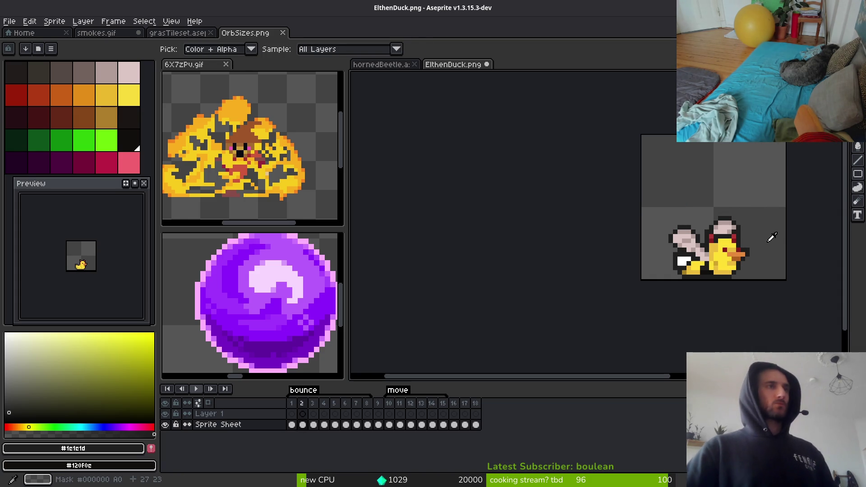
Ctrl-drag frame 1's cel onto frame 3 to replace the wingless duck
key("Right")
key("Left")
key("Right")
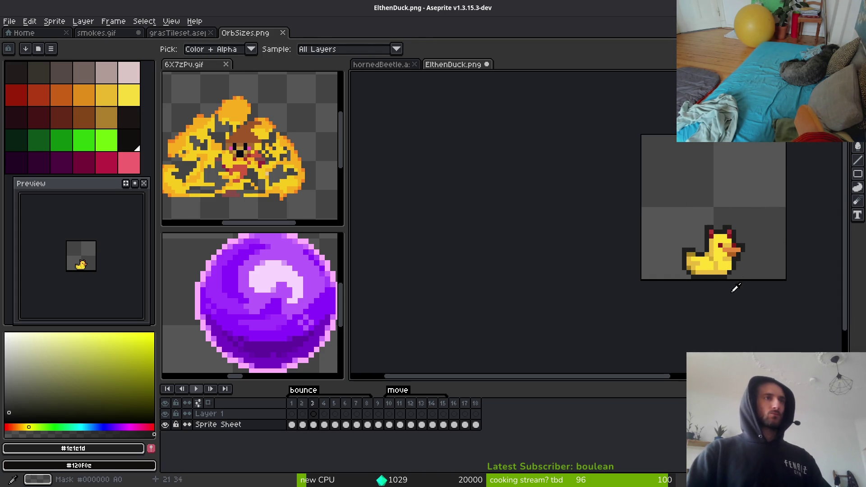
mouse_move(292, 424)
left_mouse_down()
mouse_move(319, 424)
mouse_move(318, 431)
left_mouse_up()
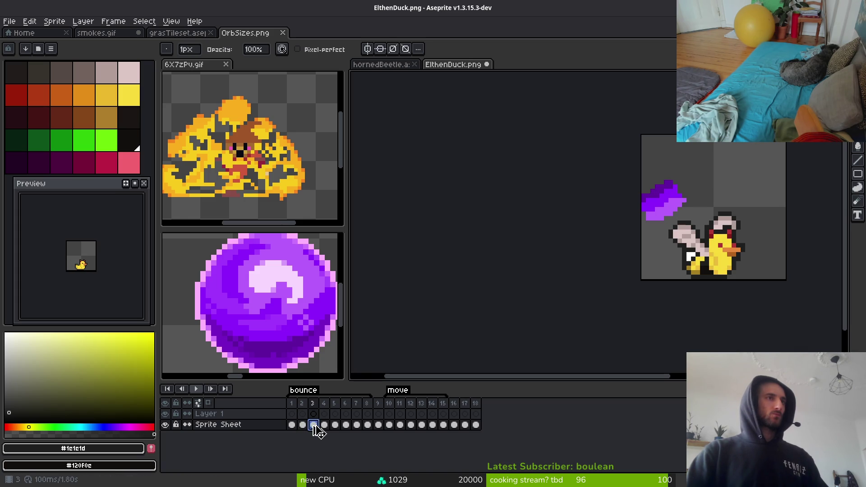
Copy frame 3's light wing onto frame 4's duck, raised one pixel, and pick light pink
left_click(323, 425)
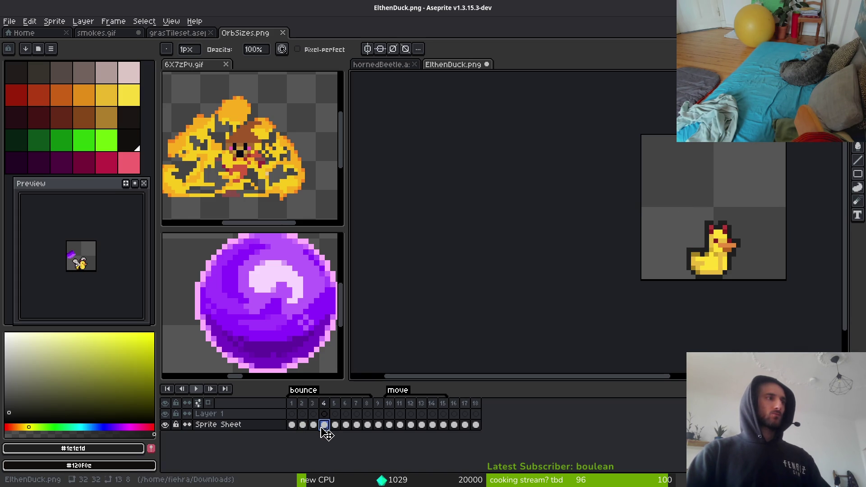
scroll(767, 248, "up", 4)
key("Left")
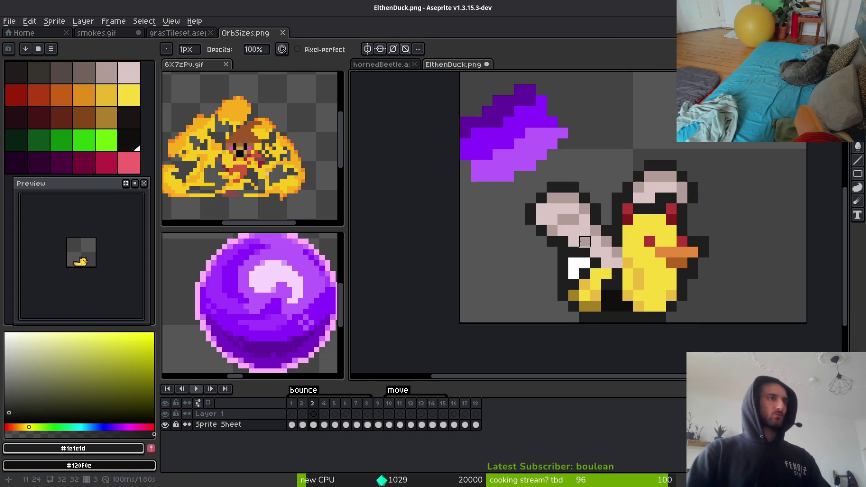
key("w")
left_click(584, 242)
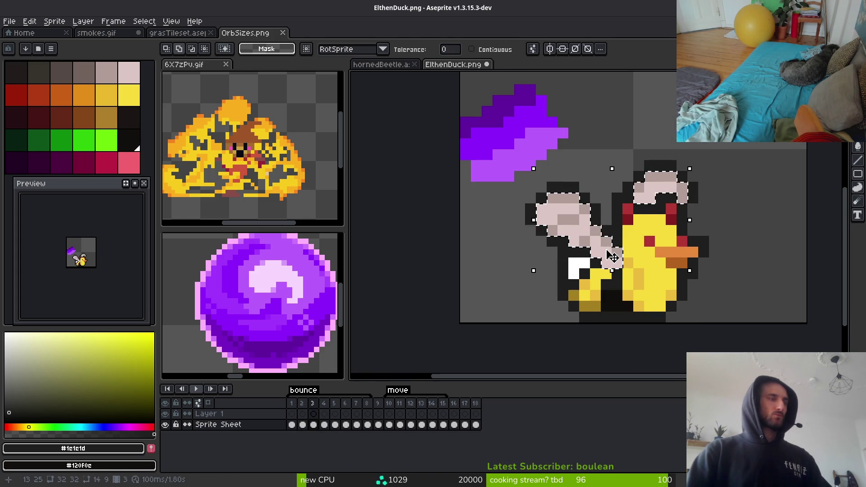
key("ctrl+c")
key("Right")
key("ctrl+v")
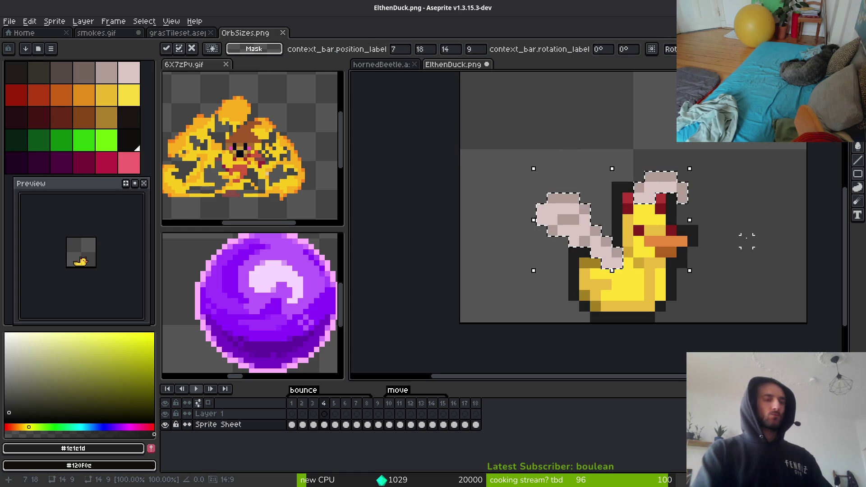
key("Up")
key("ctrl+d")
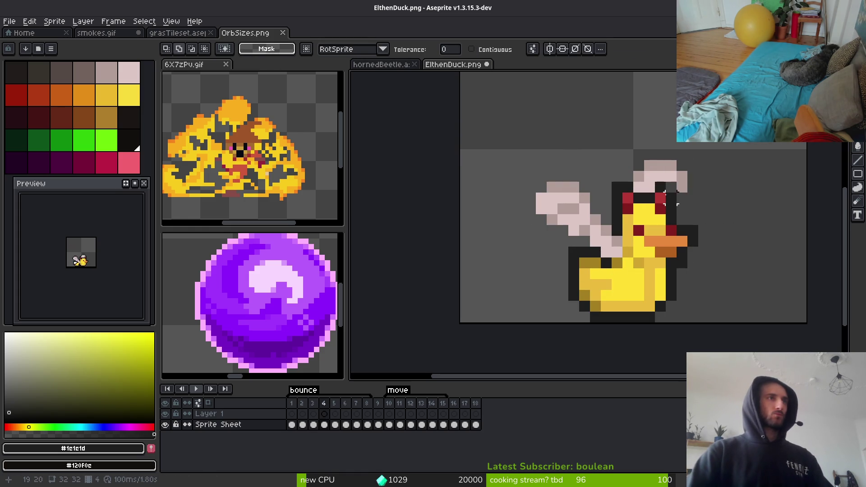
key("b")
left_click(680, 199, "alt")
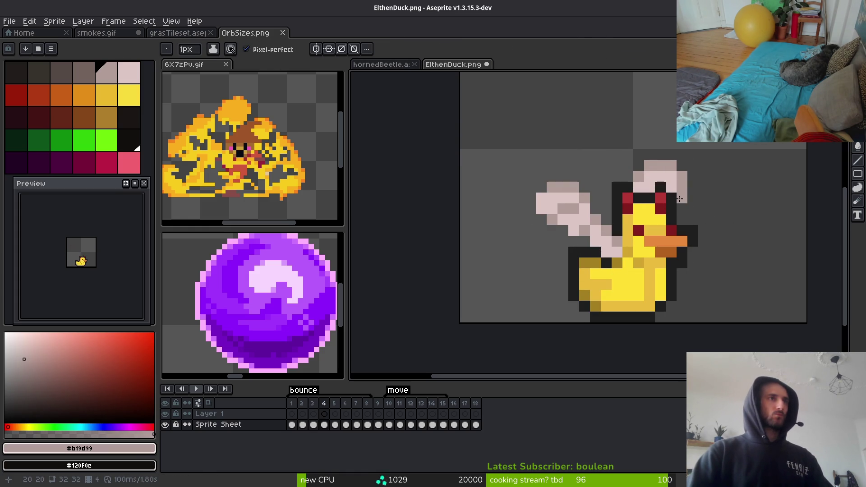
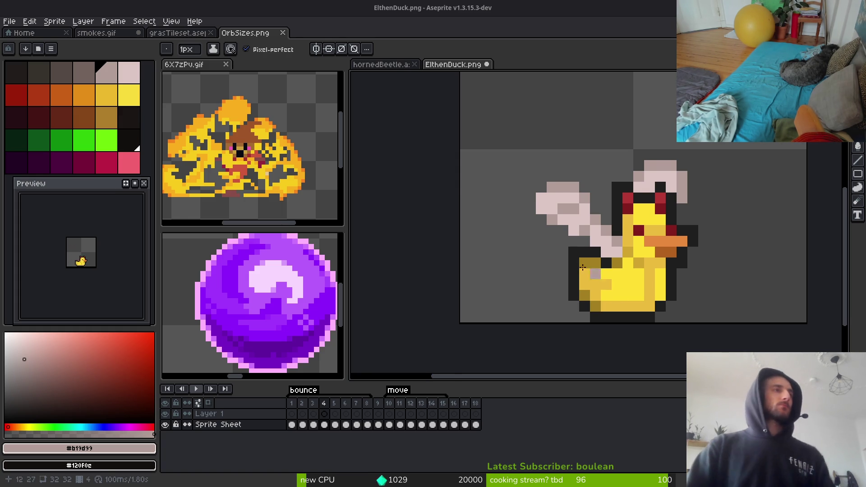
Sample the light pink #dcc6c5 from the wing and paint a dark wing-edge pixel with it
scroll(609, 227, "up", 1)
scroll(609, 226, "down", 2)
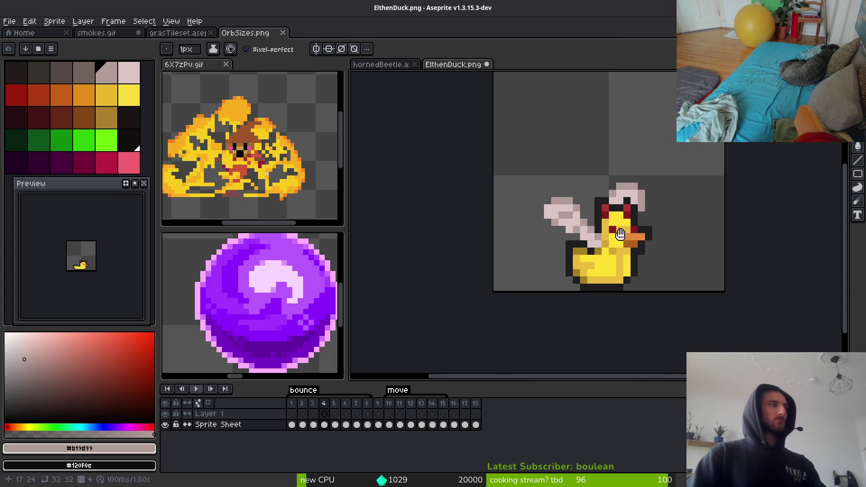
scroll(626, 246, "up", 3)
scroll(623, 247, "down", 3)
key("alt")
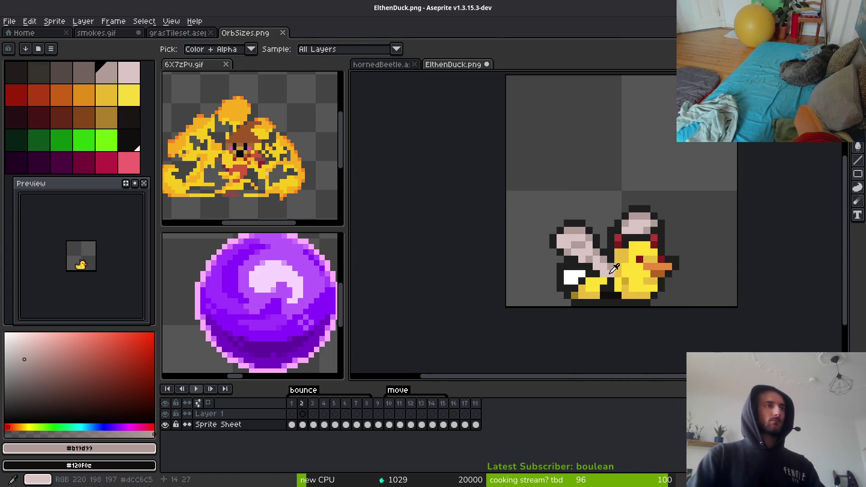
scroll(613, 269, "up", 3)
left_click(576, 236, "alt")
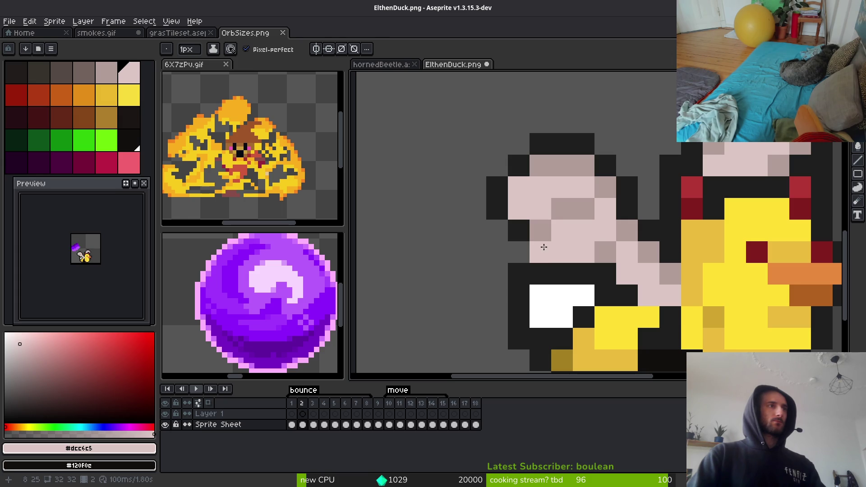
left_click(514, 228)
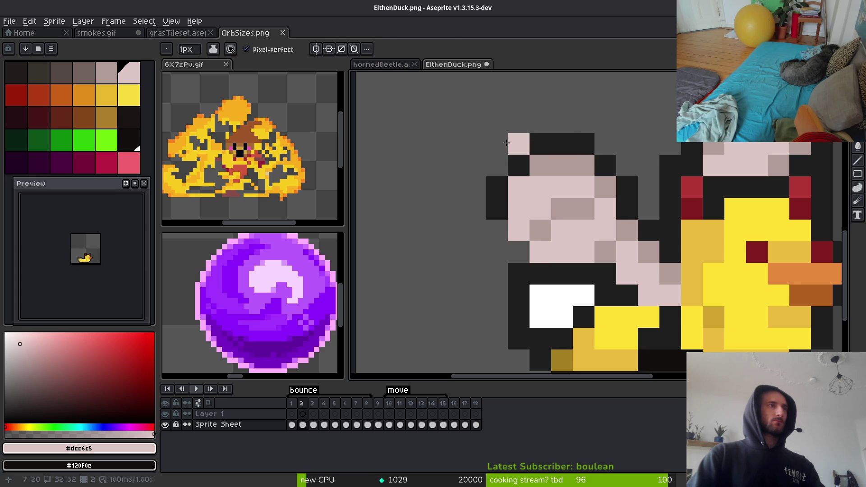
Marquee-select the hat and head block and move it down one pixel
key("m")
mouse_move(462, 109)
left_mouse_down()
mouse_move(564, 201)
mouse_move(640, 200)
left_mouse_up()
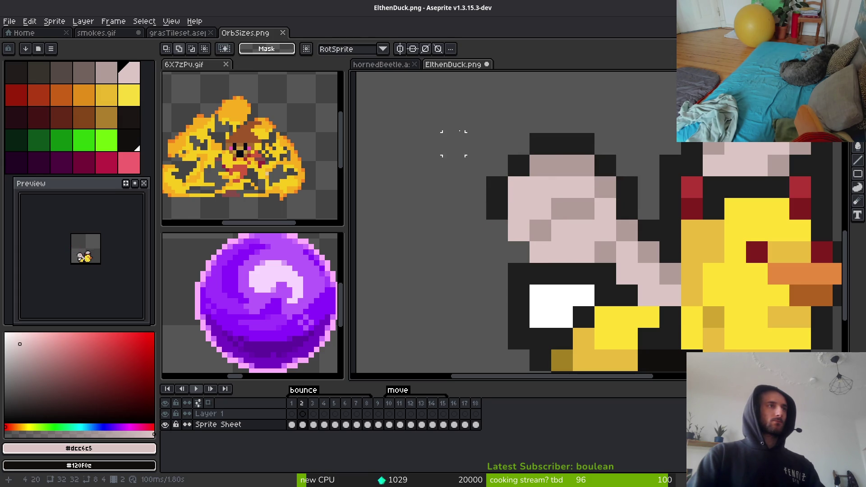
left_click_drag(441, 110, 640, 222)
mouse_move(627, 184)
left_mouse_down()
mouse_move(619, 203)
mouse_move(629, 205)
left_mouse_up()
key("ctrl+d")
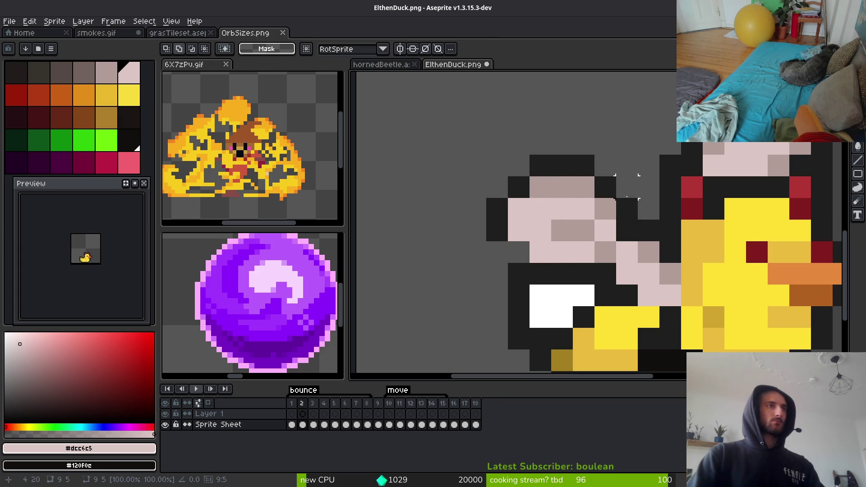
Sample the dark outline and light pink colours from the sprite
key("f")
left_click(513, 247, "alt")
scroll(513, 246, "down", 3)
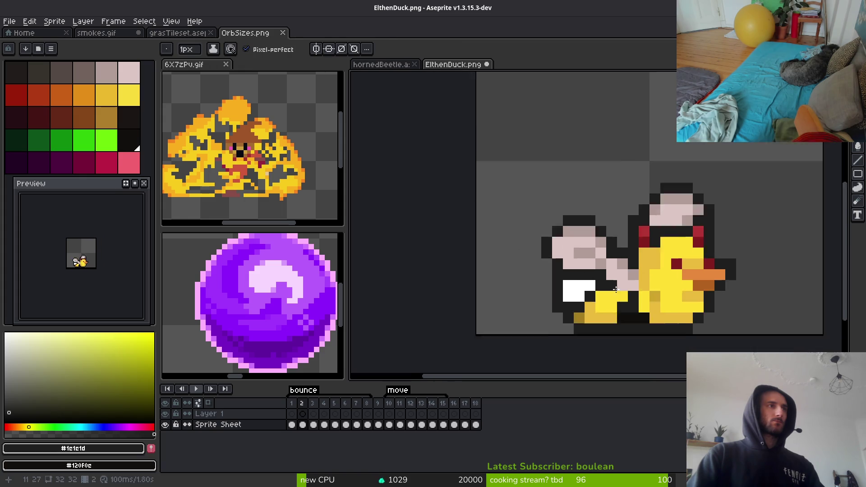
scroll(615, 289, "up", 3)
left_click(581, 267, "alt")
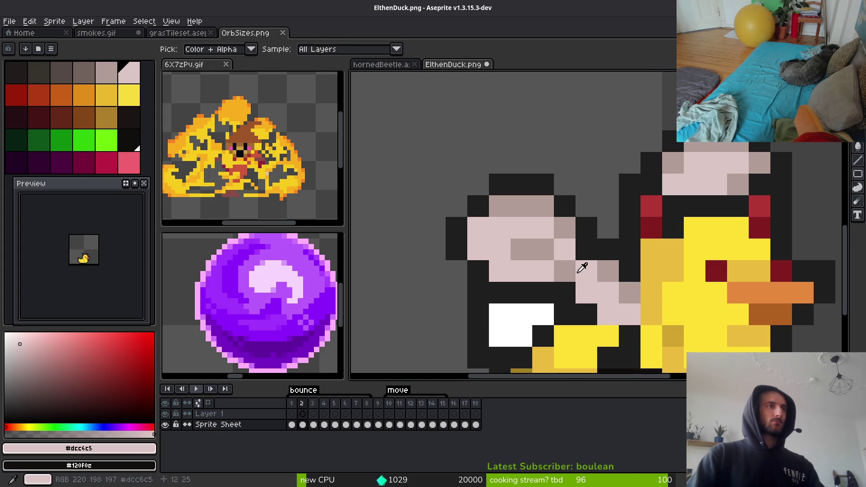
scroll(615, 305, "down", 4)
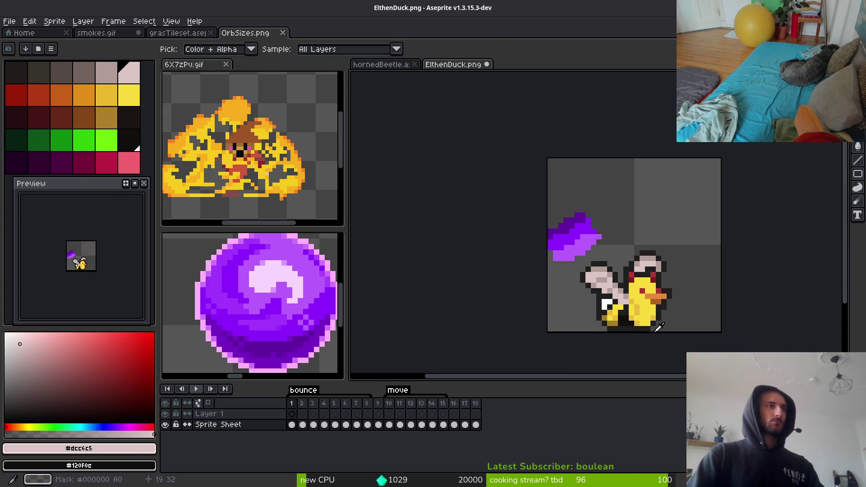
scroll(649, 271, "up", 4)
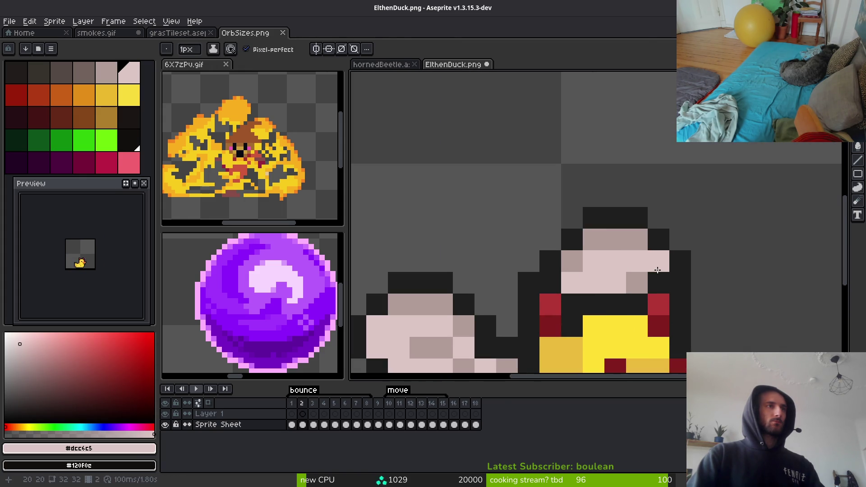
Select the top of the duck's head and nudge it down one pixel
key("m")
left_click_drag(516, 184, 737, 274)
key("Down")
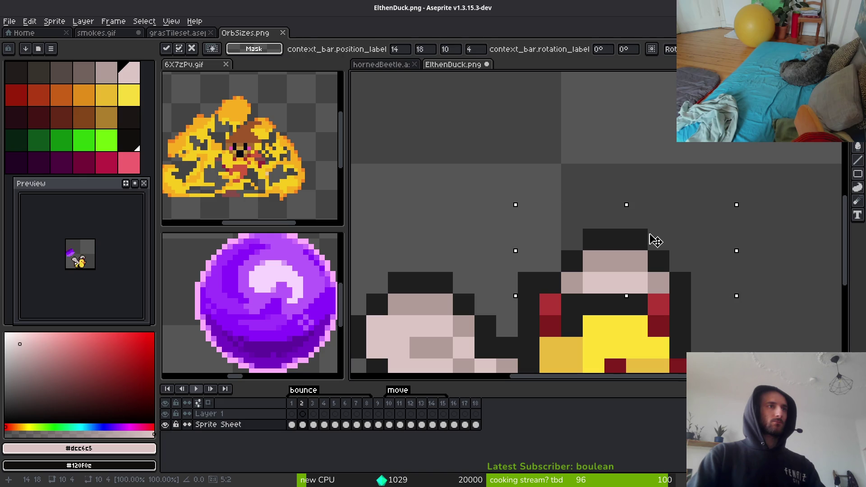
key("b")
Sample the dark outline colour from the canvas
left_click(692, 280, "alt")
scroll(728, 286, "down", 4)
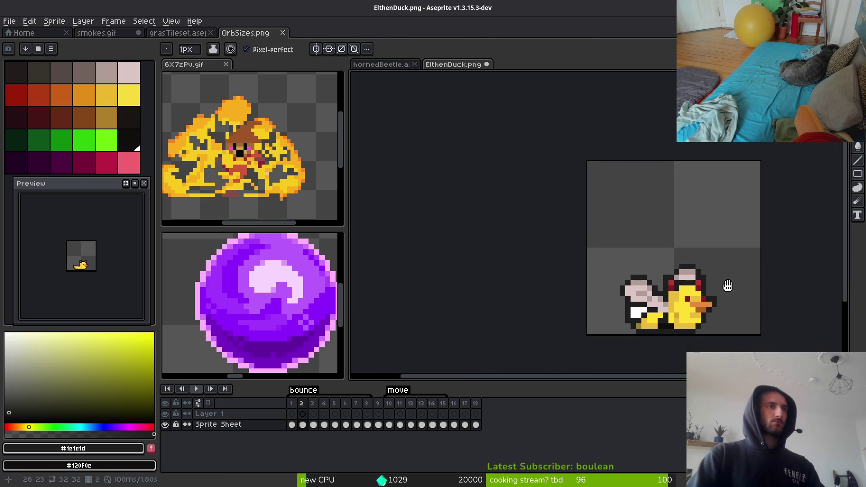
key("alt")
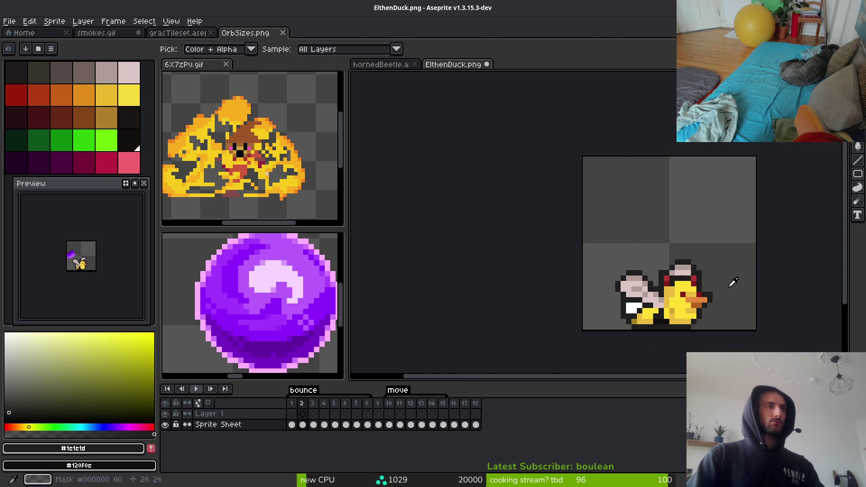
scroll(723, 278, "up", 3)
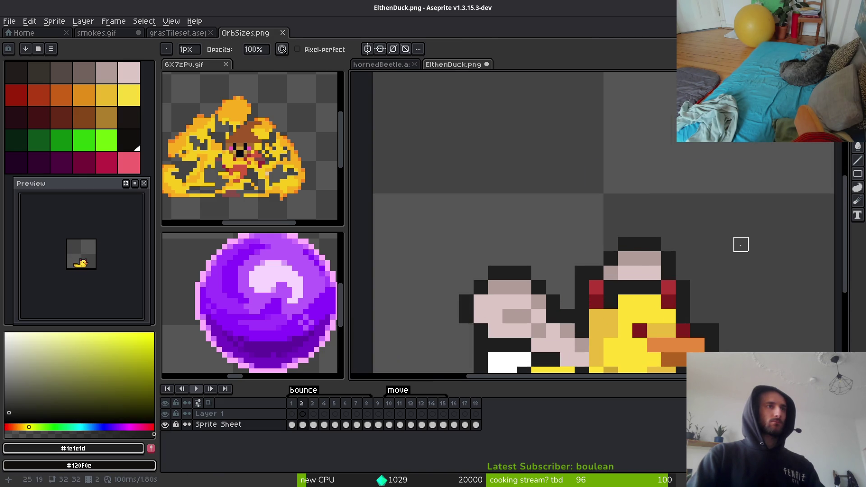
scroll(741, 244, "down", 1)
key("alt")
scroll(789, 222, "down", 1)
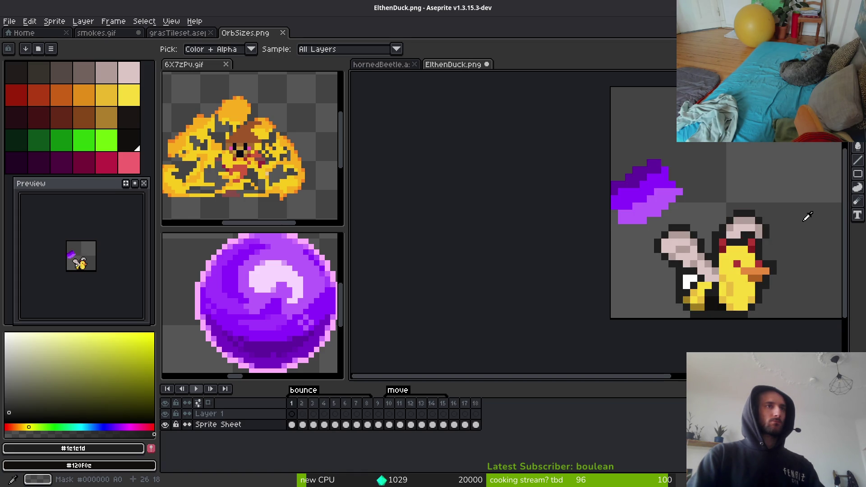
Sample the darker wing colour #b19d99 and the light wing colour #dcc6c5
scroll(808, 217, "up", 3)
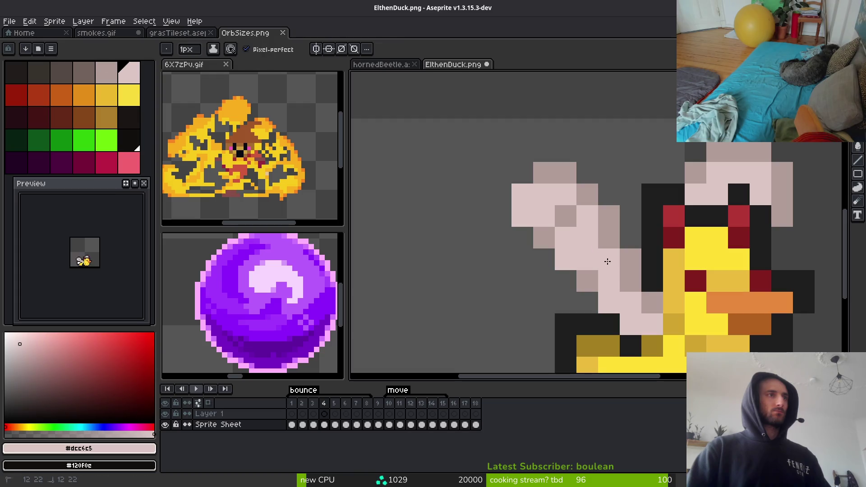
left_click(583, 252)
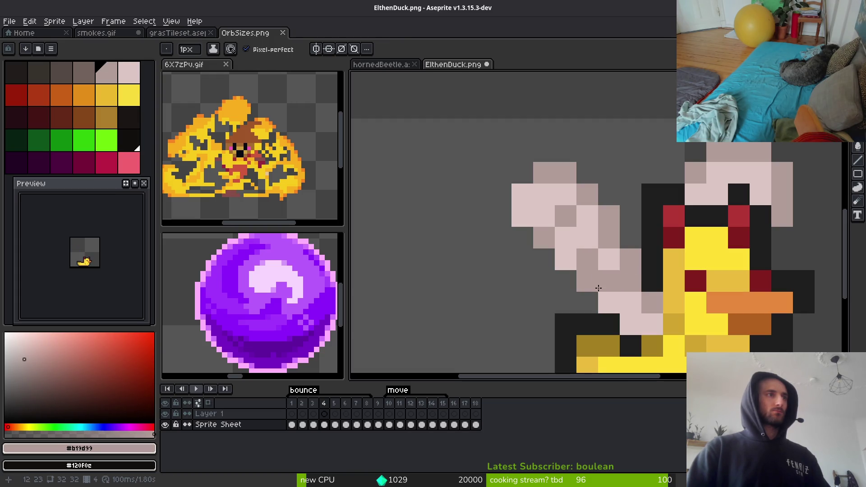
left_click(609, 280, "alt")
scroll(667, 333, "down", 3)
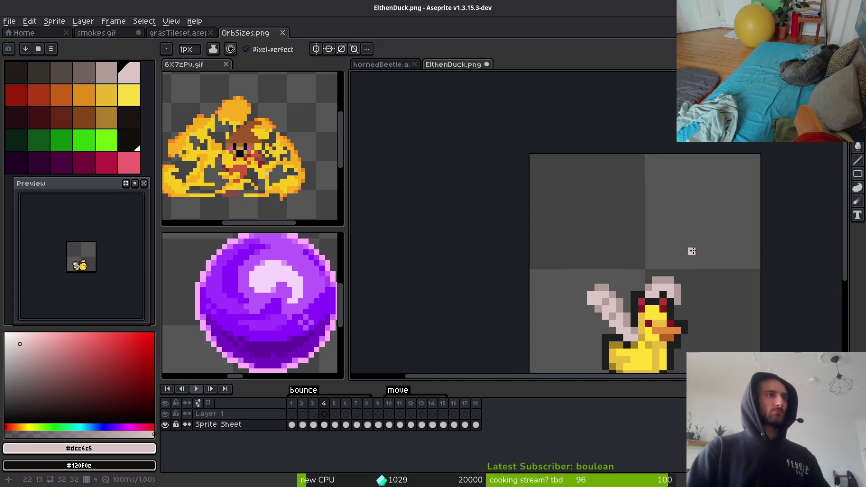
scroll(692, 250, "up", 3)
Shift the selected head block up one pixel and paint the two dark pixels above the eye light pink
key("m")
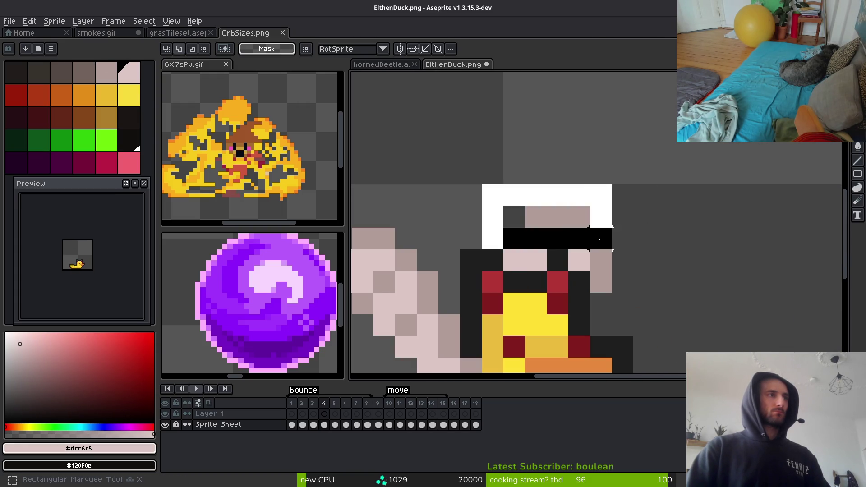
key("Up")
mouse_move(503, 206)
left_mouse_down()
mouse_move(611, 250)
mouse_move(610, 292)
left_mouse_up()
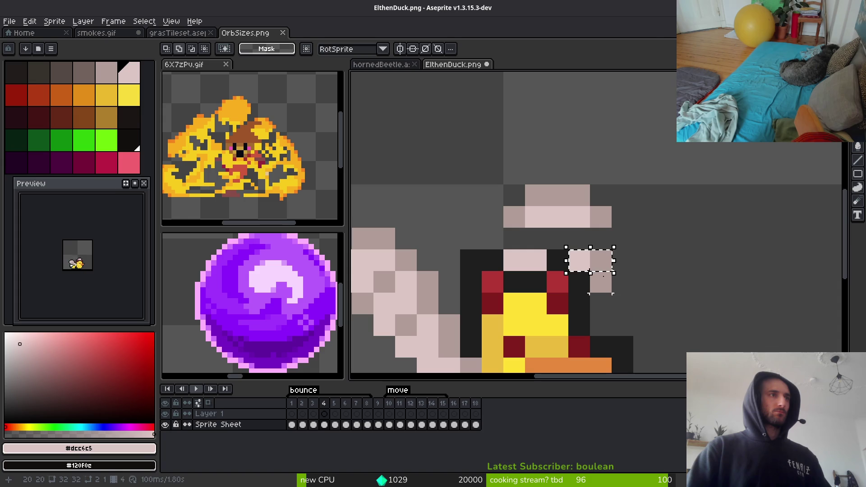
key("Up")
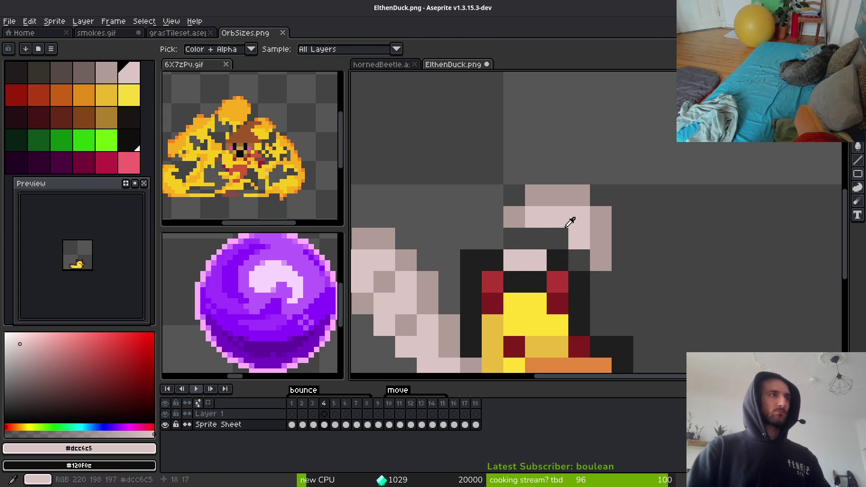
key("b")
left_click_drag(558, 239, 538, 242)
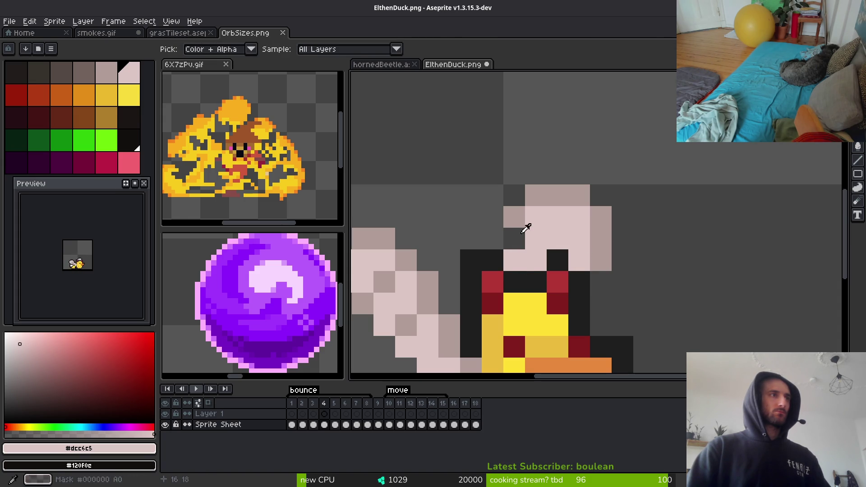
Select the duck's hat and nudge it down one pixel
left_click(513, 233, "alt")
scroll(591, 268, "down", 5)
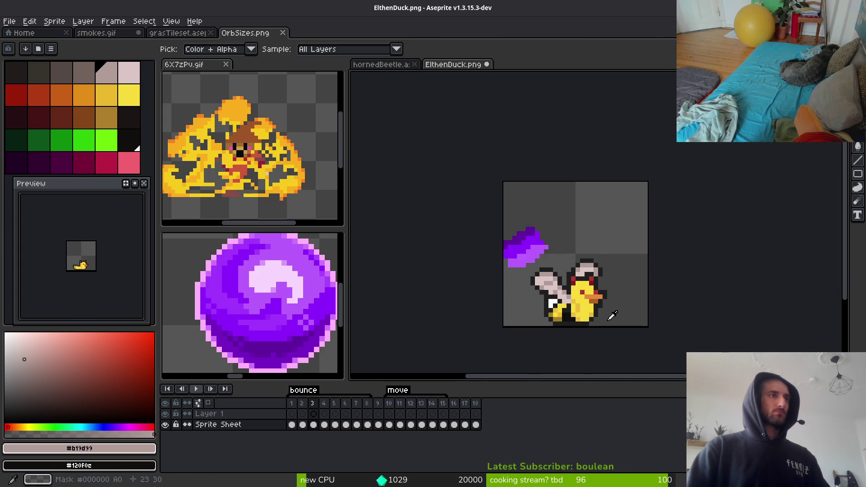
scroll(599, 234, "up", 4)
key("m")
left_click_drag(591, 289, 595, 171)
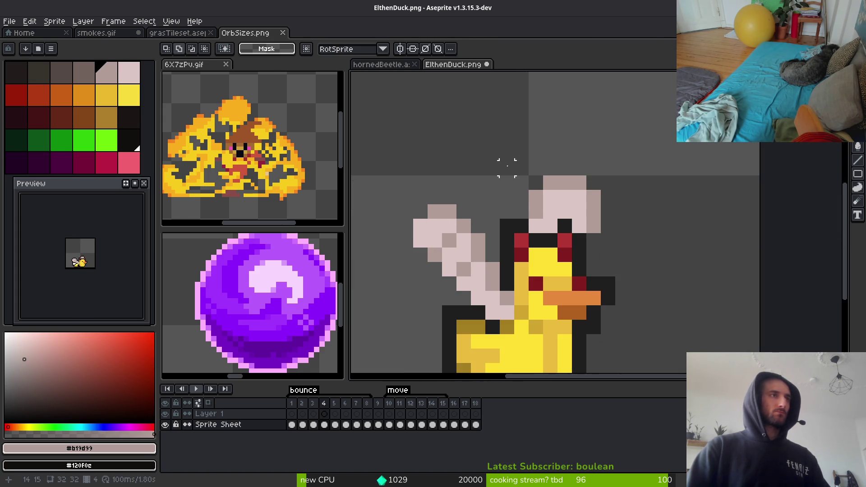
mouse_move(498, 159)
left_mouse_down()
mouse_move(632, 221)
mouse_move(594, 211)
left_mouse_up()
key("Down")
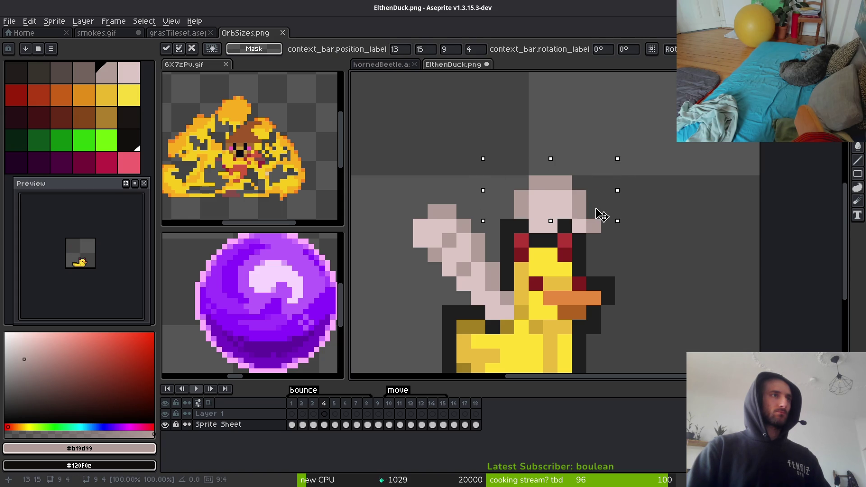
key("Up")
key("Down")
left_click(535, 197)
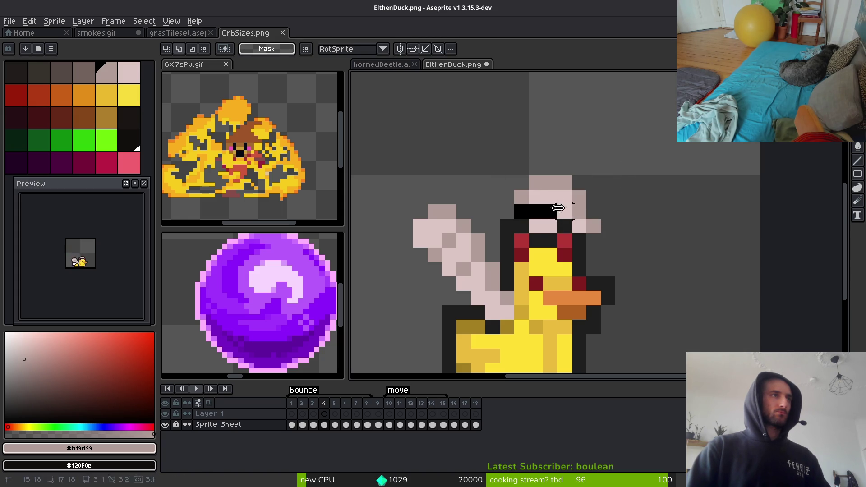
Commit the hat's new position and play the animation to check it
mouse_move(498, 173)
left_mouse_down()
mouse_move(586, 199)
mouse_move(618, 221)
left_mouse_up()
key("Return")
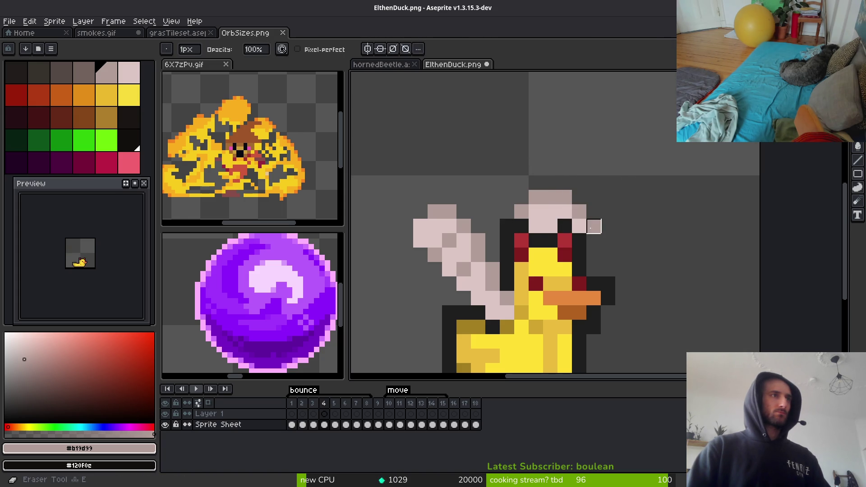
scroll(629, 252, "down", 3)
key("Return")
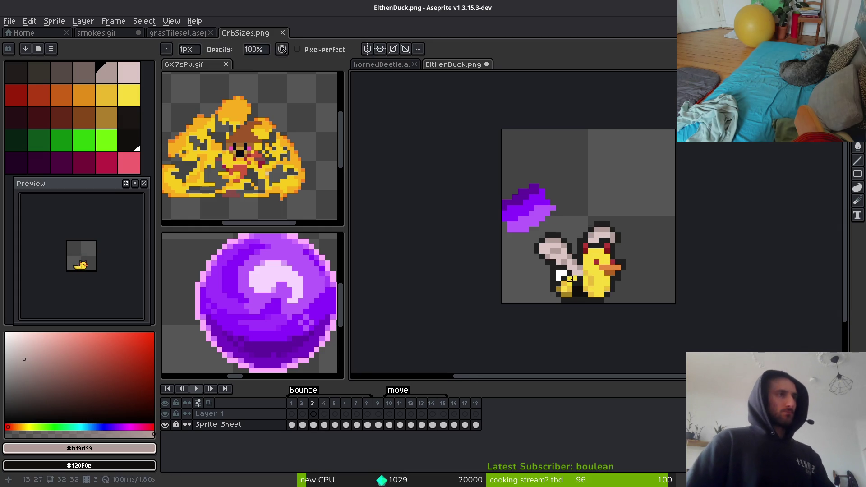
Paint four white pixels forming a small wing tip beside the body
scroll(583, 276, "up", 4)
key("b")
left_click(560, 277)
left_click(561, 257)
left_click(539, 256)
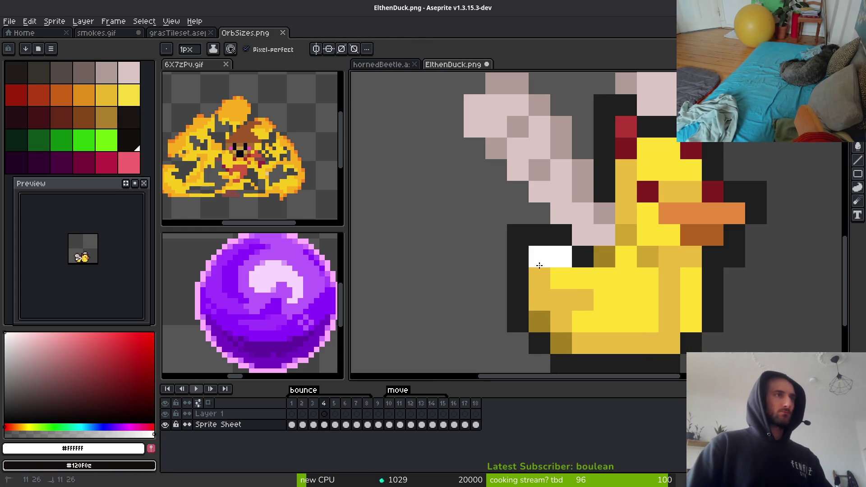
left_click(540, 278)
Draw a dark vertical line separating wing from body, then sample near-black #120f0c
key("alt")
left_click(587, 250, "alt")
left_click(566, 273)
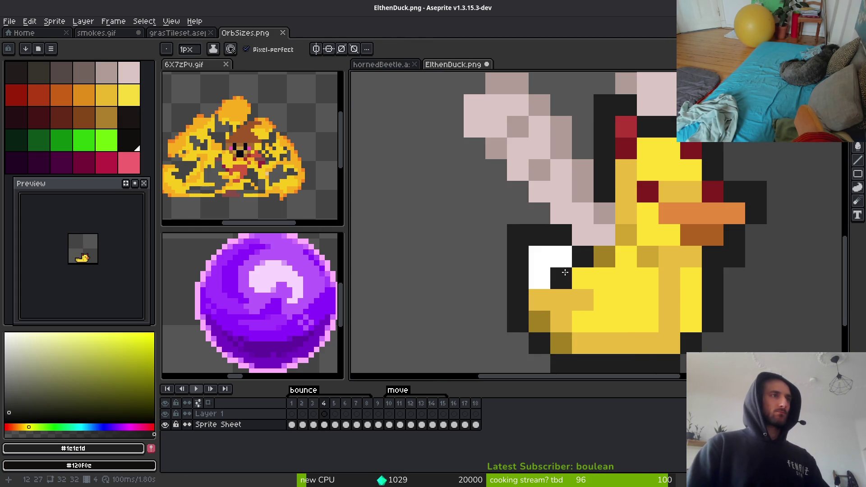
left_click_drag(605, 276, 614, 312)
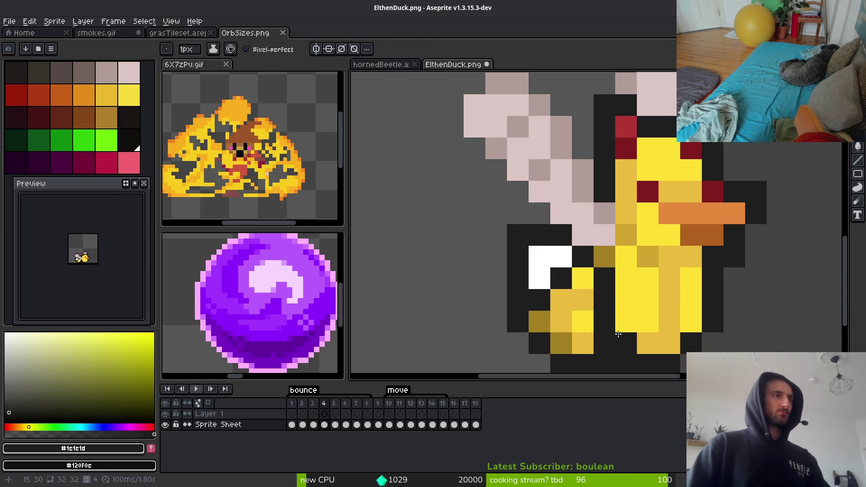
scroll(633, 349, "down", 5)
key("alt")
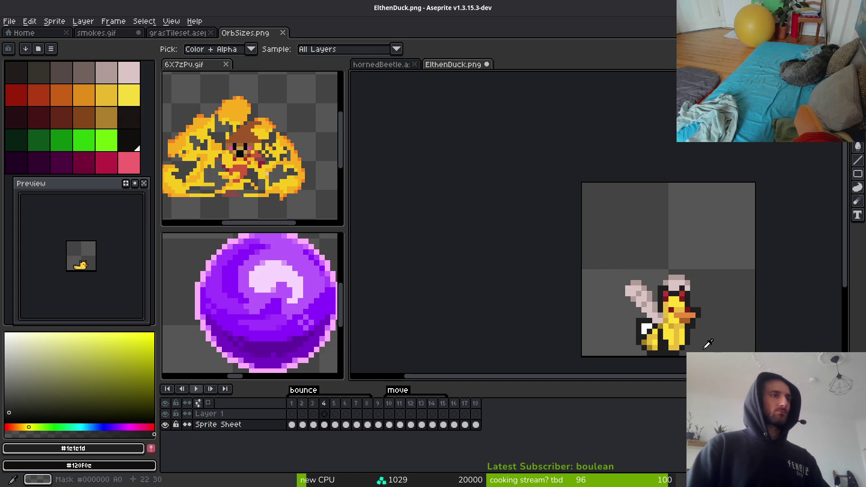
scroll(668, 325, "up", 5)
left_click(592, 259, "alt")
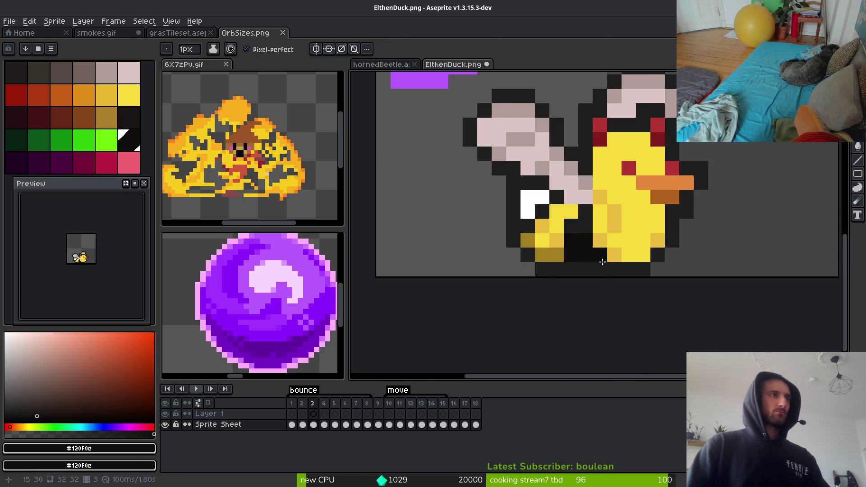
scroll(704, 284, "down", 4)
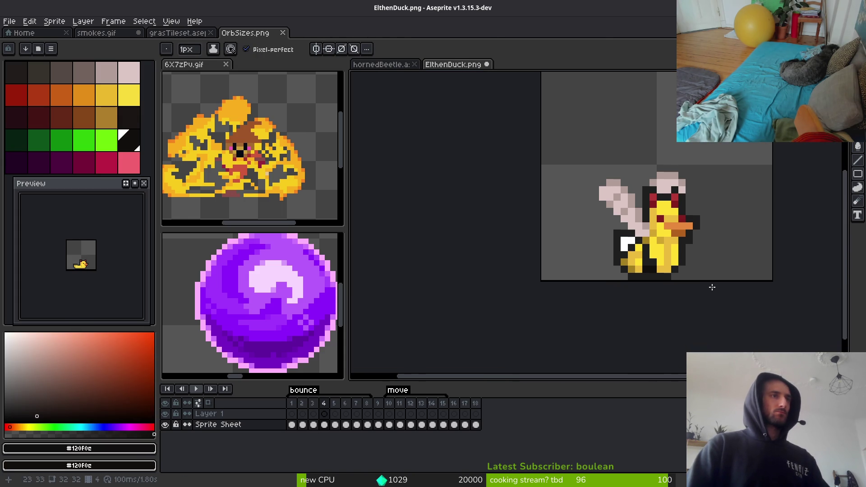
Select the Sprite Sheet cels of frames 1–7 and link them
left_click(315, 428)
left_click(336, 426)
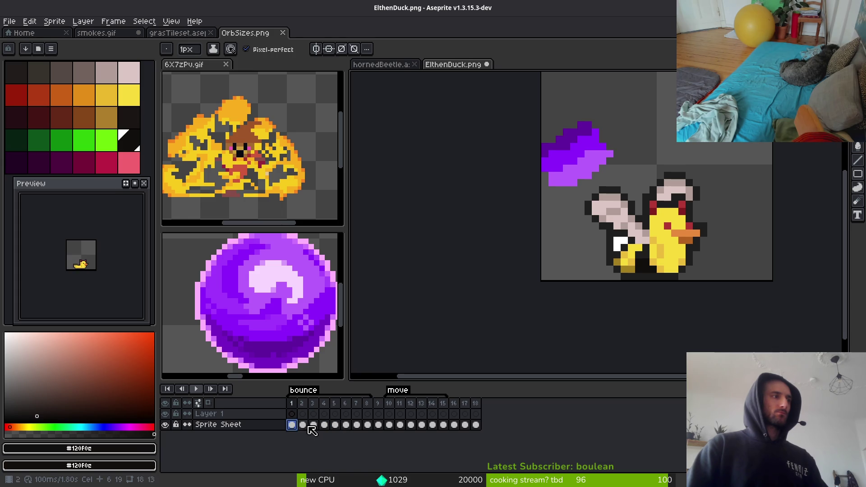
left_click(313, 426, "shift")
left_click(356, 426, "shift")
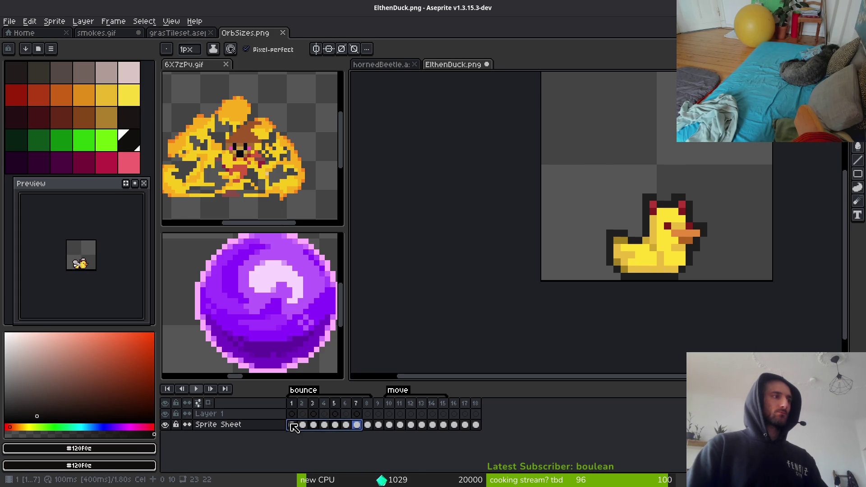
right_click(293, 424)
left_click(331, 455)
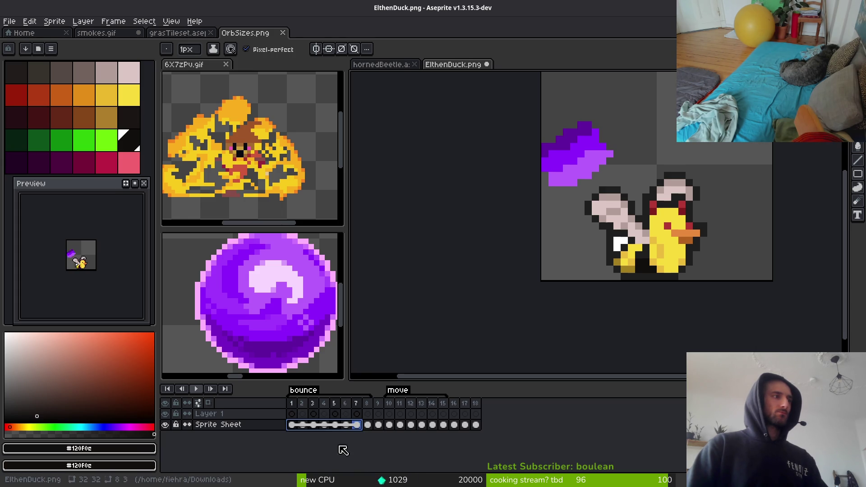
left_click(293, 424)
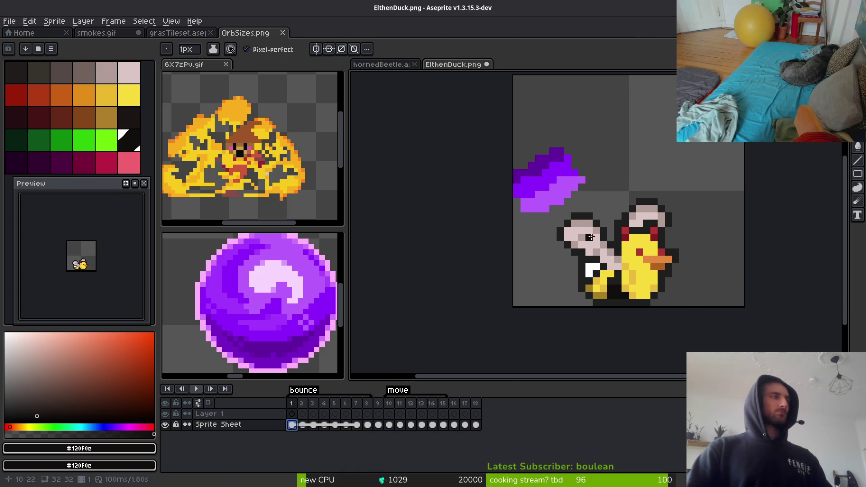
Step through frames 2 to 7 to compare the winged and wingless duck poses
scroll(87, 281, "up", 2)
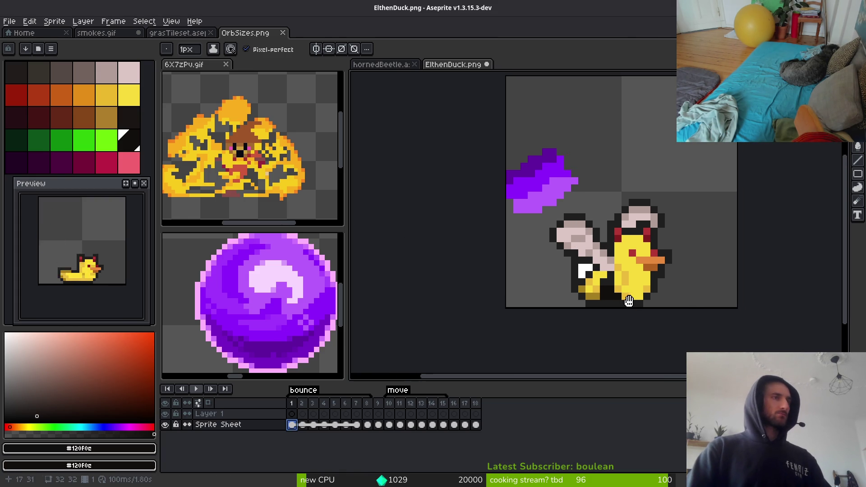
key("alt")
key("Right")
key("Right")
key("Right")
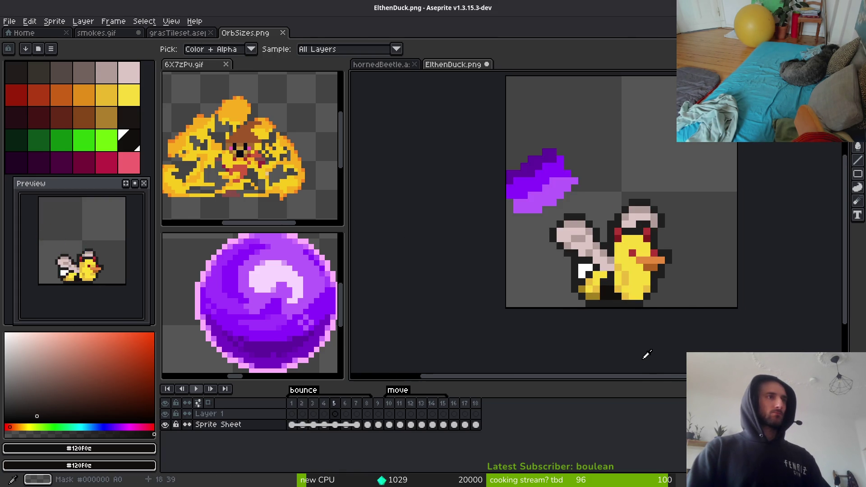
left_click(303, 426)
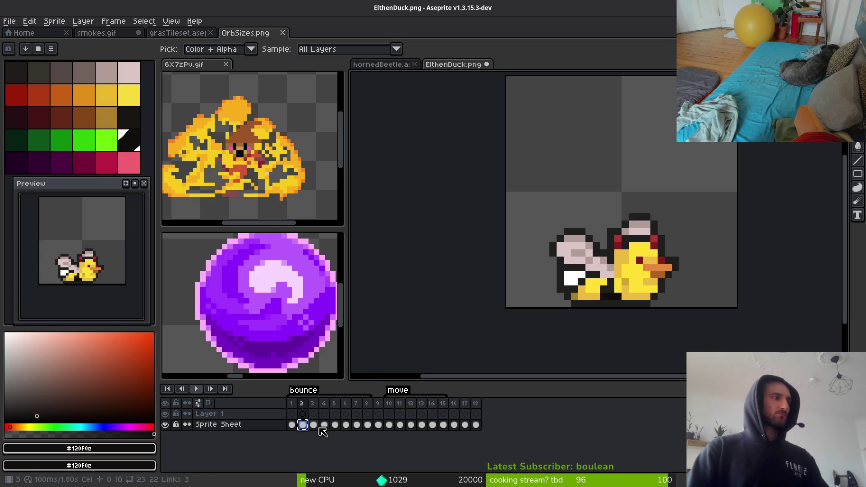
left_click(357, 426, "shift")
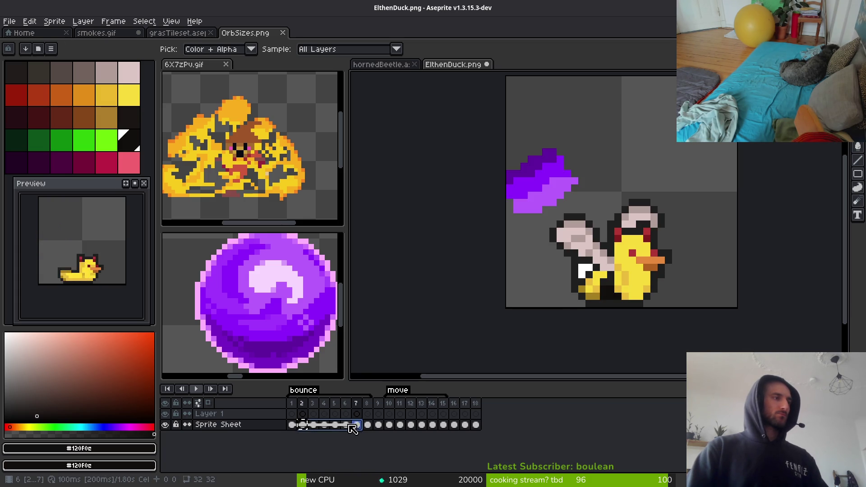
left_click(347, 426)
Link the cels of frames 2–6 and play the animation to review the links
left_click(302, 425)
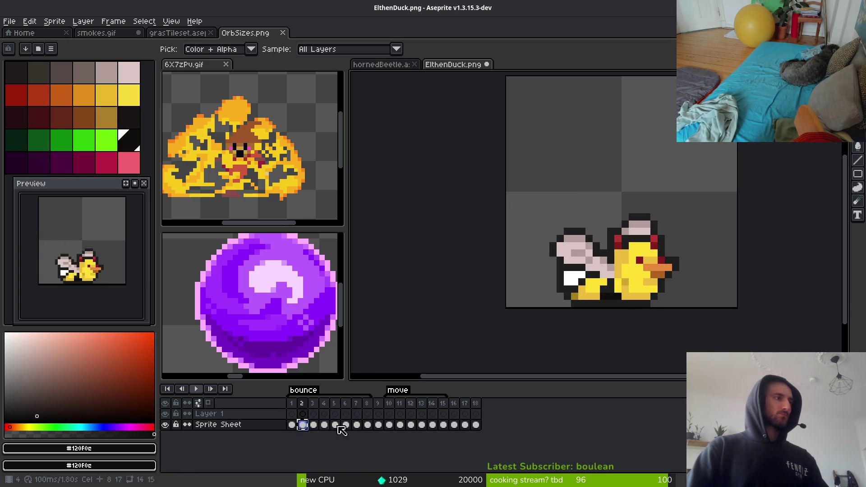
left_click(346, 426, "shift")
right_click(309, 431)
left_click(339, 456)
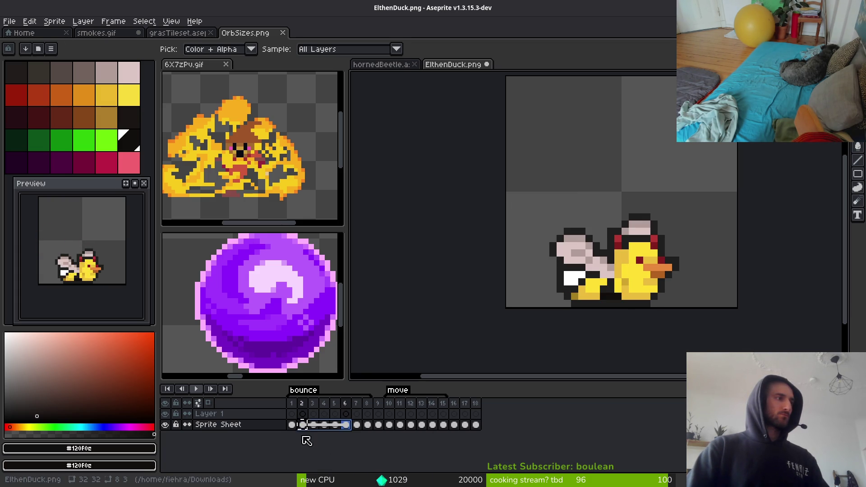
key("Return")
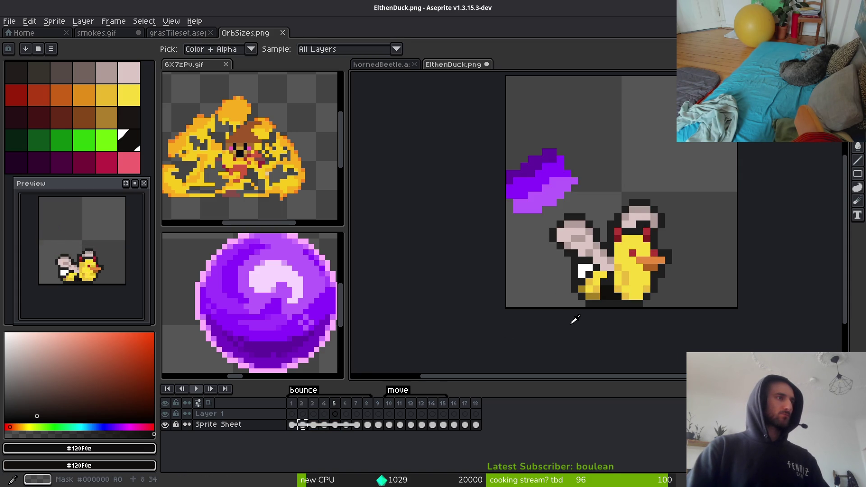
key("b")
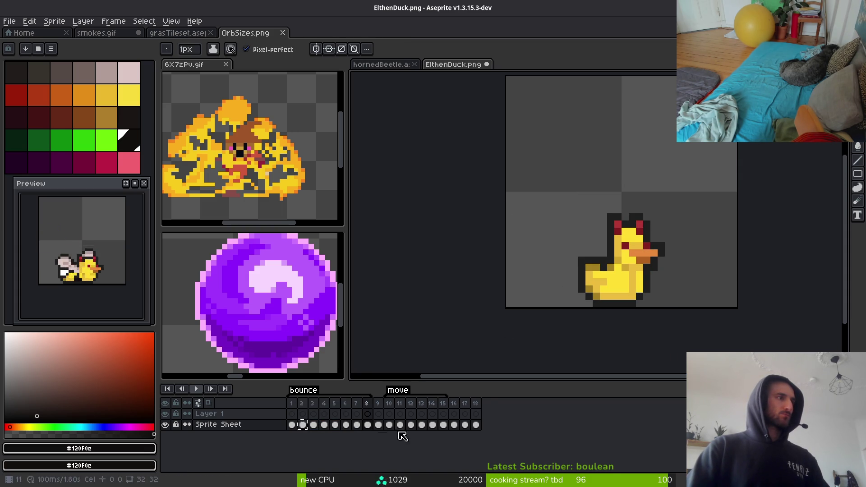
Select the Sprite Sheet cels of frames 4–8 and link them with Link Cels
left_click(336, 426)
left_click(326, 425)
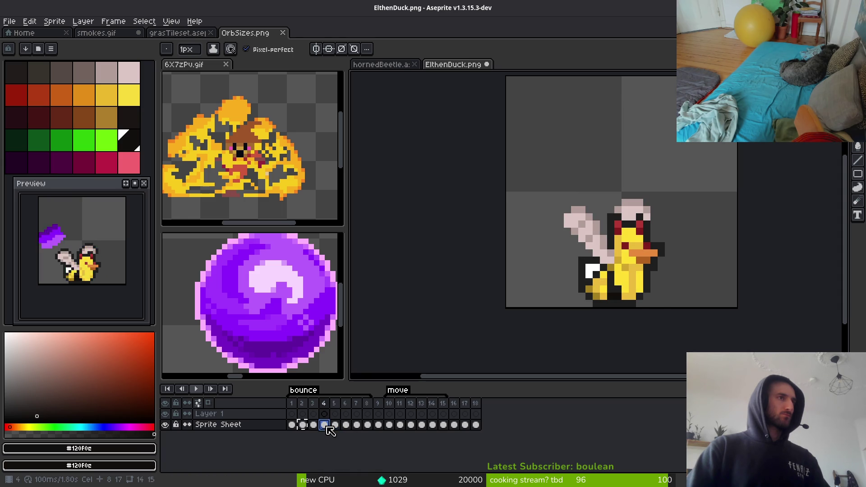
left_click(368, 425, "shift")
right_click(327, 429)
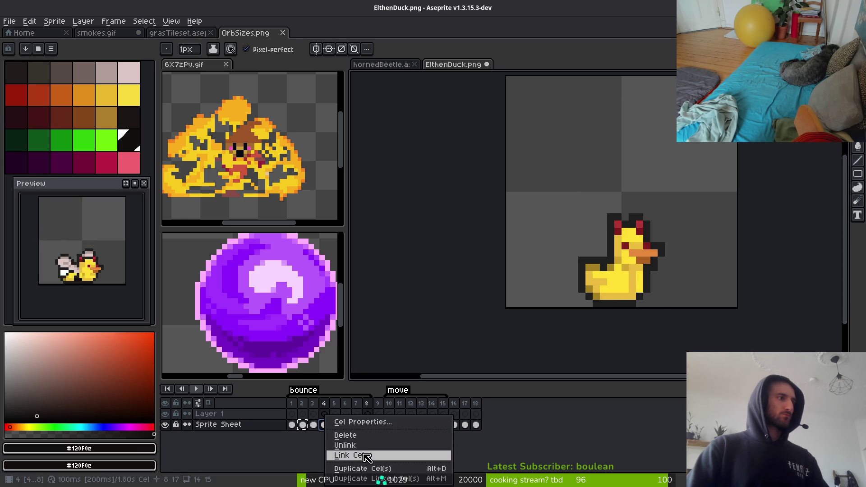
left_click(345, 455)
left_click(325, 425)
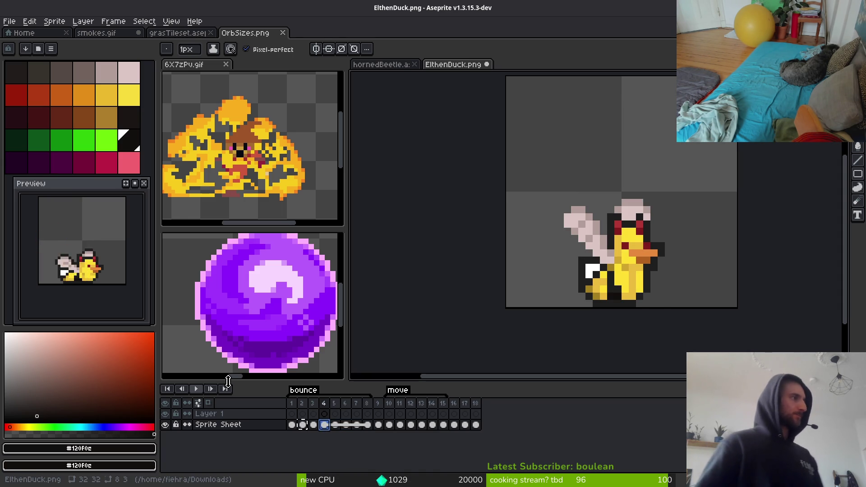
scroll(593, 216, "up", 4)
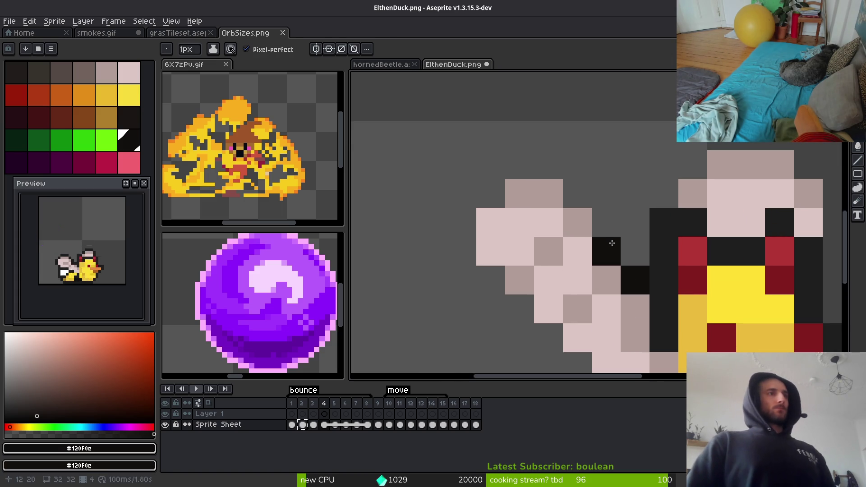
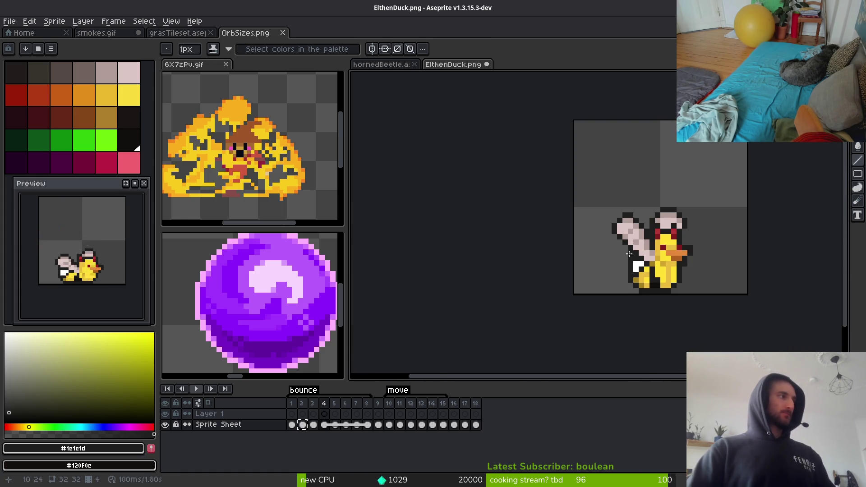
Recentre the duck, step forward to frame 6, and play the animation
left_click_drag(629, 254, 569, 245)
key("Right")
key("i")
key("Right")
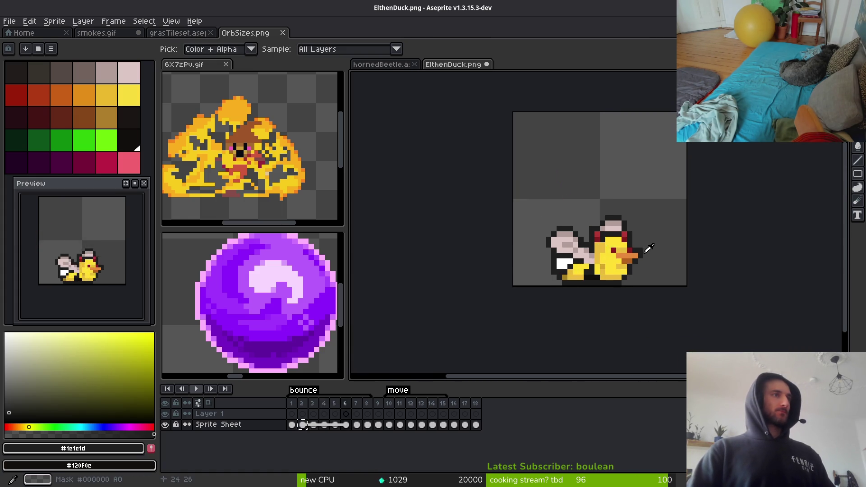
key("Return")
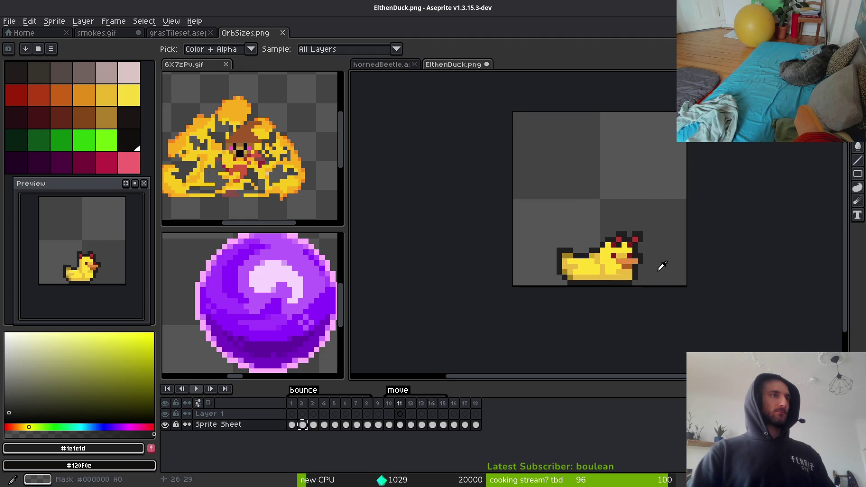
Stop playback and jump between frames 1, 13 and 10, ending on frame 14
left_click(291, 425)
left_click(389, 425)
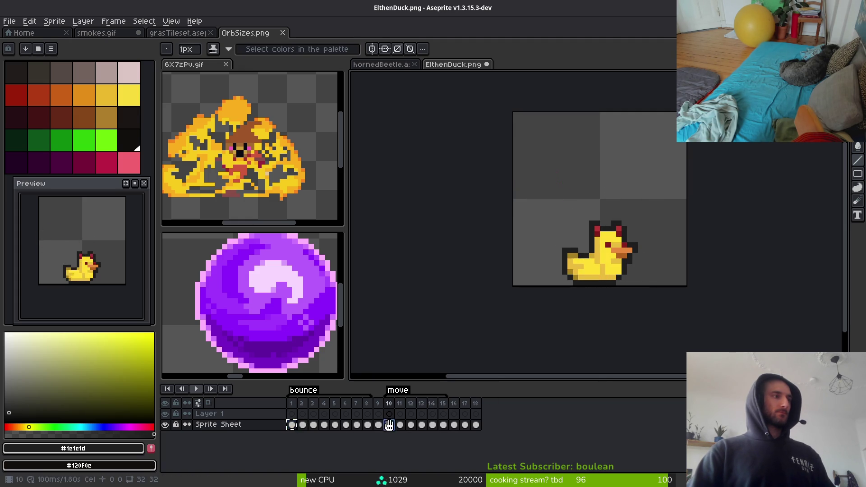
left_click(400, 424)
left_click(421, 425)
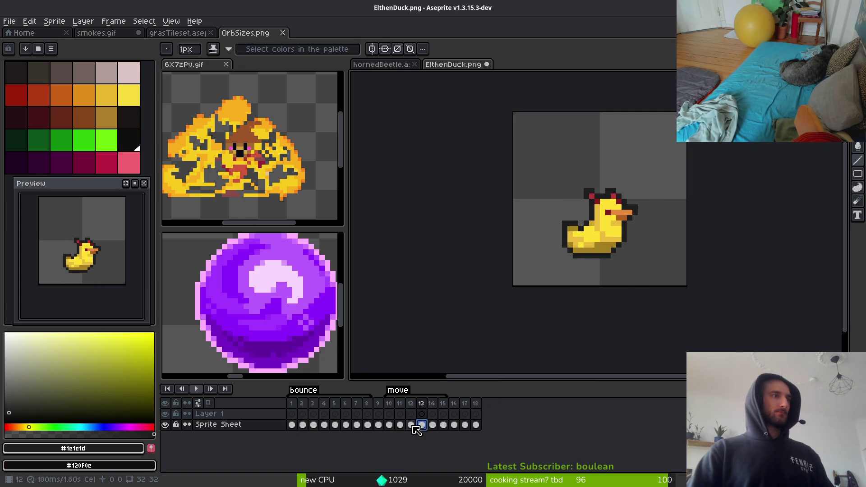
left_click(400, 424)
left_click(389, 424)
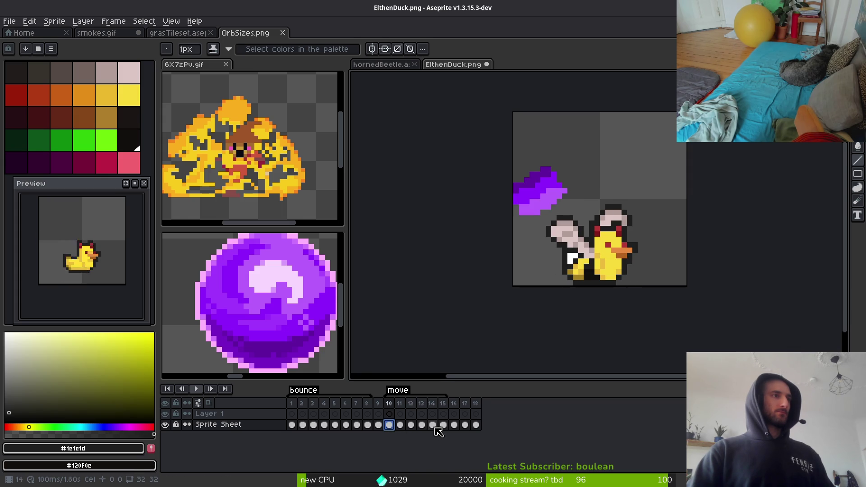
left_click(433, 425)
Select everything in frame 14 and shift it up 3 pixels, using undo and redo
key("m")
left_click_drag(513, 185, 677, 332)
key("Up")
key("Up")
key("Up")
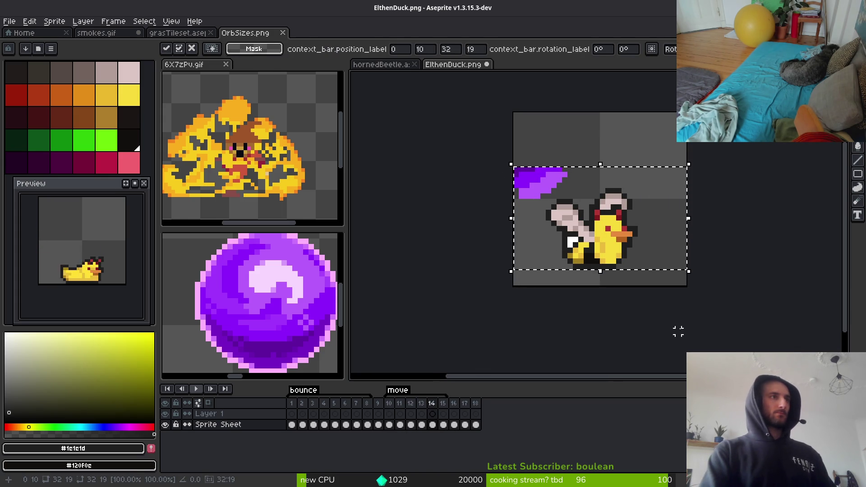
key("ctrl+z")
key("ctrl+z")
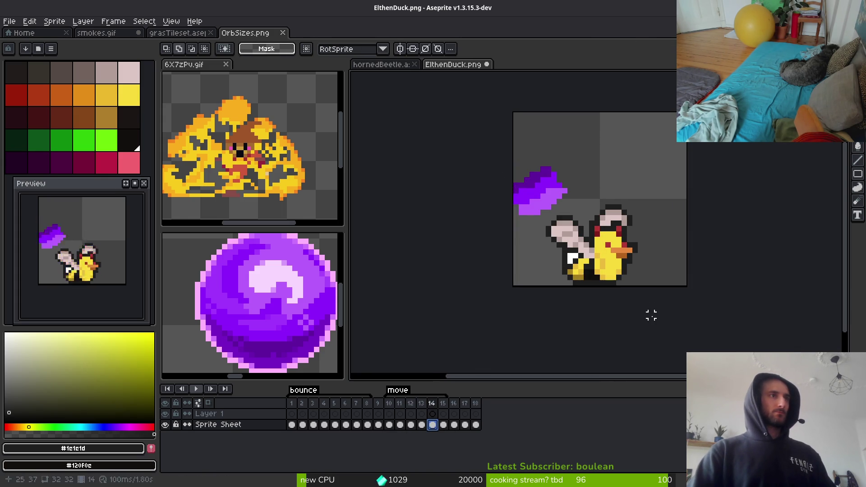
key("ctrl+z")
scroll(635, 299, "up", 5)
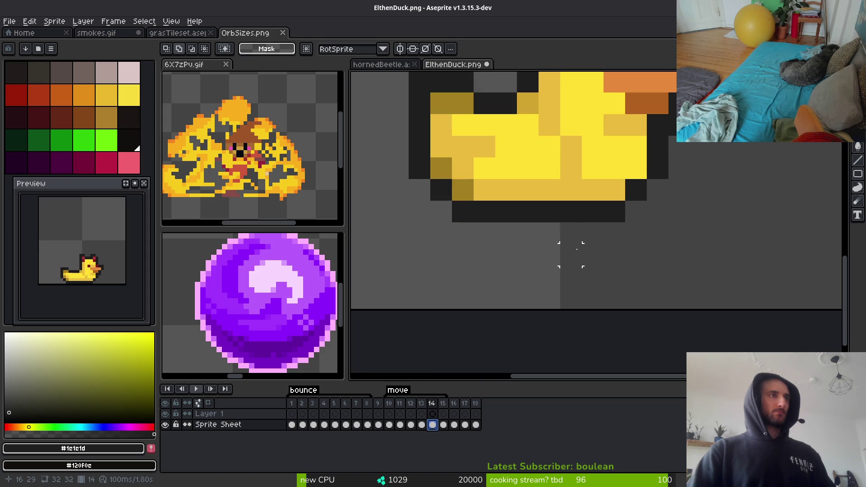
scroll(614, 298, "down", 2)
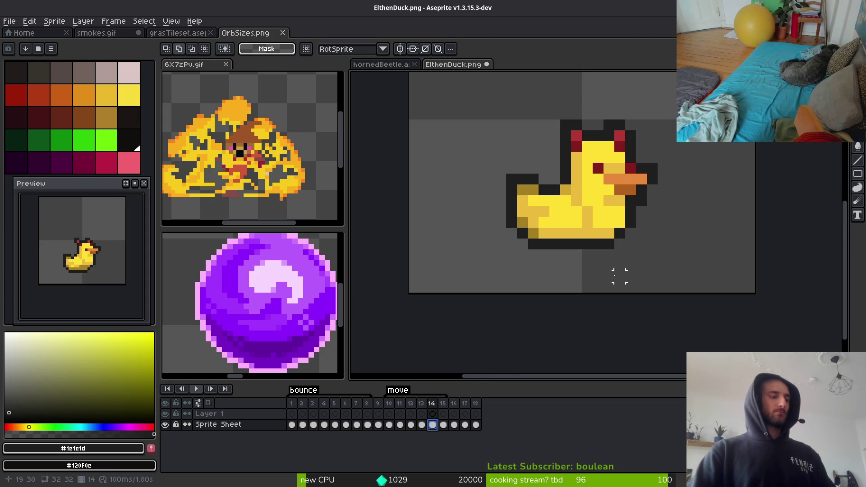
key("ctrl+y")
key("ctrl+y")
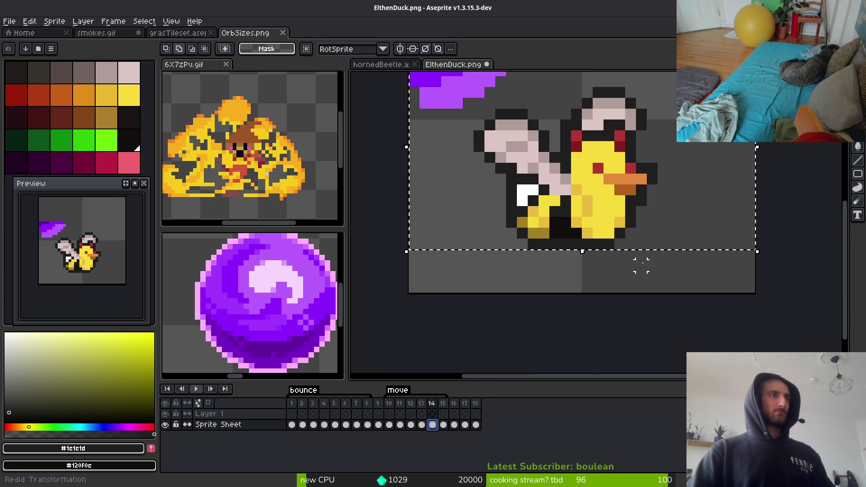
scroll(600, 271, "down", 3)
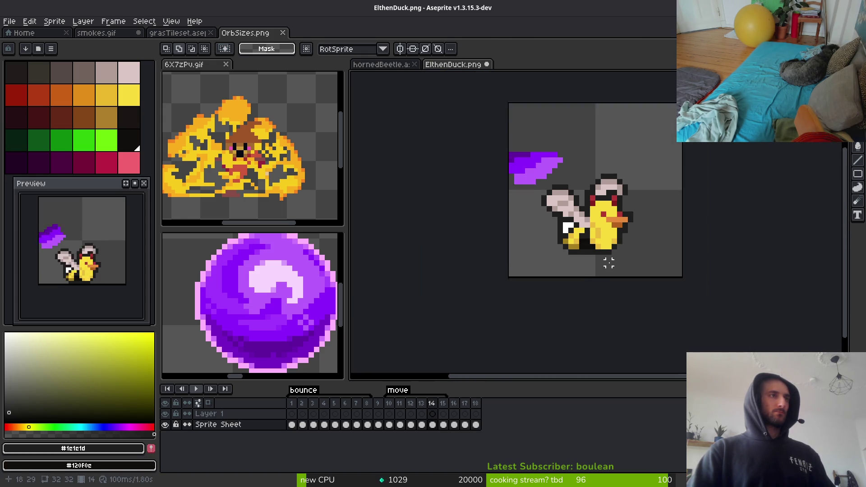
key("i")
key("Right")
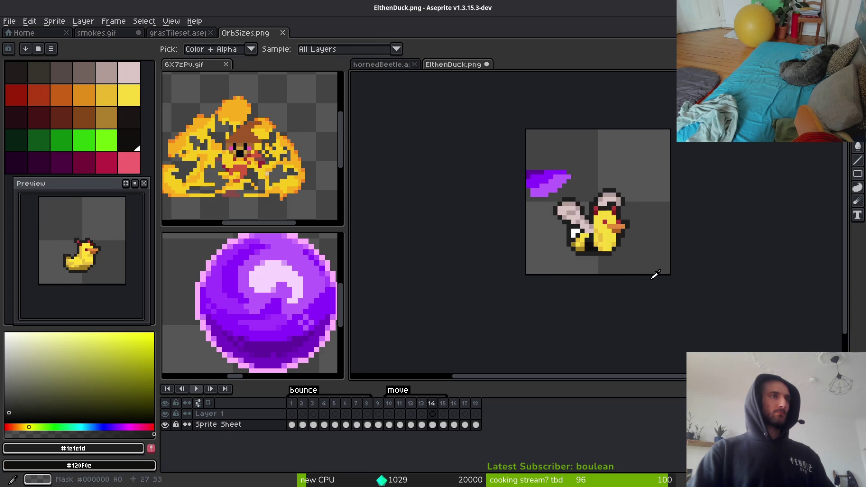
key("m")
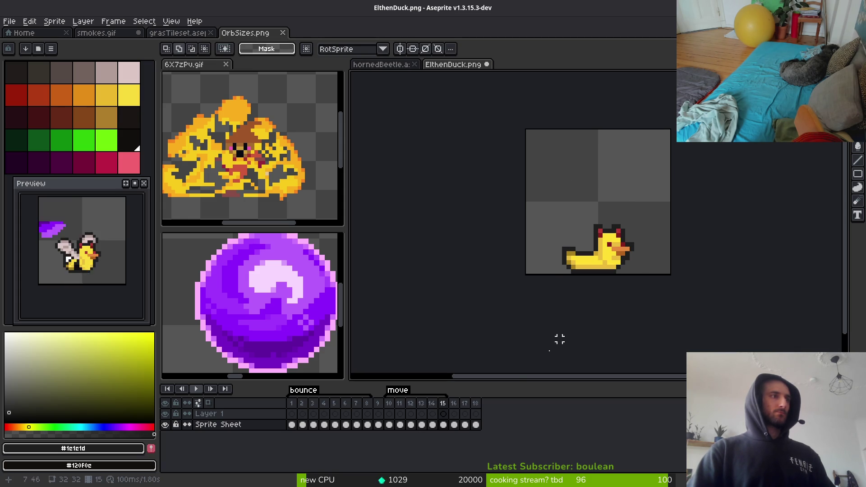
Compare frames 10 through 15 with bounce frame 2, ending back on frame 15
left_click(389, 425)
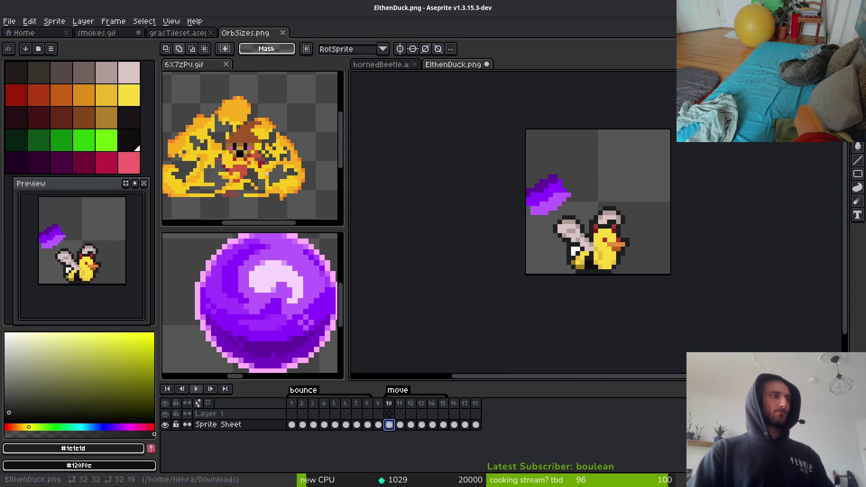
left_click(399, 425)
left_click(410, 424)
left_click(422, 428)
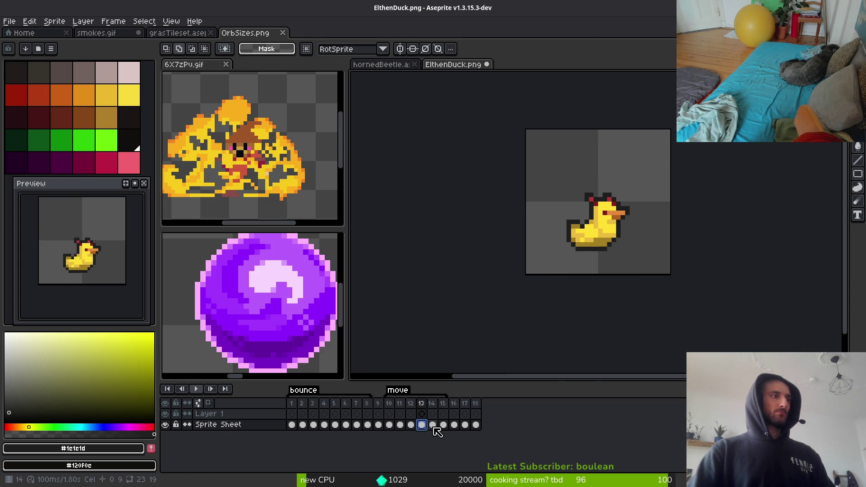
left_click(433, 429)
left_click(444, 428)
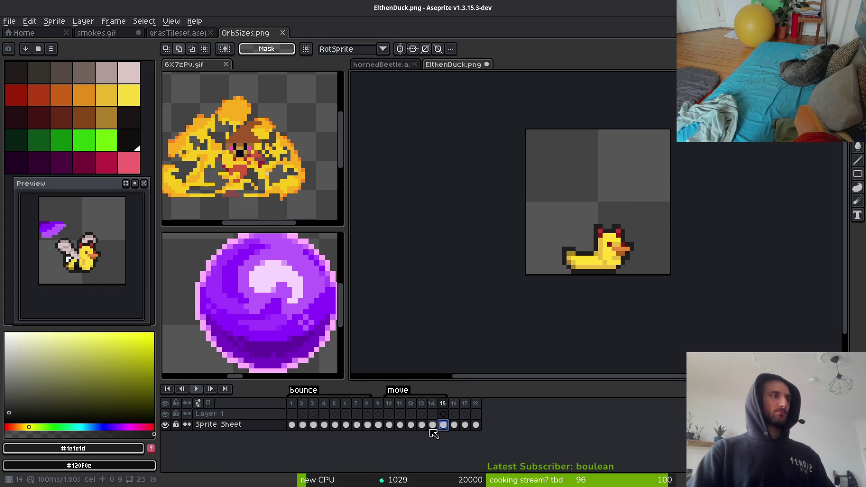
left_click(302, 424)
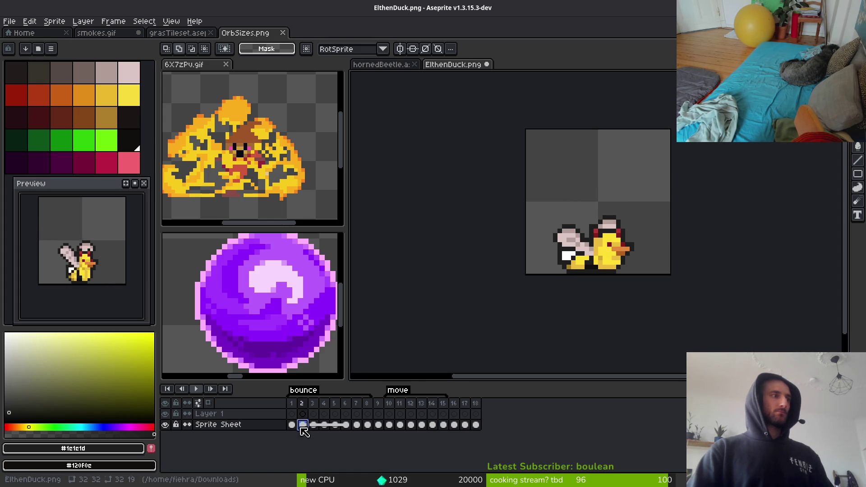
left_click(444, 426)
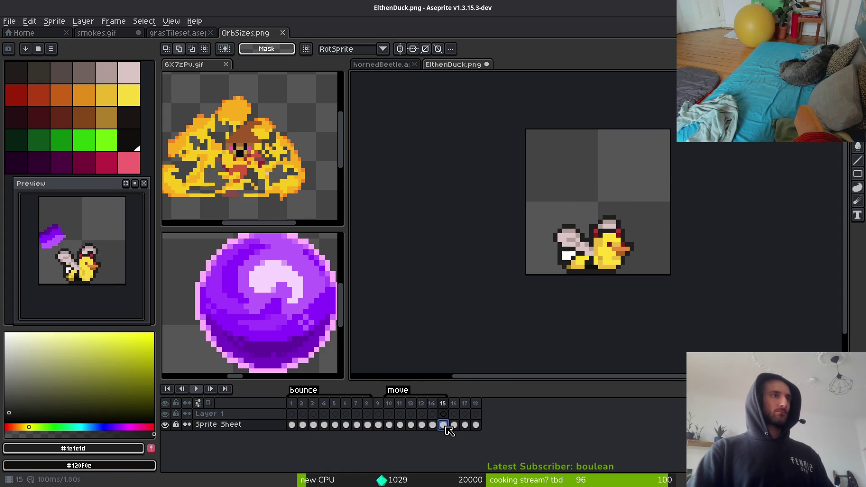
Return to frame 10, play through the move frames, and check the duck's height in frame 13
left_click(389, 427)
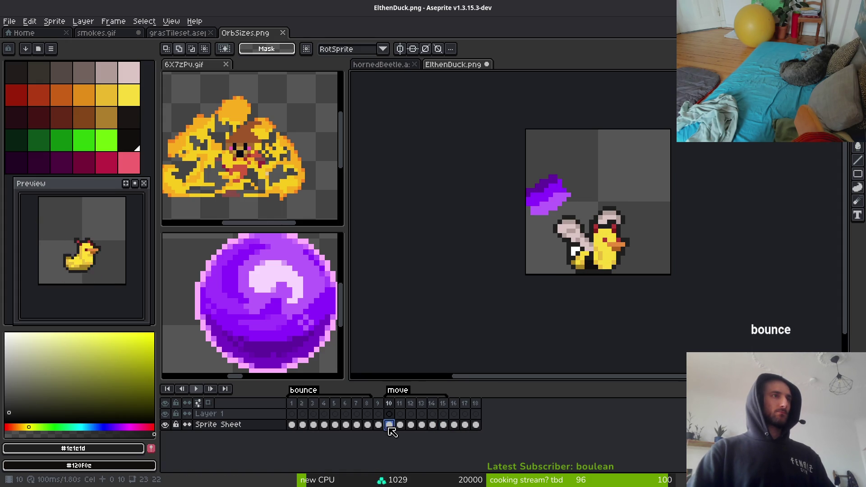
key("Return")
left_click(391, 427)
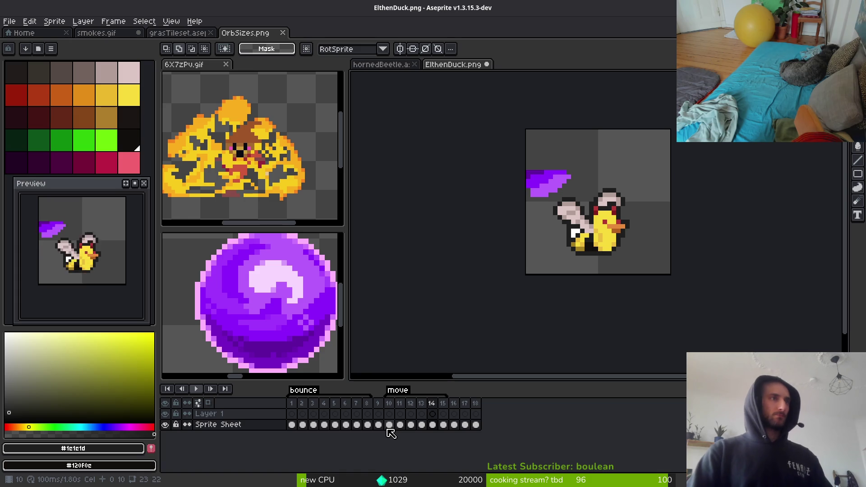
left_click(421, 426)
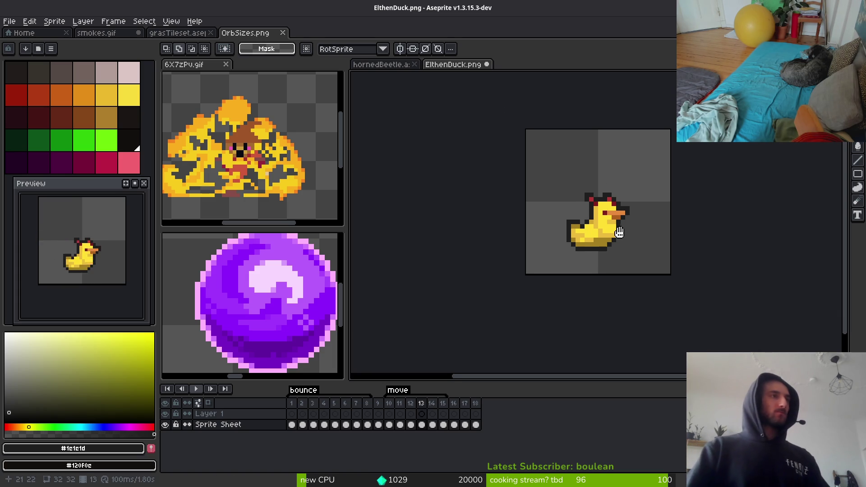
Copy the grey wing pixels from frame 10 into frame 11, one pixel lower
key("i")
key("Left")
key("Left")
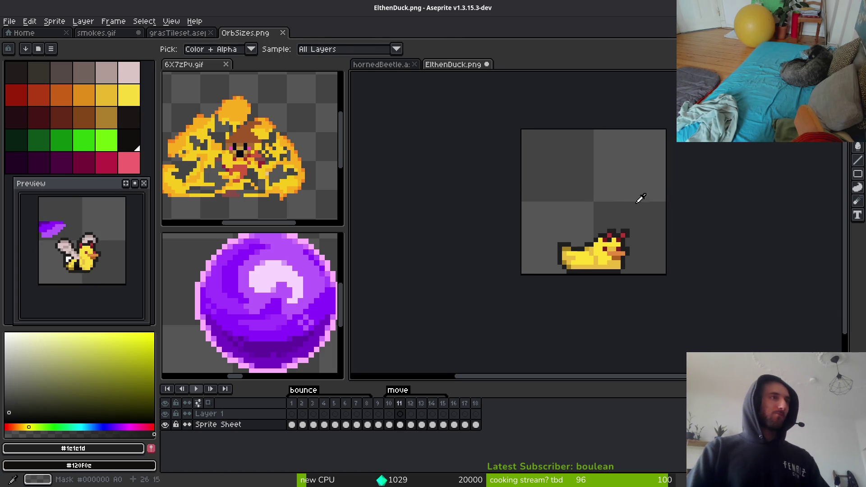
key("Left")
key("w")
scroll(564, 241, "up", 5)
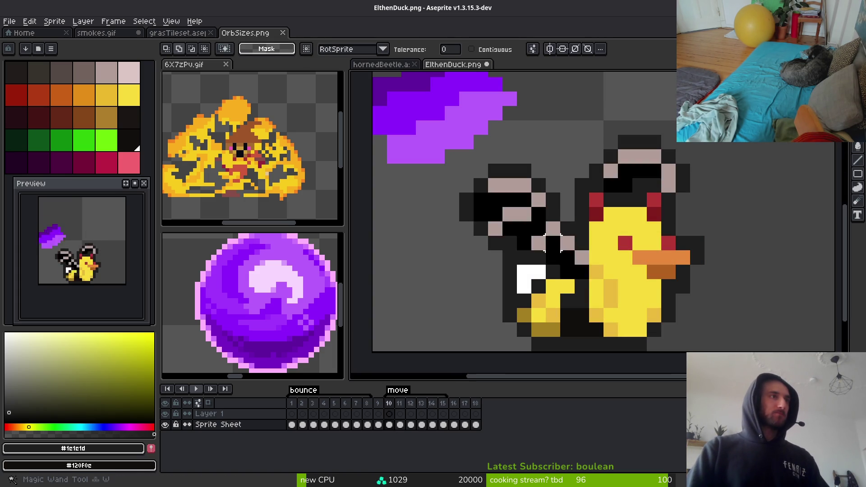
left_click(554, 243)
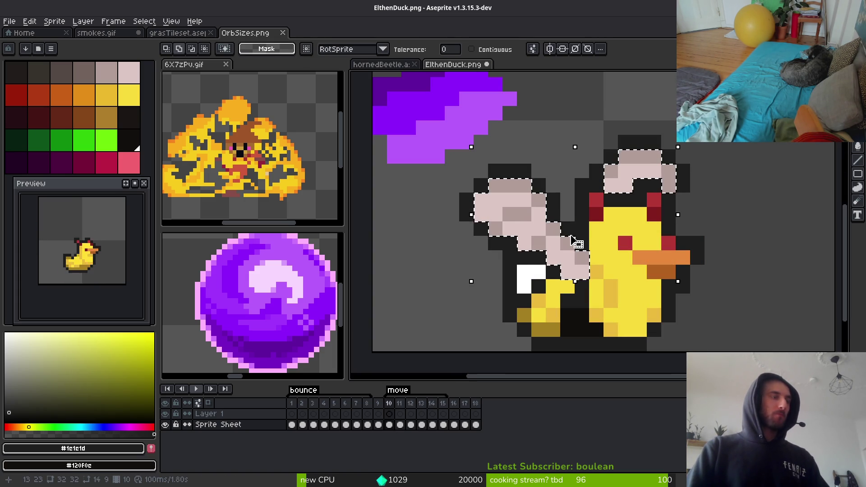
key("ctrl+c")
scroll(575, 222, "down", 3)
key("Right")
key("ctrl+v")
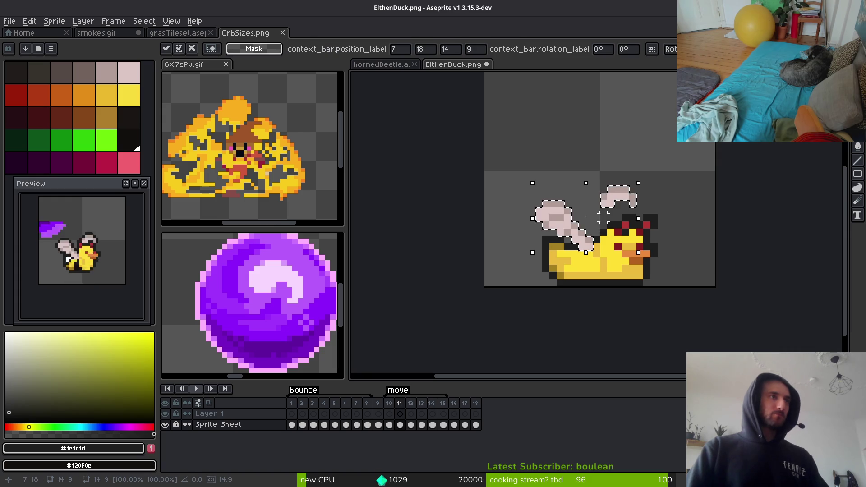
key("Down")
key("Left")
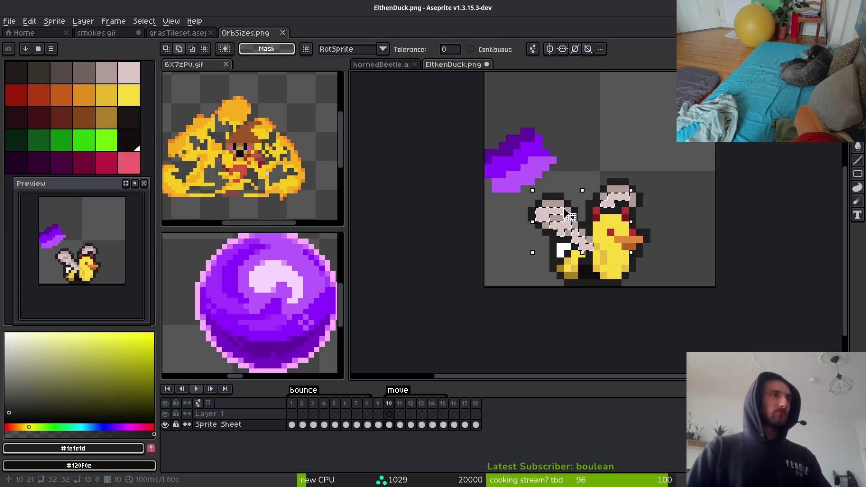
Preview the animation from frame 2 and stop it
left_click(302, 425)
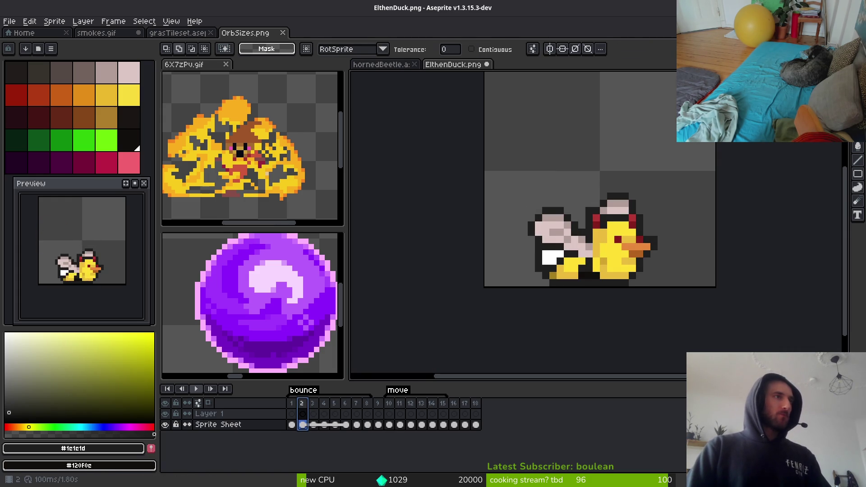
scroll(588, 252, "up", 1)
scroll(588, 251, "up", 1)
key("Return")
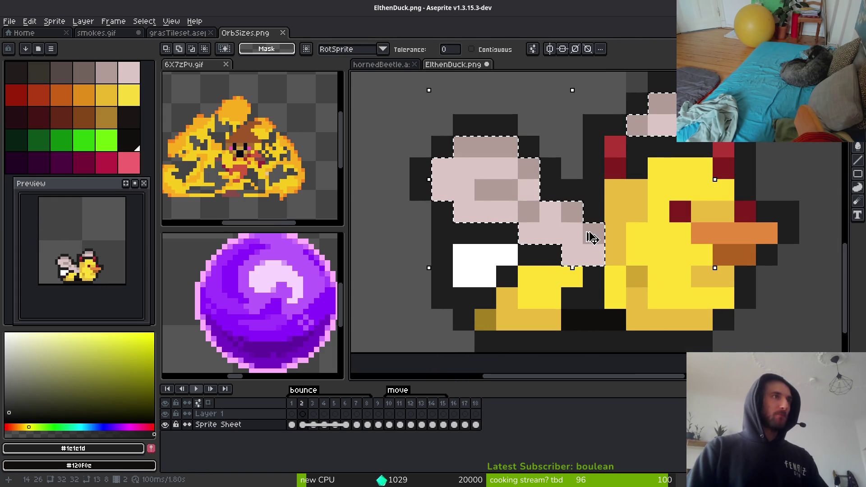
key("Return")
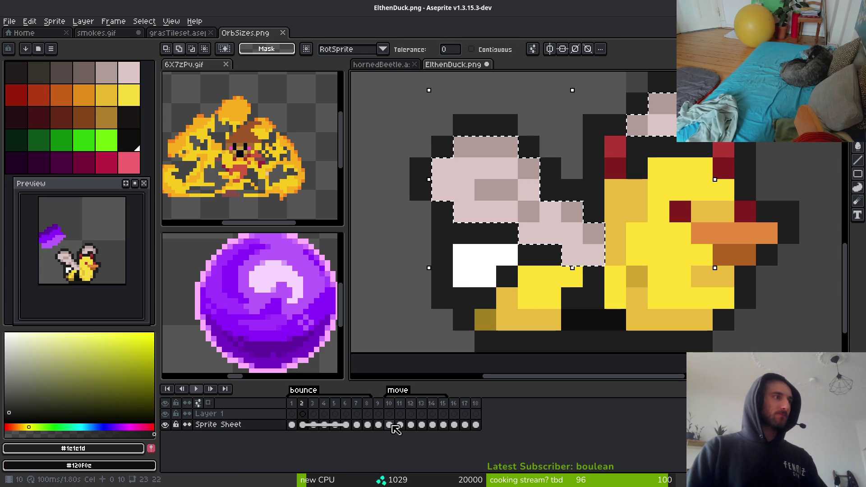
On frame 11, test nudging the wing right, down and up, then undo
left_click(400, 424)
left_click(586, 258)
scroll(655, 262, "down", 2)
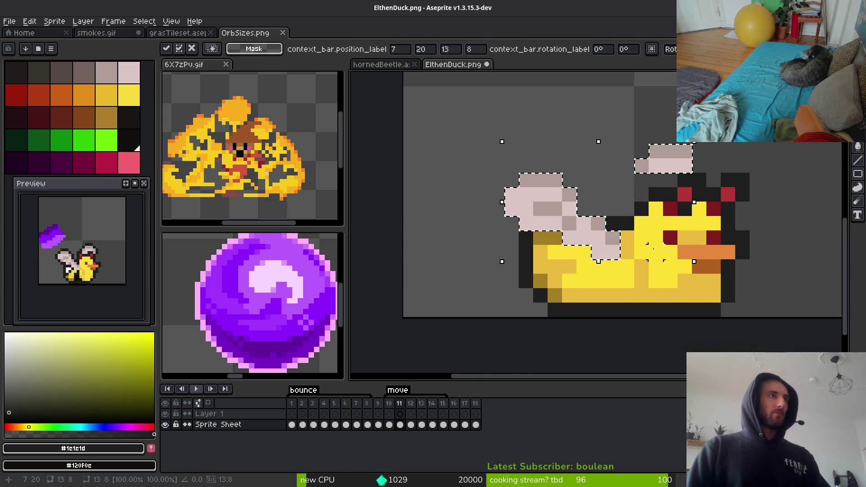
key("Right")
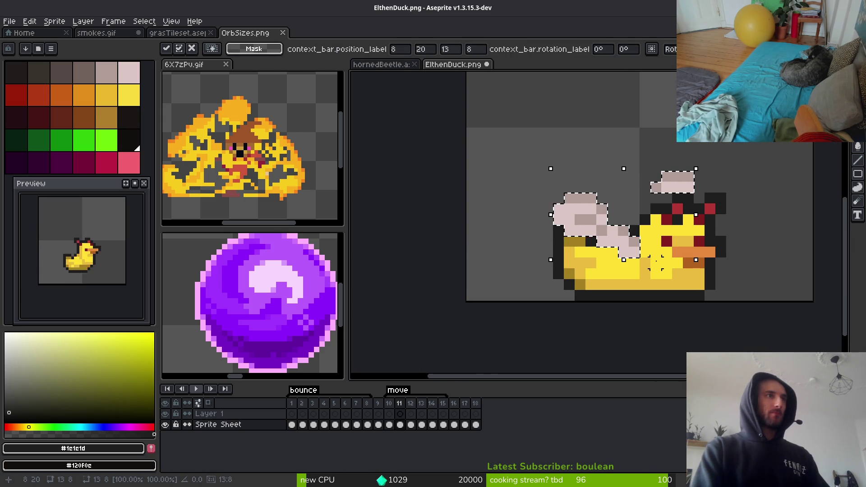
key("Down")
key("Up")
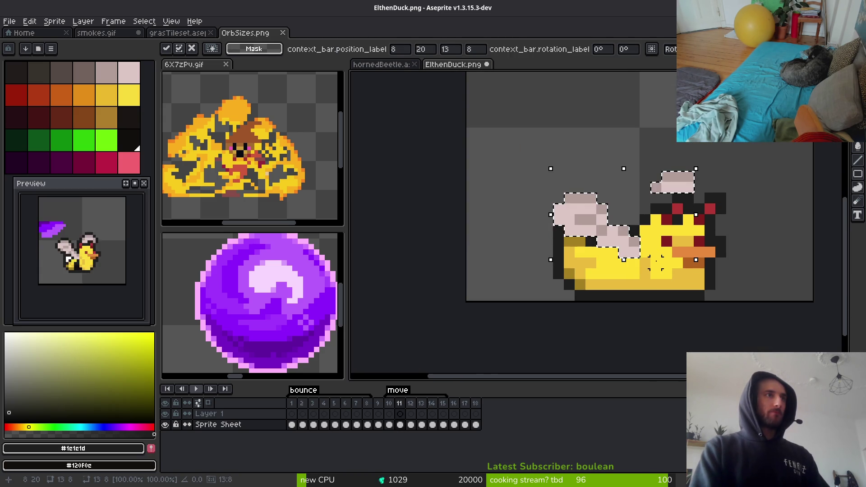
key("ctrl+z")
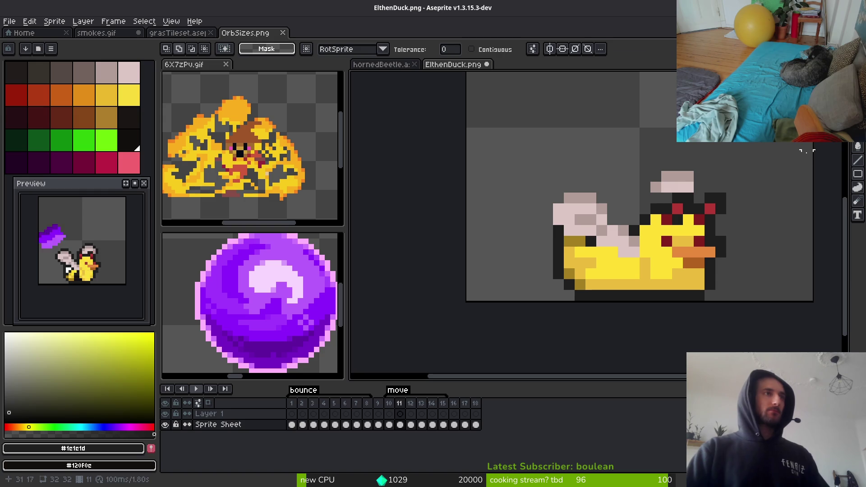
key("ctrl+z")
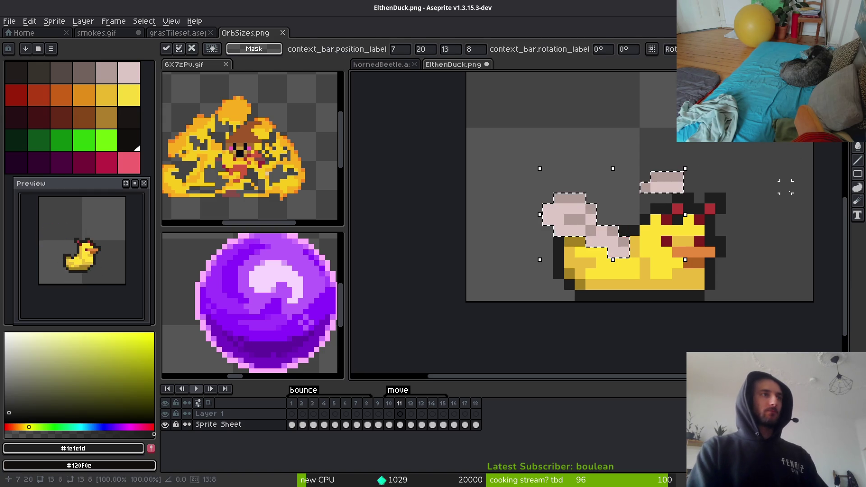
key("i")
key("comma")
scroll(661, 208, "up", 2)
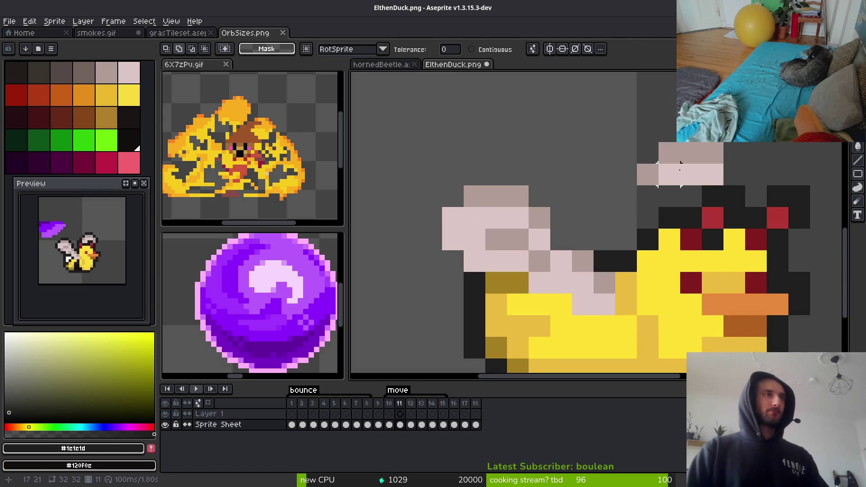
Reselect the head-top pixels and move them down one pixel
key("m")
key("ctrl+z")
key("e")
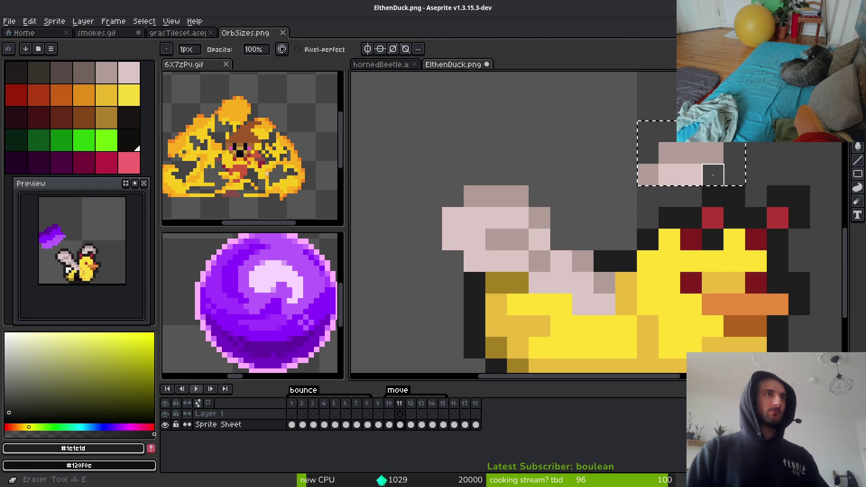
key("m")
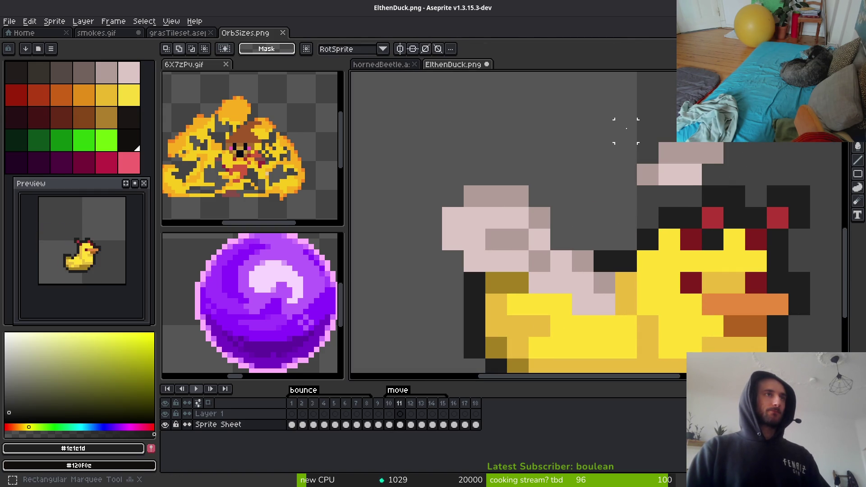
key("ctrl+d")
key("ctrl+shift+d")
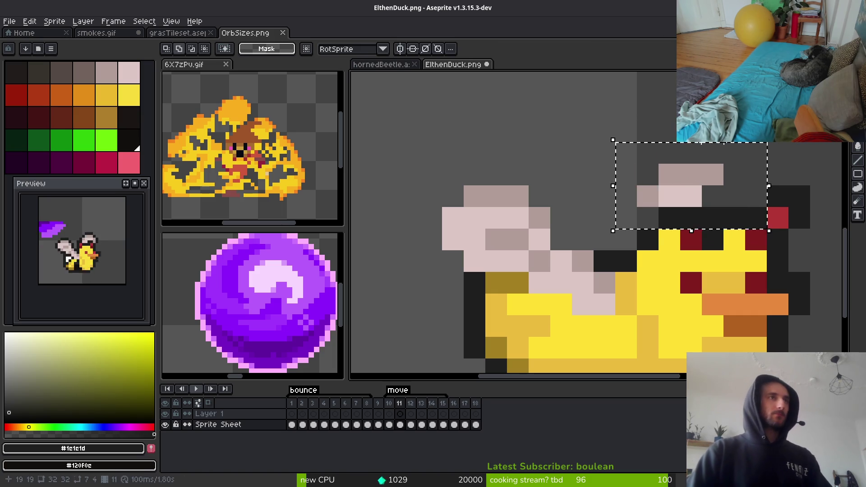
key("ctrl+d")
key("ctrl+shift+d")
key("Down")
key("ctrl+d")
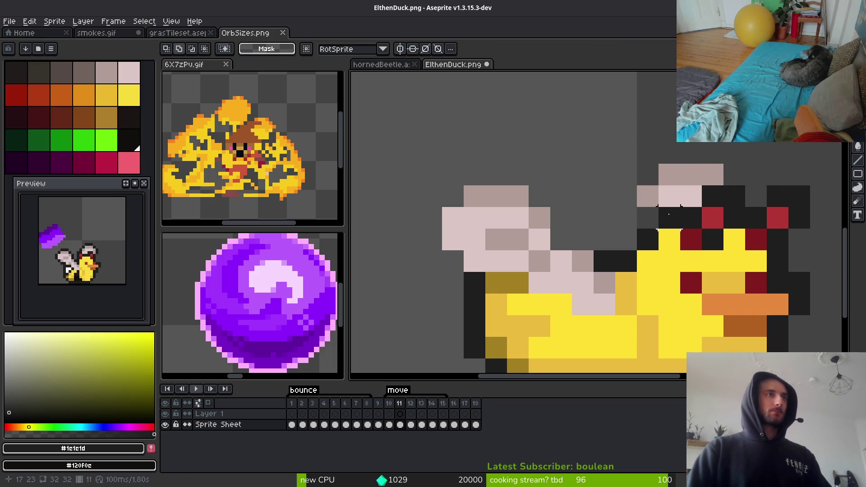
Shift the pale head-top pixels one pixel right and pick the pale feather colour for the Pencil
key("b")
key("m")
left_click_drag(636, 162, 704, 208)
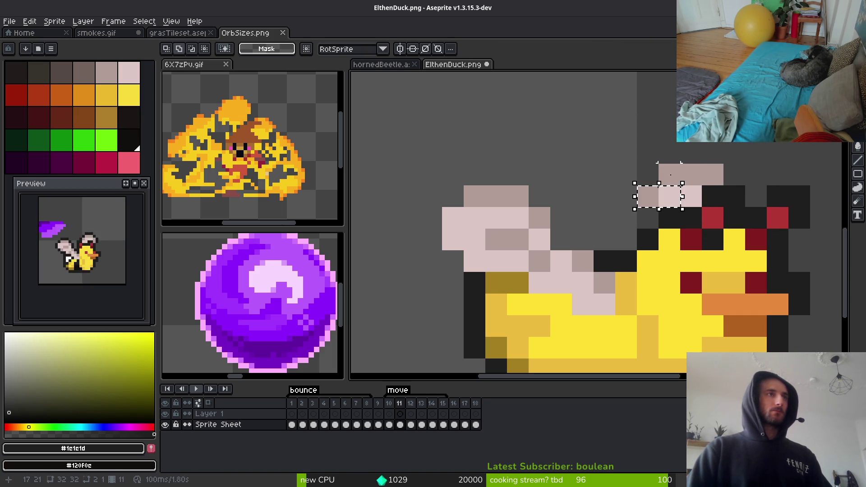
left_click_drag(659, 163, 810, 207)
left_click(647, 181)
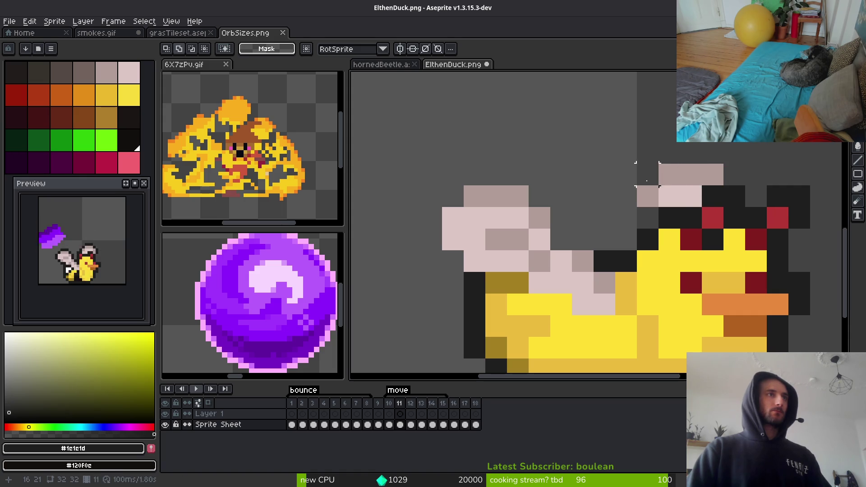
mouse_move(666, 193)
left_mouse_down()
mouse_move(744, 165)
mouse_move(692, 183)
left_mouse_up()
left_click(691, 218)
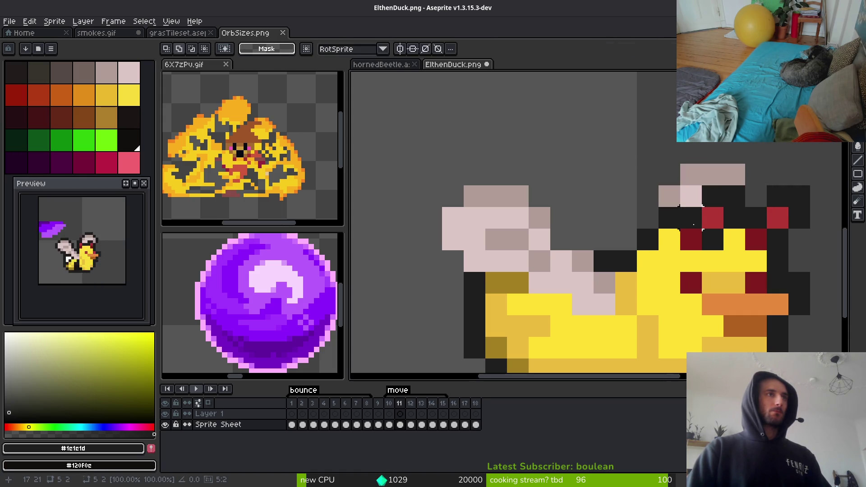
scroll(734, 217, "down", 3)
scroll(735, 218, "up", 3)
left_click(736, 217, "alt")
key("b")
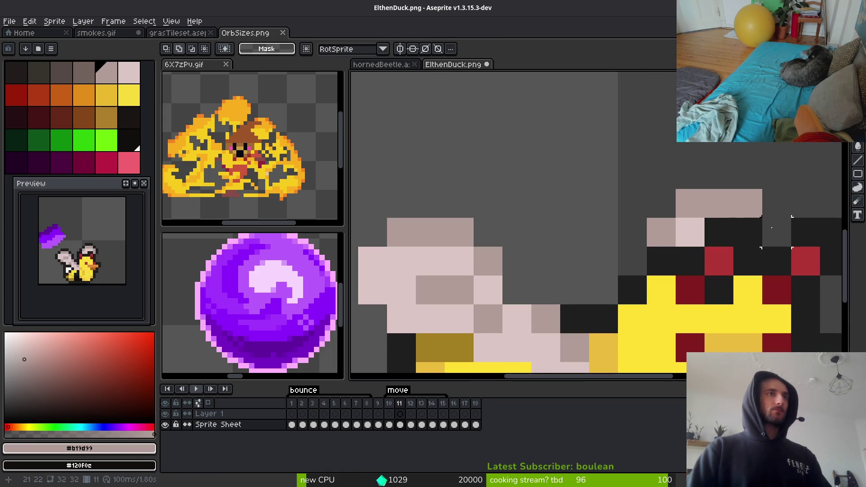
scroll(788, 231, "down", 2)
Draw dark outline pixels over the head, from back to wing top, and below the wing
scroll(649, 241, "up", 3)
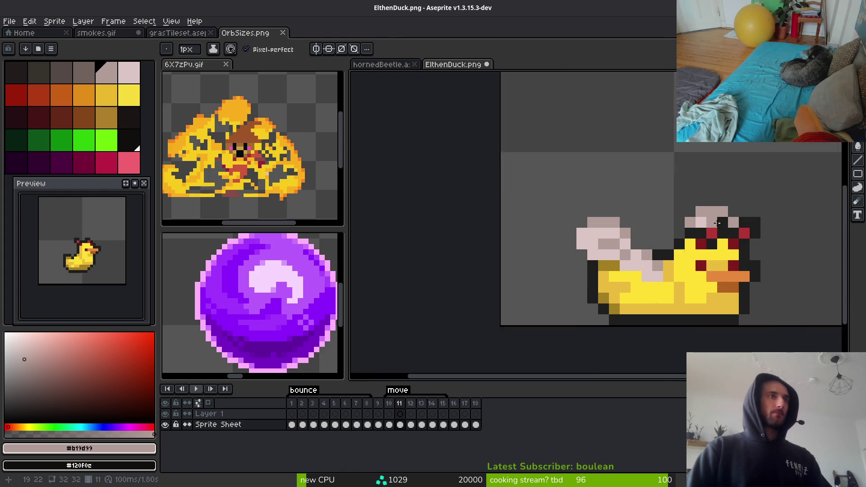
key("alt")
left_click(649, 242, "alt")
mouse_move(642, 244)
left_mouse_down()
mouse_move(641, 223)
mouse_move(685, 180)
mouse_move(745, 200)
left_mouse_up()
mouse_move(609, 275)
left_mouse_down()
mouse_move(533, 239)
mouse_move(519, 211)
left_mouse_up()
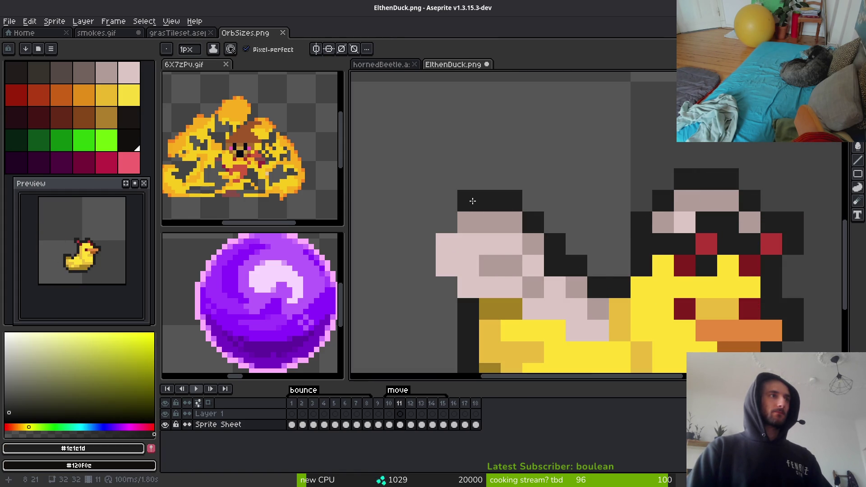
mouse_move(431, 263)
left_mouse_down()
mouse_move(447, 309)
mouse_move(555, 309)
left_mouse_up()
scroll(555, 309, "down", 3)
scroll(587, 311, "up", 1)
scroll(594, 312, "down", 2)
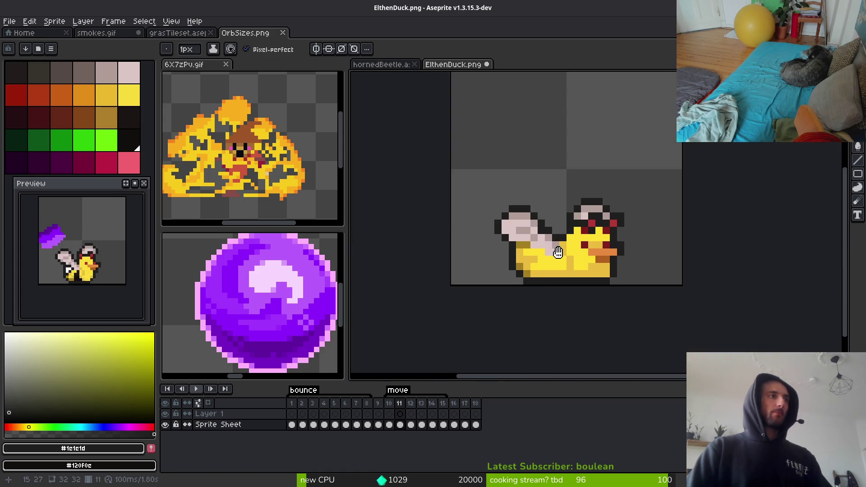
scroll(555, 311, "up", 3)
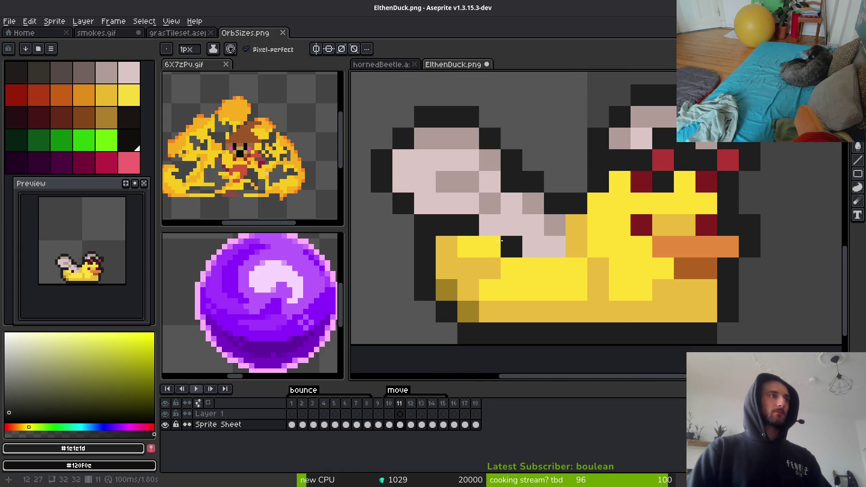
left_click(499, 240)
Compare frame 11 with the previous frame, then return to frame 11
scroll(499, 241, "down", 3)
scroll(582, 264, "up", 2)
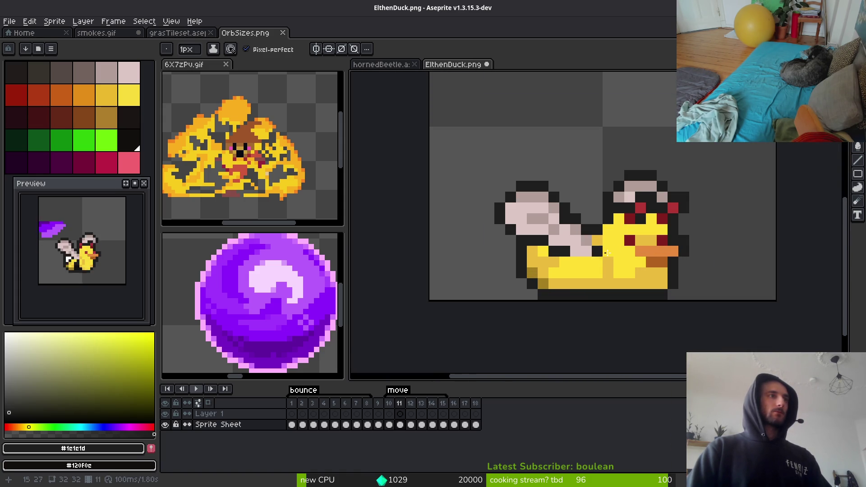
scroll(626, 261, "down", 2)
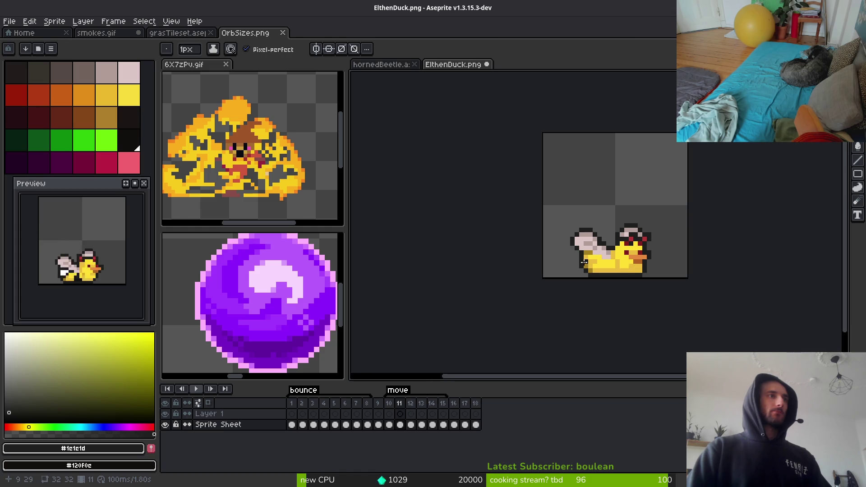
scroll(583, 261, "up", 3)
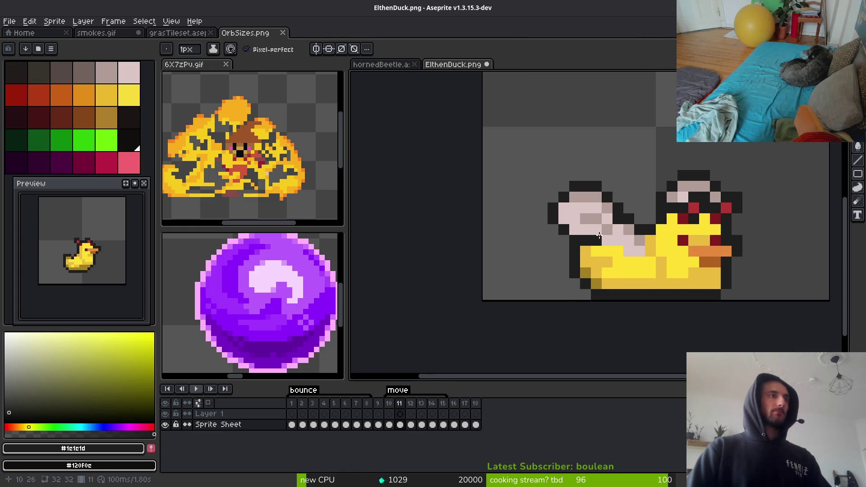
scroll(599, 235, "down", 2)
scroll(599, 236, "up", 3)
key("comma")
key("alt")
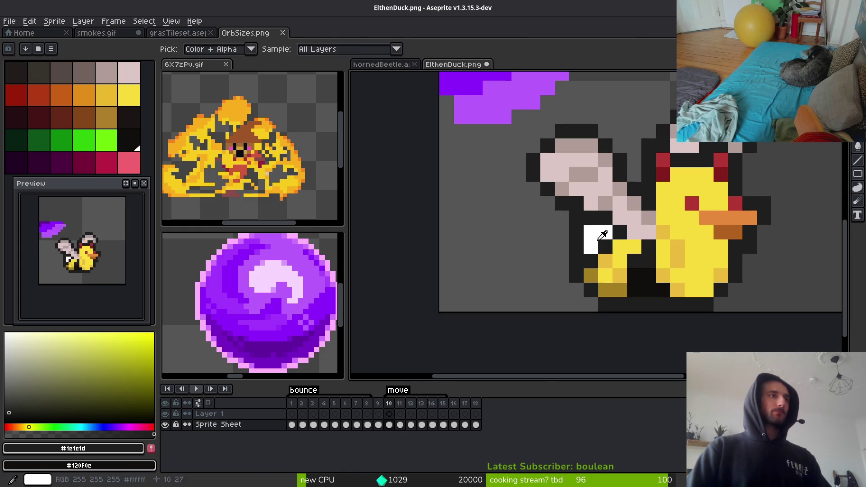
key("period")
scroll(582, 253, "up", 1)
Paint white pixels beside the wing, darken the yellow pixels beneath it, then eyedrop the yellow
left_click_drag(586, 239, 573, 262)
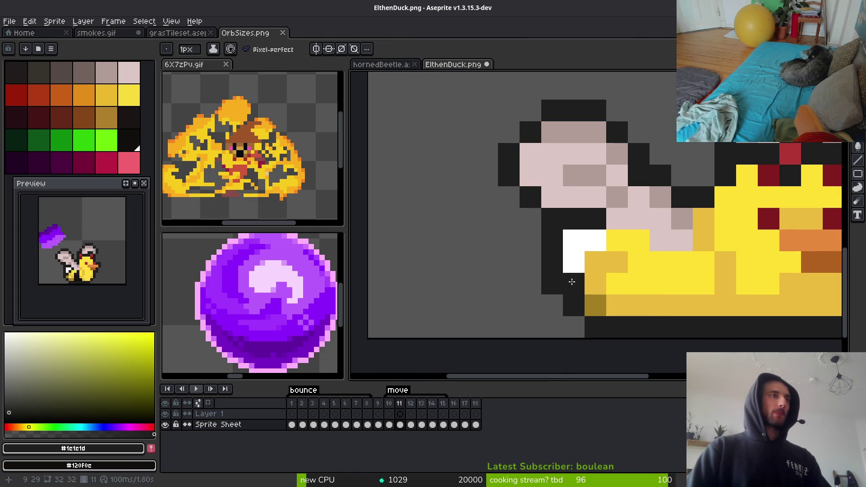
left_click(596, 262)
left_click_drag(752, 265, 657, 243)
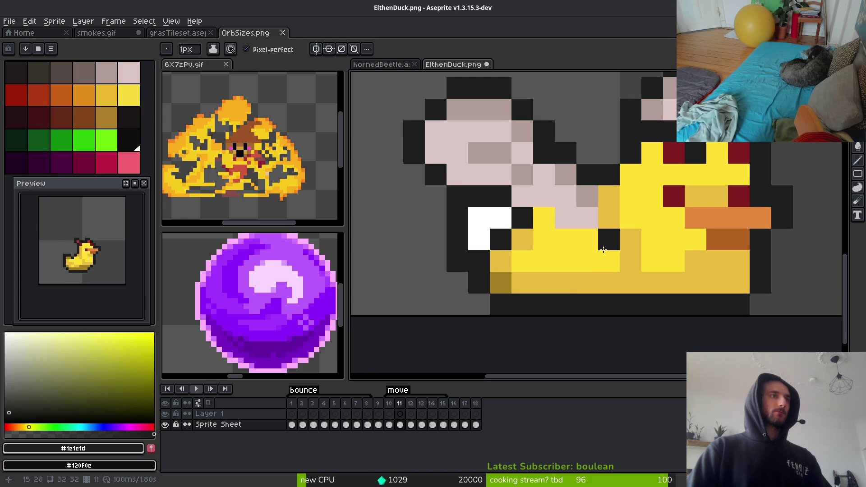
mouse_move(593, 243)
left_mouse_down()
mouse_move(607, 264)
mouse_move(588, 286)
mouse_move(609, 284)
left_mouse_up()
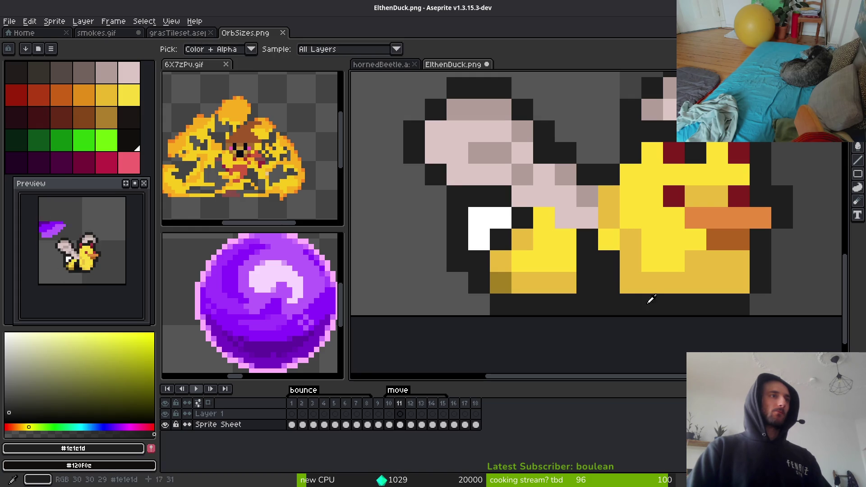
left_click(653, 218)
left_click(599, 277, "alt")
left_click(573, 262)
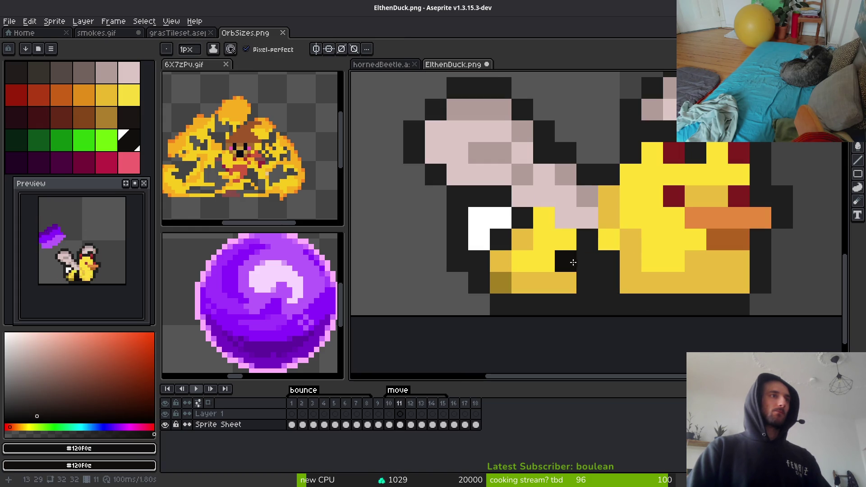
left_click(593, 263)
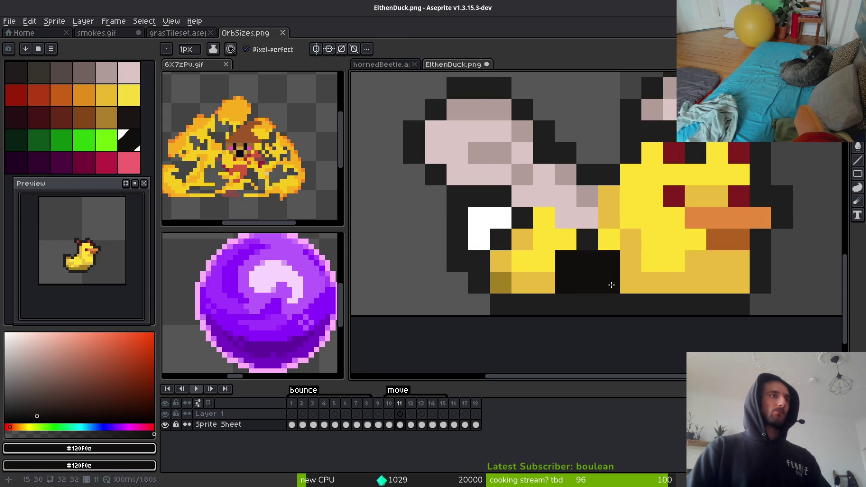
left_click(560, 271, "alt")
left_click(607, 246, "alt")
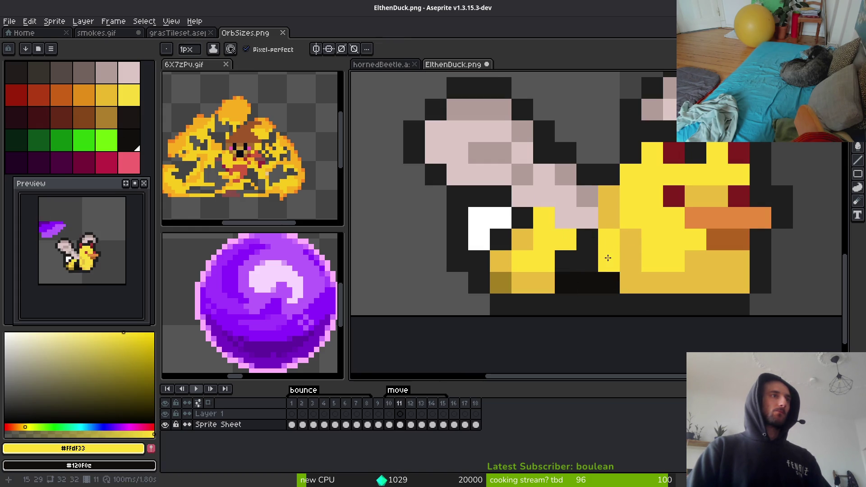
scroll(632, 271, "down", 3)
Flip through the move frames to review the motion, ending on frame 10 with the full wing
scroll(682, 280, "down", 2)
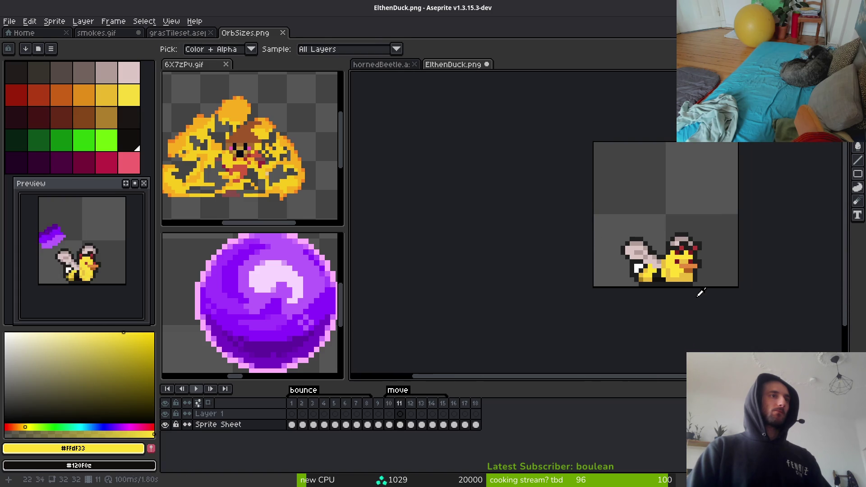
key("Left")
key("Left")
key("Right")
key("Right")
key("Right")
key("Left")
key("Right")
key("Left")
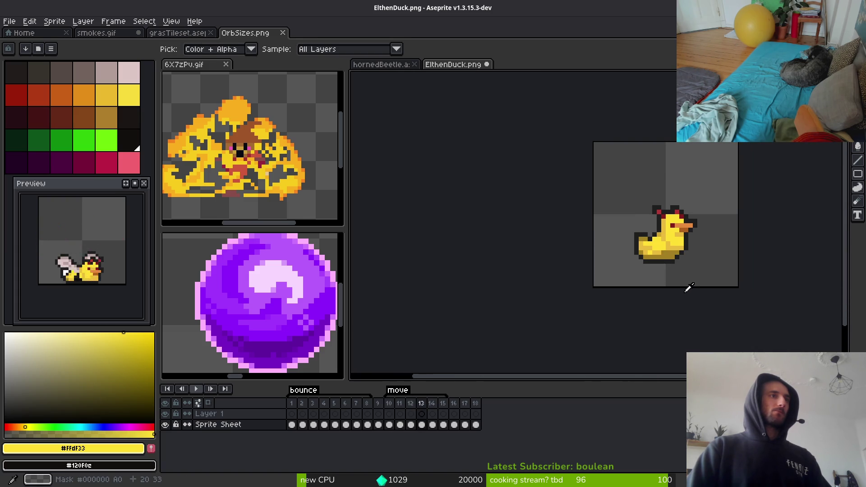
scroll(668, 280, "up", 2)
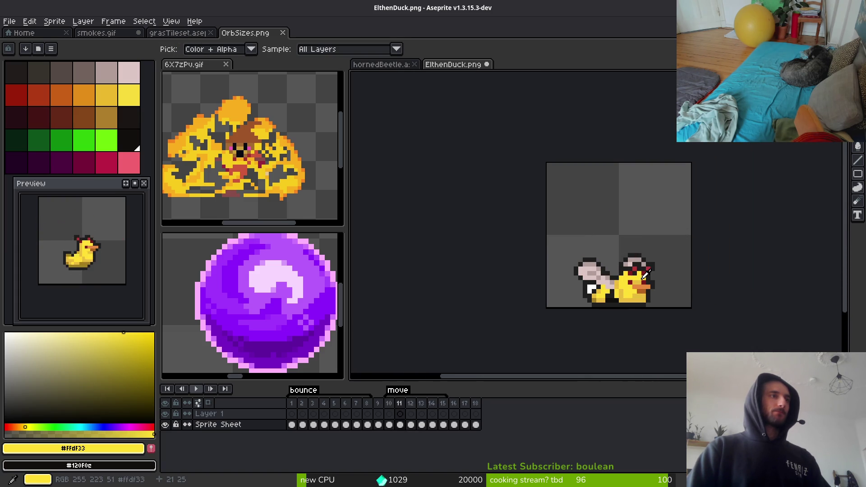
key("Left")
key("Right")
key("Right")
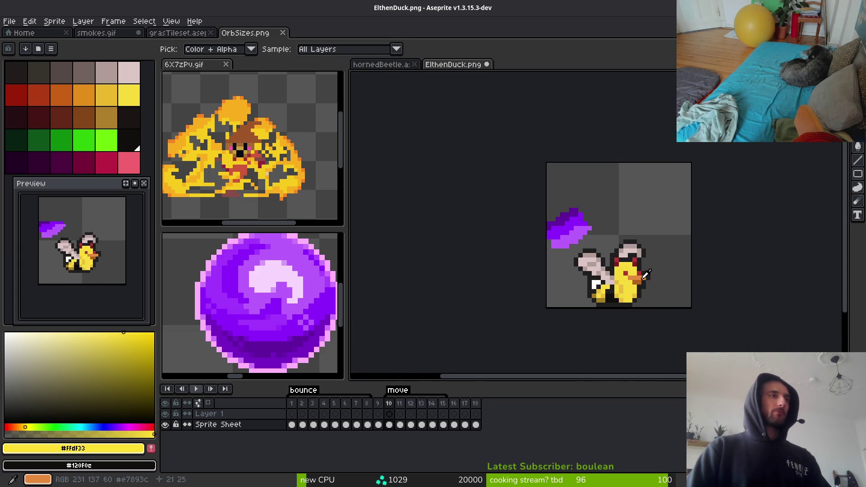
key("Left")
key("Right")
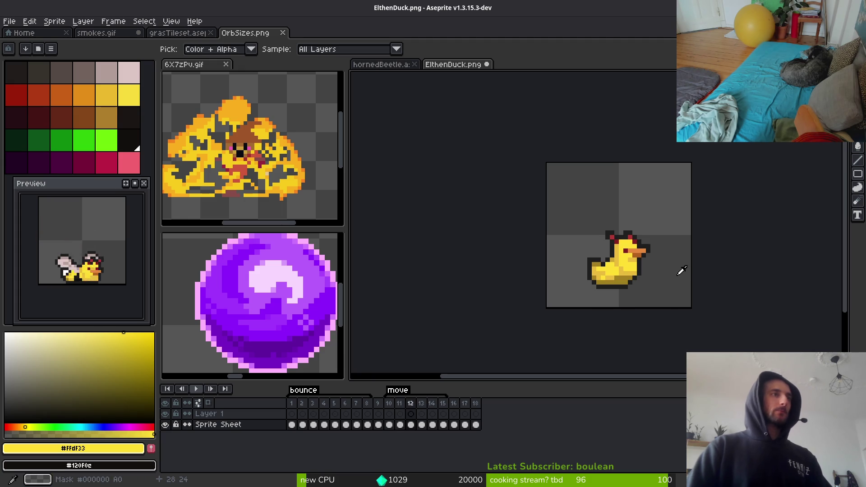
key("Left")
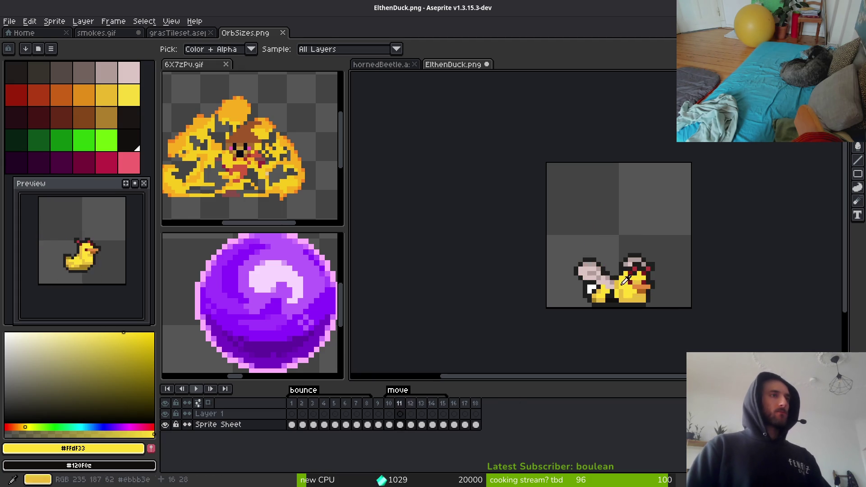
key("Left")
Magic-wand the wing on frame 10, then paste it onto frame 12 and nudge it up
key("w")
scroll(556, 257, "up", 5)
left_click(559, 253)
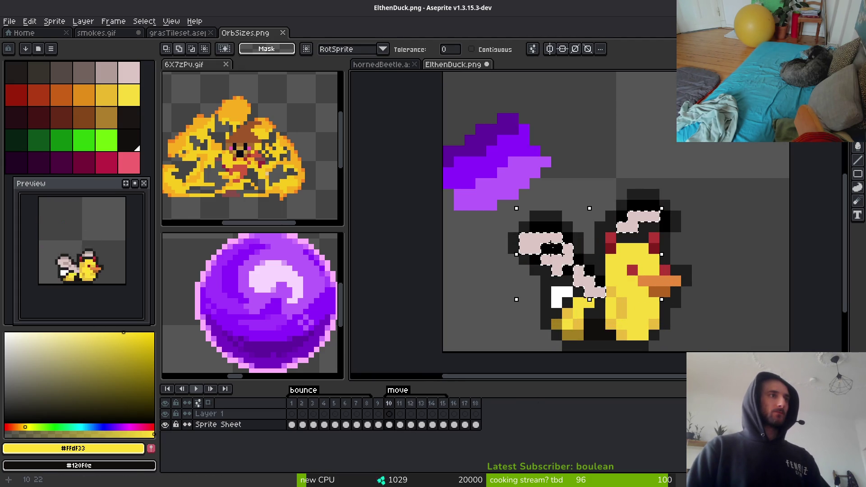
key("Right")
key("Right")
key("ctrl+v")
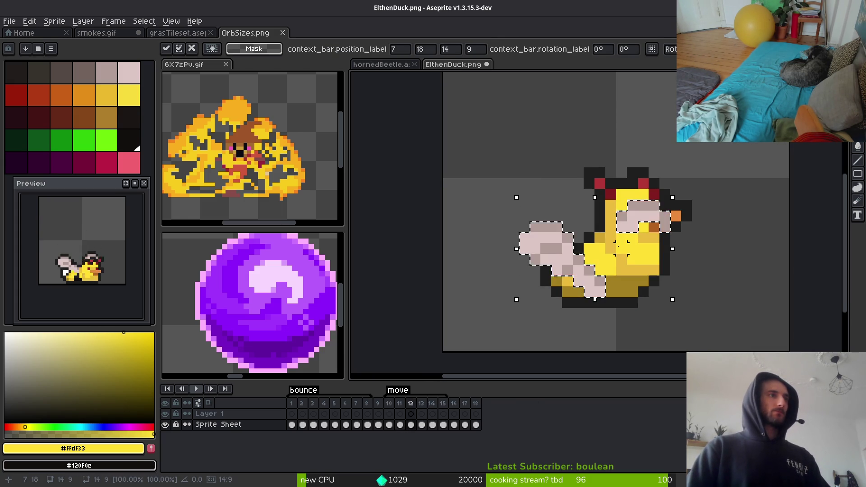
key("Up")
key("Up")
key("Up")
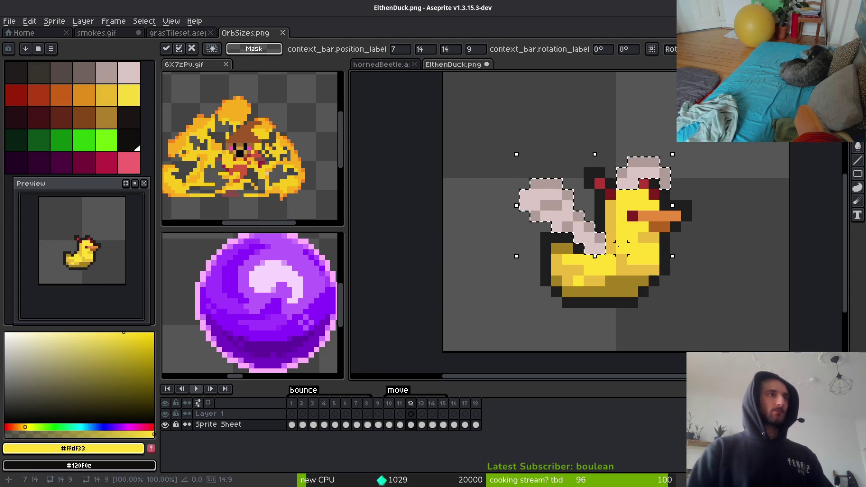
key("ctrl+d")
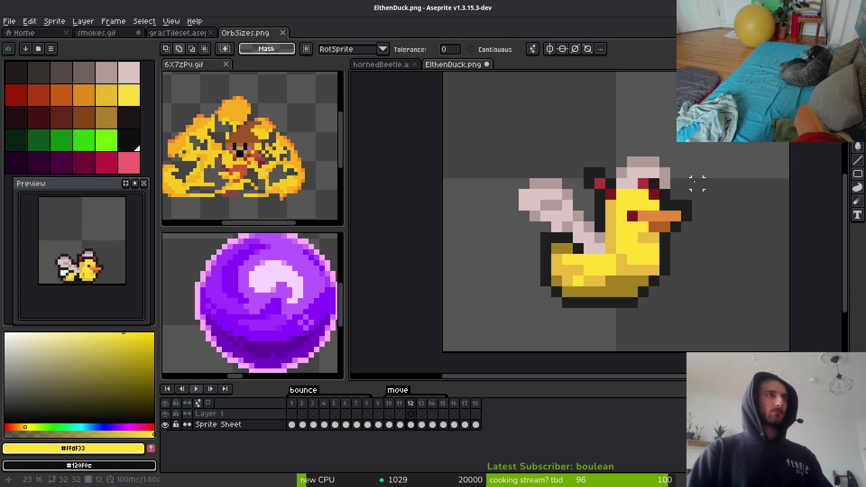
Toggle the pasted wing on frame 12 off and on to compare, keeping it in place
key("ctrl+z")
key("ctrl+z")
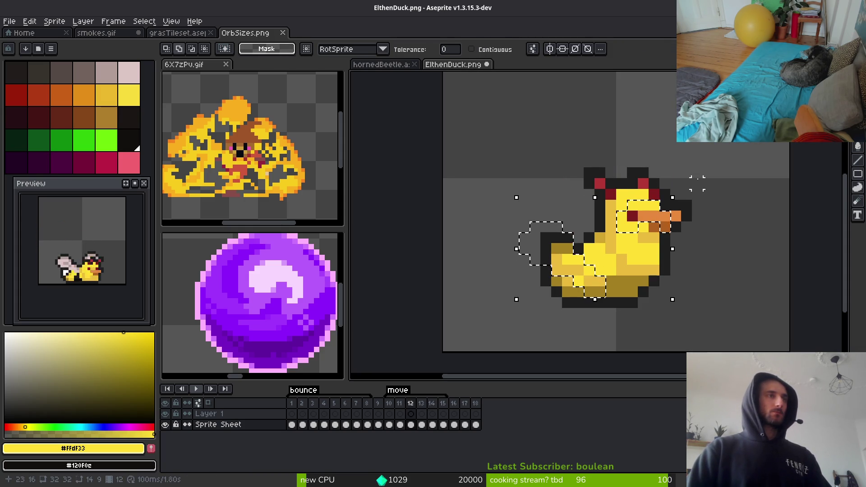
key("ctrl+y")
key("ctrl+z")
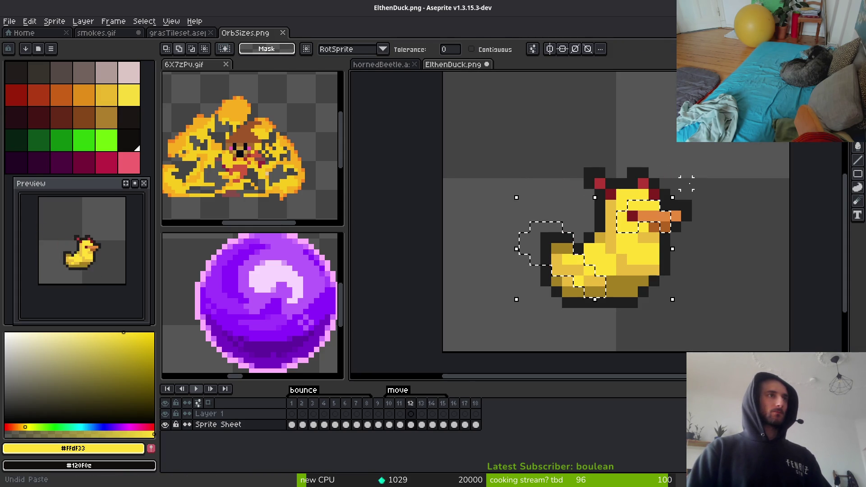
scroll(659, 177, "up", 2)
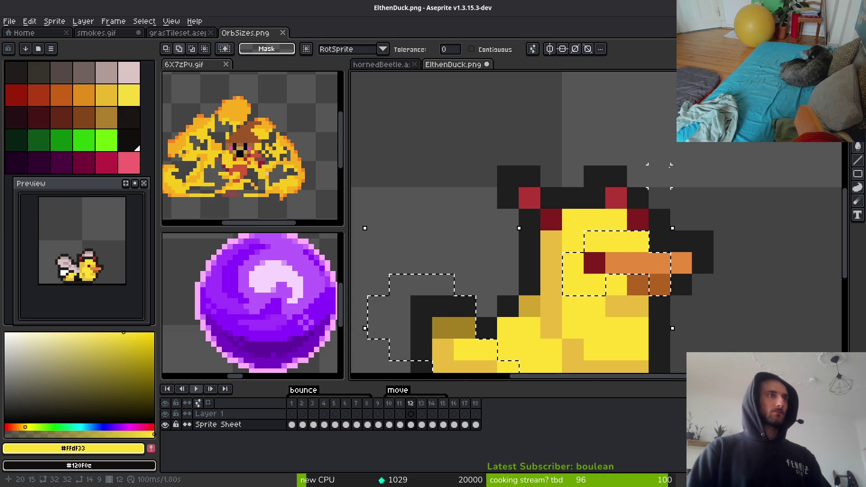
key("ctrl+y")
key("ctrl+z")
key("ctrl+y")
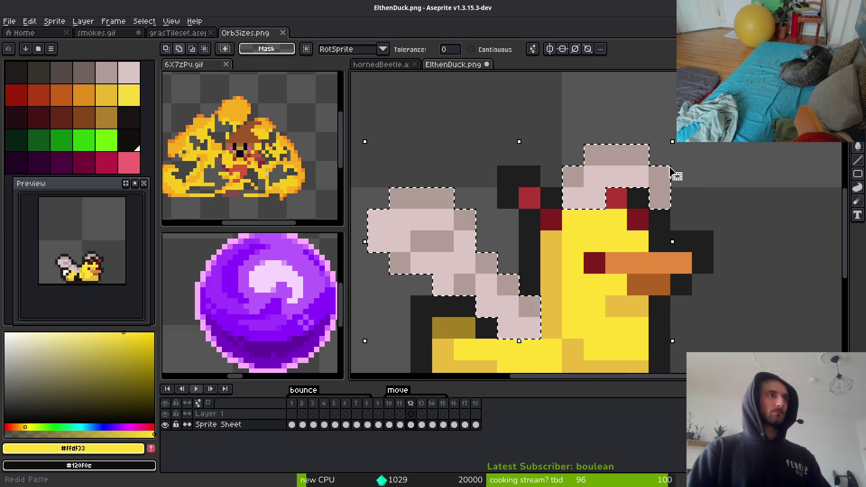
key("ctrl+z")
key("ctrl+y")
Commit the pasted wing, then paint two dark outline pixels on the head with the sampled colour
key("Return")
left_click(574, 195, "alt")
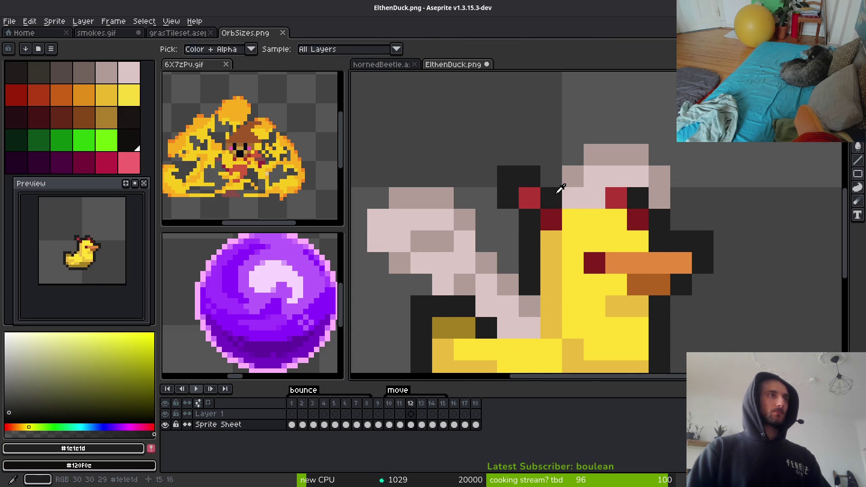
key("e")
key("b")
left_click_drag(570, 196, 590, 195)
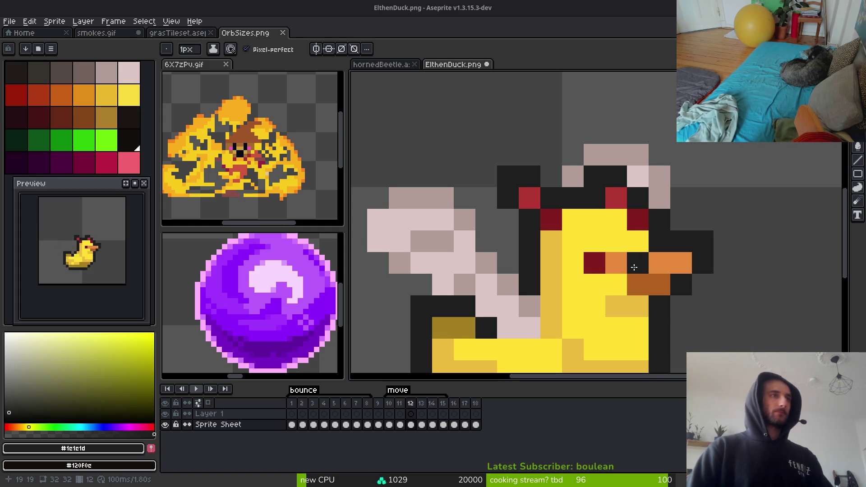
Outline the top and right side of the duck's head in dark pixels
scroll(617, 174, "down", 5)
scroll(617, 174, "up", 7)
left_click_drag(617, 174, 597, 274)
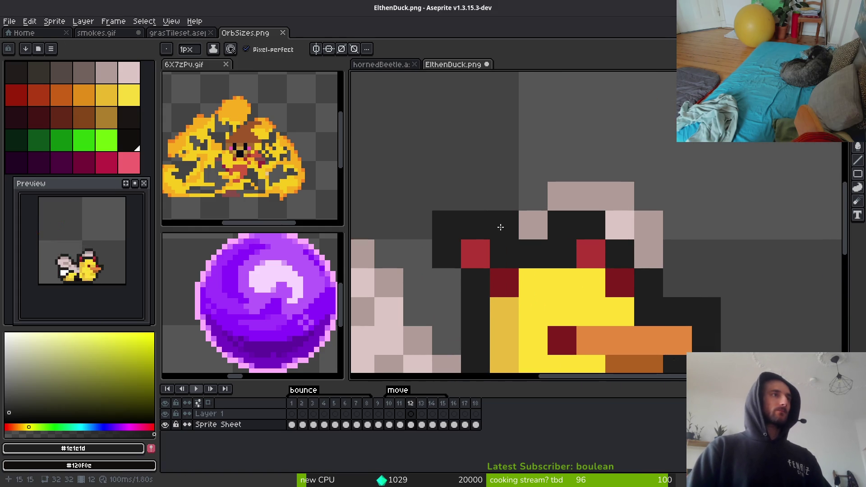
mouse_move(533, 197)
left_mouse_down()
mouse_move(561, 168)
mouse_move(630, 167)
left_mouse_up()
left_click_drag(661, 197, 684, 280)
Outline the wing's left side in dark, then pick the white highlight colour from frame 11
scroll(683, 286, "down", 4)
scroll(630, 168, "up", 4)
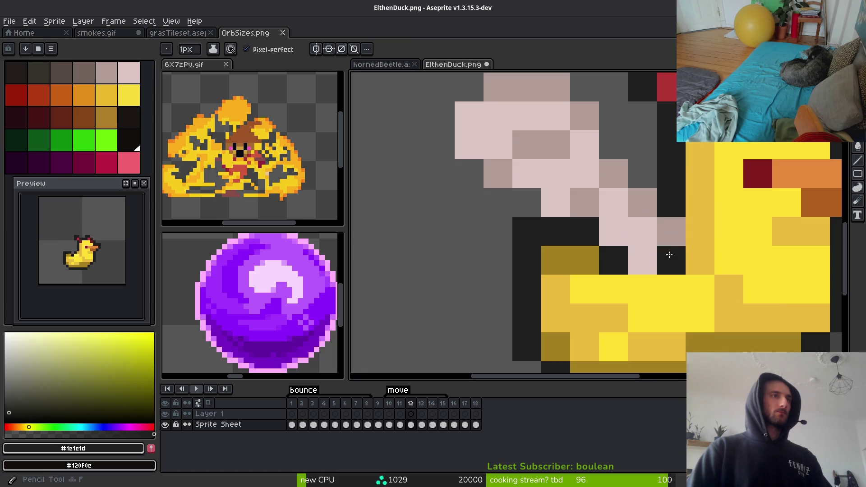
left_click_drag(614, 114, 609, 197)
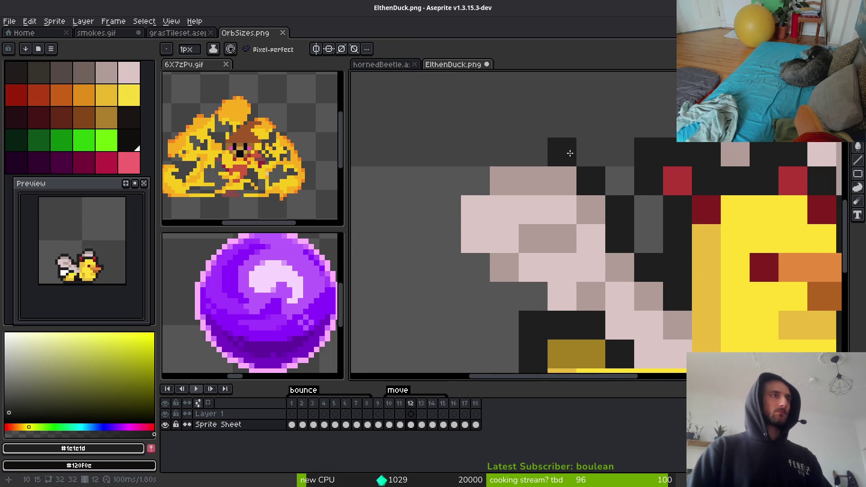
mouse_move(569, 154)
left_mouse_down()
mouse_move(507, 151)
mouse_move(475, 178)
mouse_move(457, 234)
mouse_move(525, 302)
mouse_move(505, 298)
left_mouse_up()
scroll(546, 289, "down", 2)
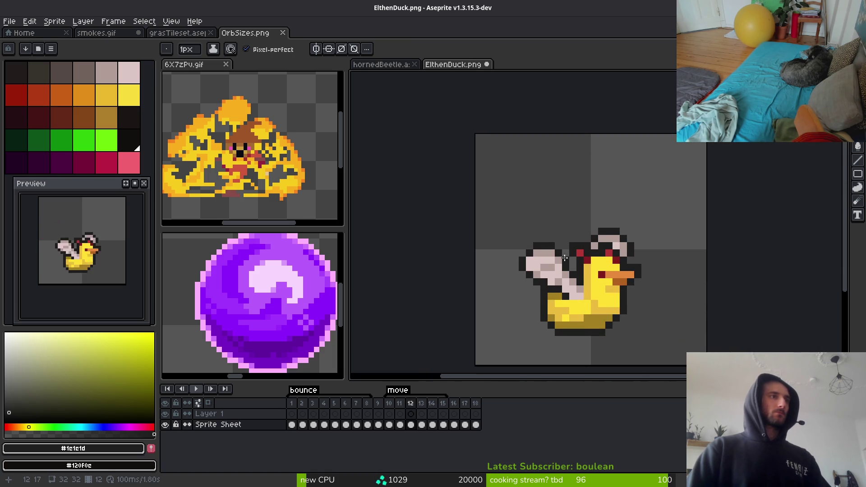
scroll(564, 258, "up", 3)
key("comma")
left_click(586, 212, "alt")
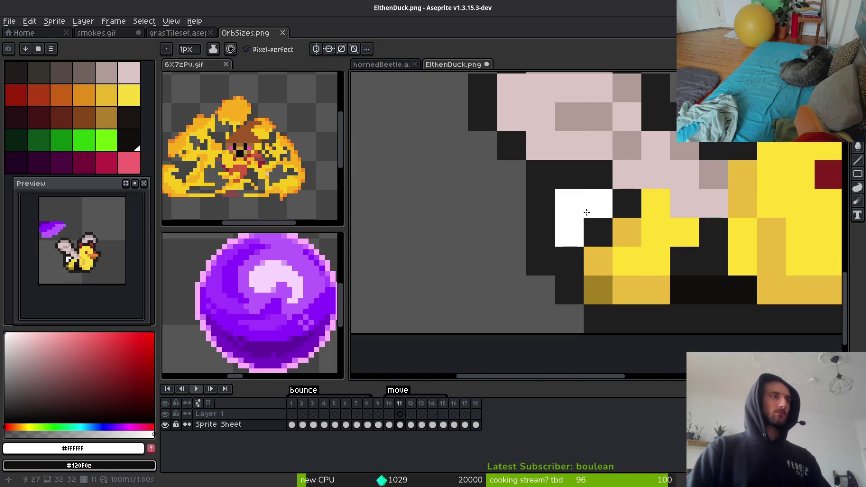
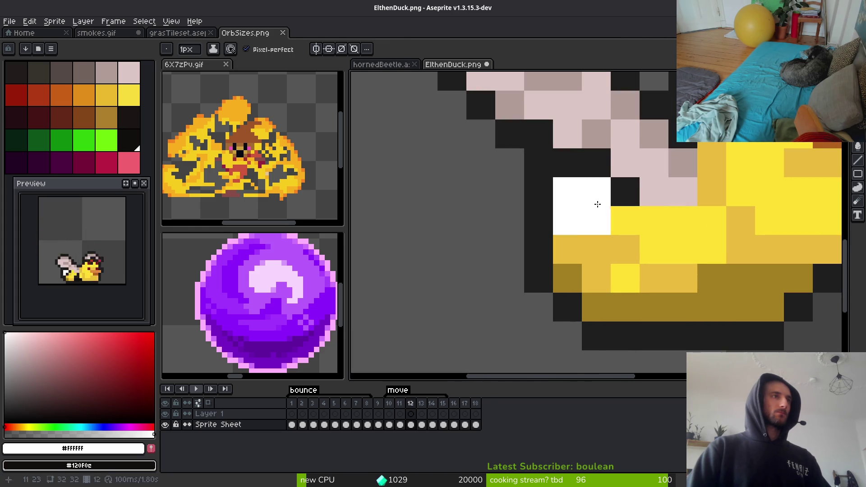
Darken the stray white and outline pixels around the duck's wing and body with #120f0c
left_click(616, 201, "alt")
left_click(606, 216)
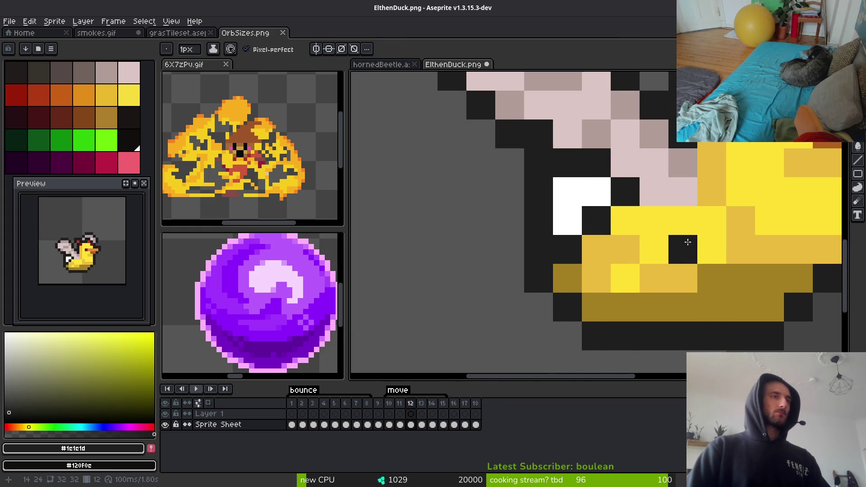
scroll(684, 235, "down", 3)
key("comma")
key("period")
scroll(579, 156, "up", 3)
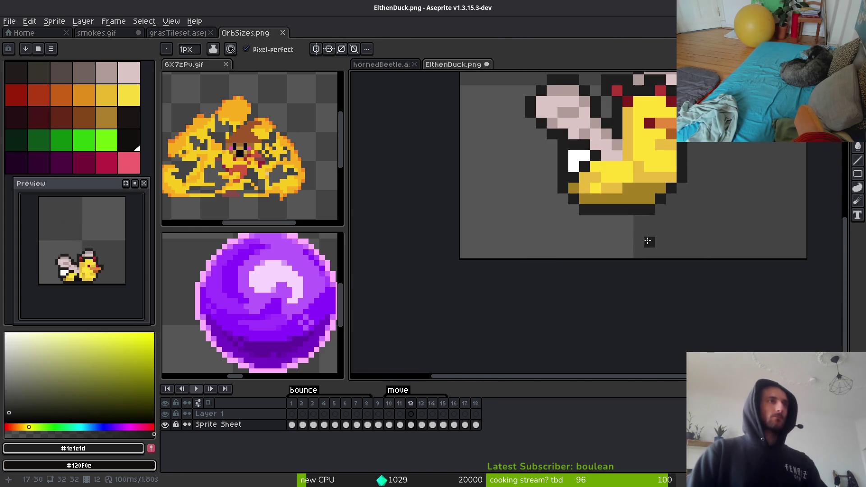
left_click_drag(587, 184, 566, 185)
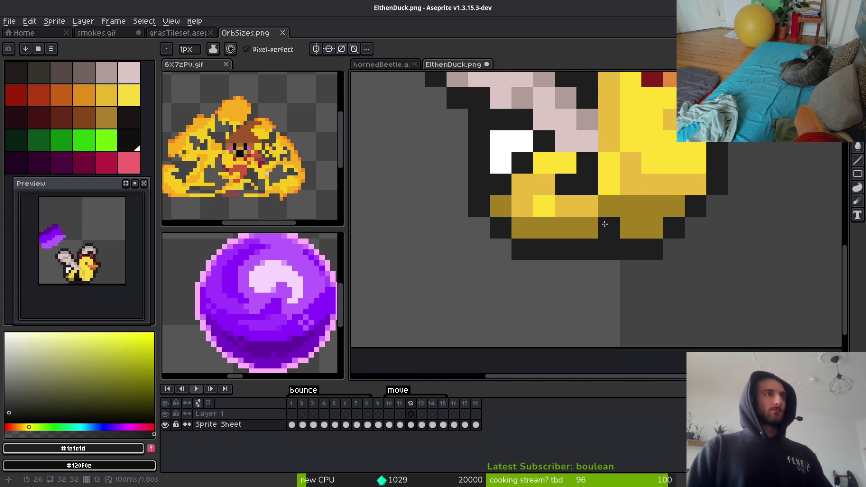
scroll(618, 224, "down", 3)
left_click(603, 299, "alt")
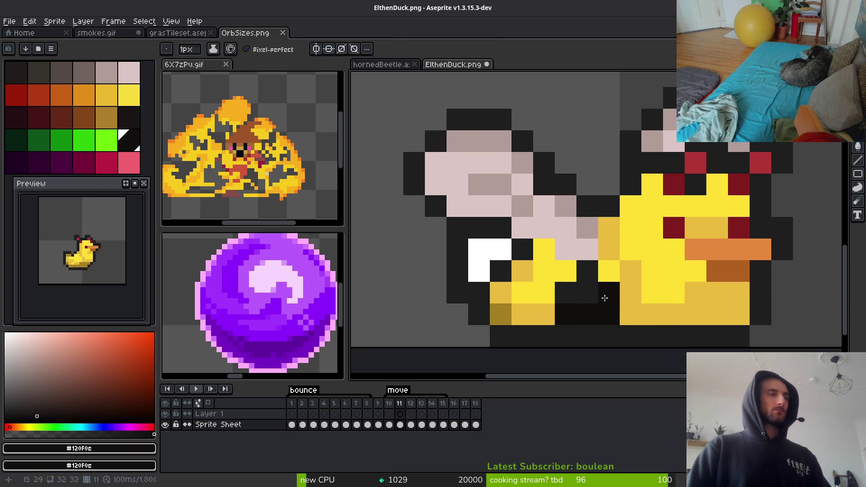
scroll(575, 230, "up", 3)
left_click_drag(566, 207, 586, 206)
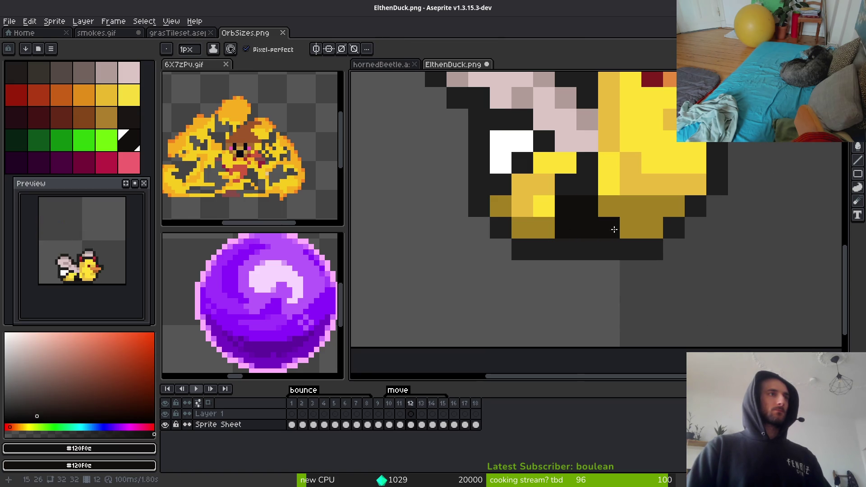
scroll(614, 230, "down", 4)
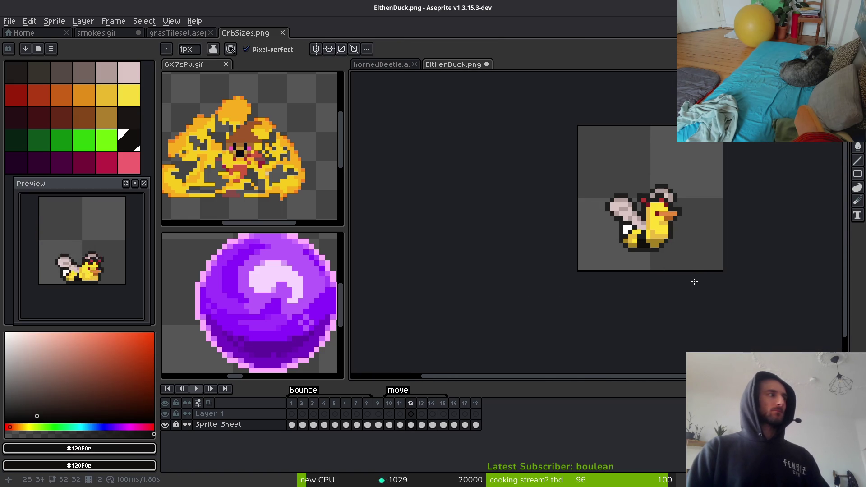
Copy the winged duck into frames 13–15 and save the sprite
key("Right")
key("Left")
key("Right")
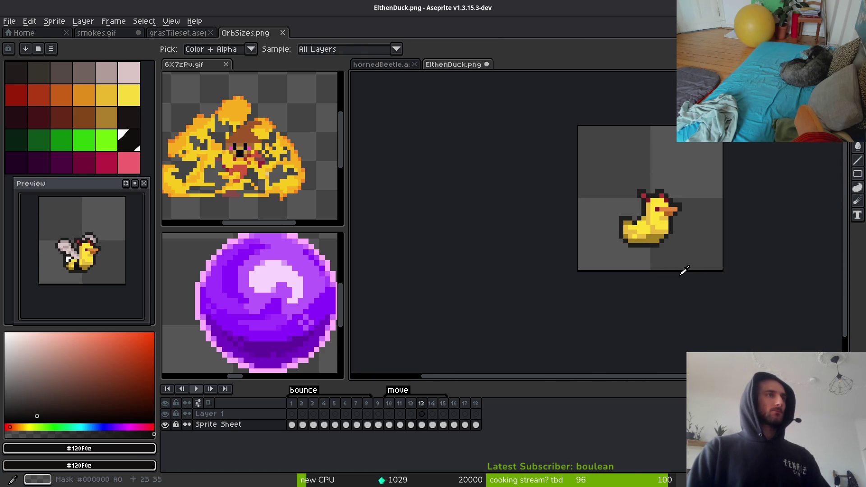
key("ctrl+v")
key("ctrl+z")
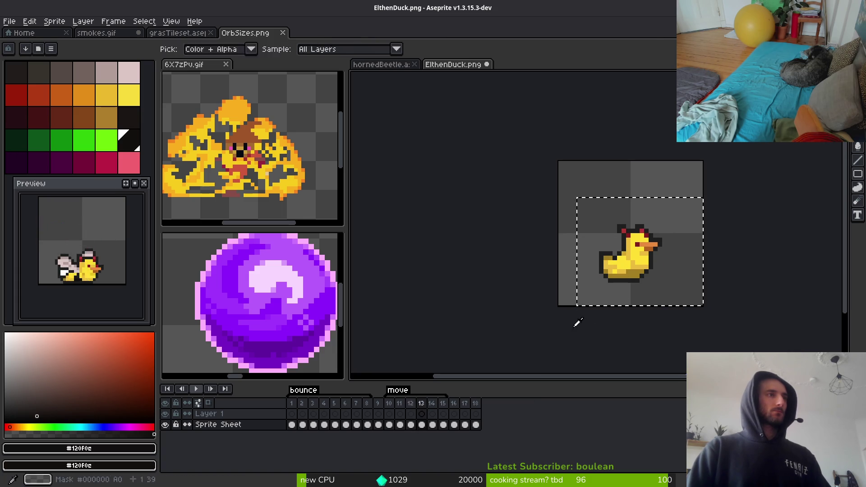
key("ctrl+v")
key("Return")
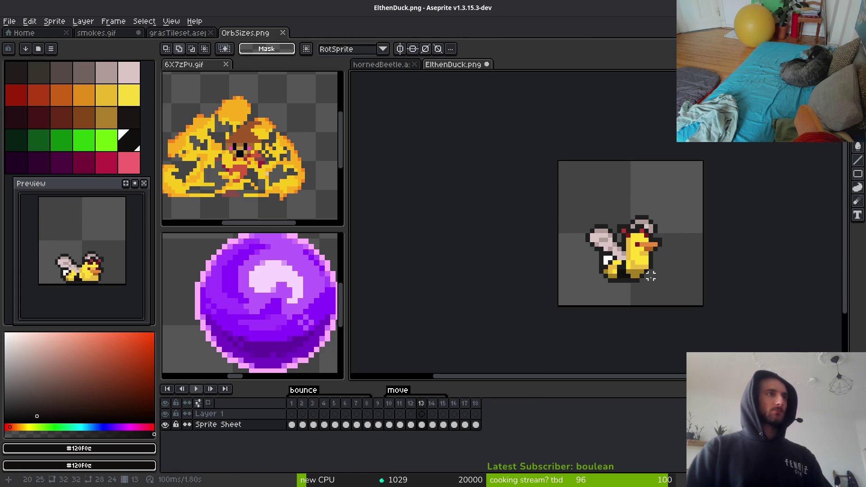
key("Right")
key("Right")
key("Right")
key("Left")
key("ctrl+v")
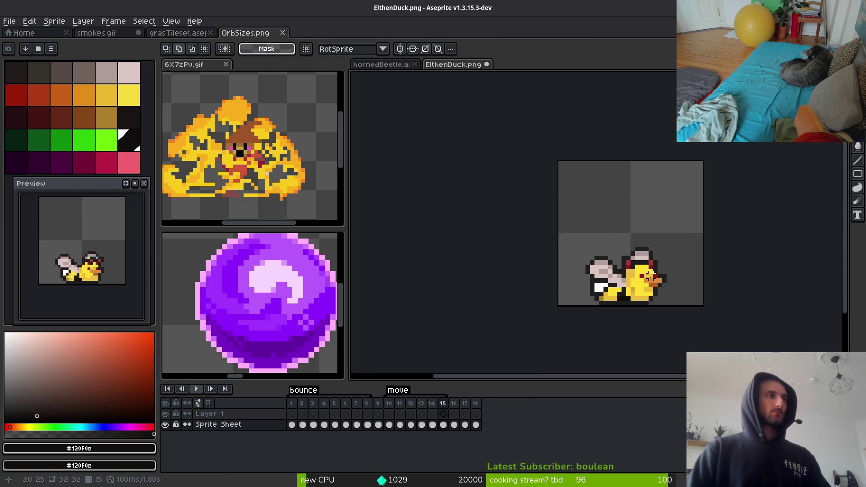
key("ctrl+s")
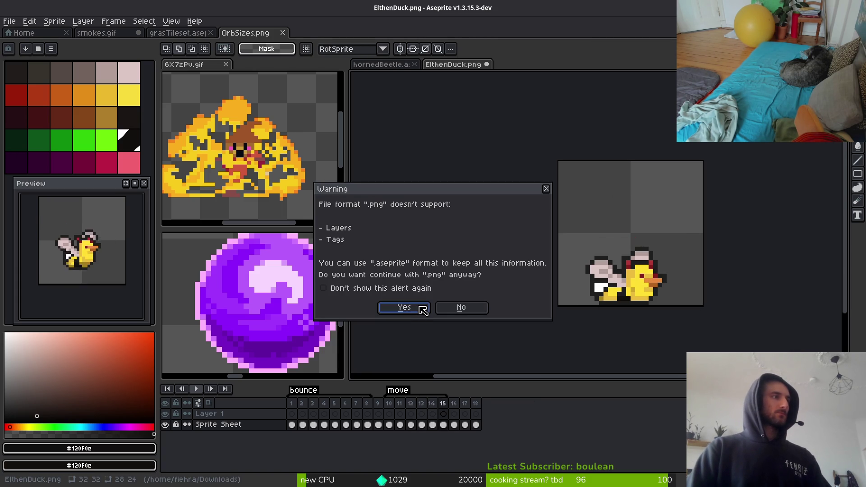
Confirm saving as PNG without layers and commit the pasted duck in frame 15
left_click(404, 308)
left_click(226, 414)
key("Delete")
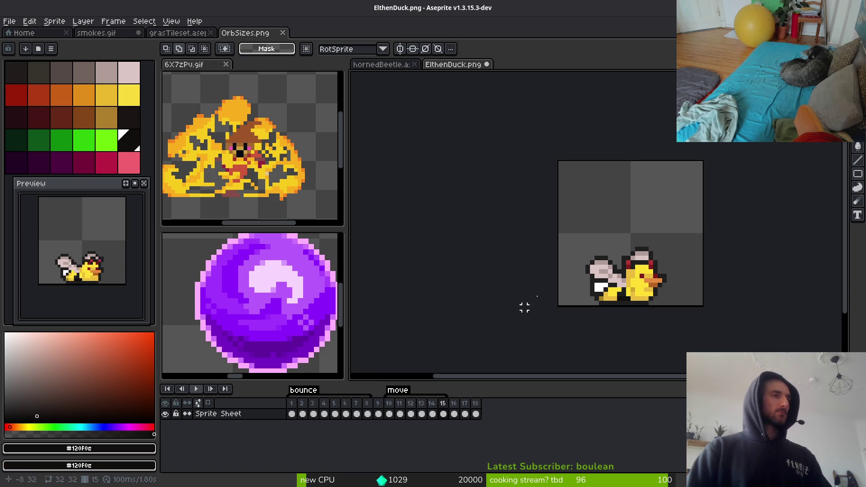
key("Return")
Step back through earlier frames (14, 9, 7, 2) to review the duck animation
key("Left")
key("b")
scroll(617, 193, "up", 2)
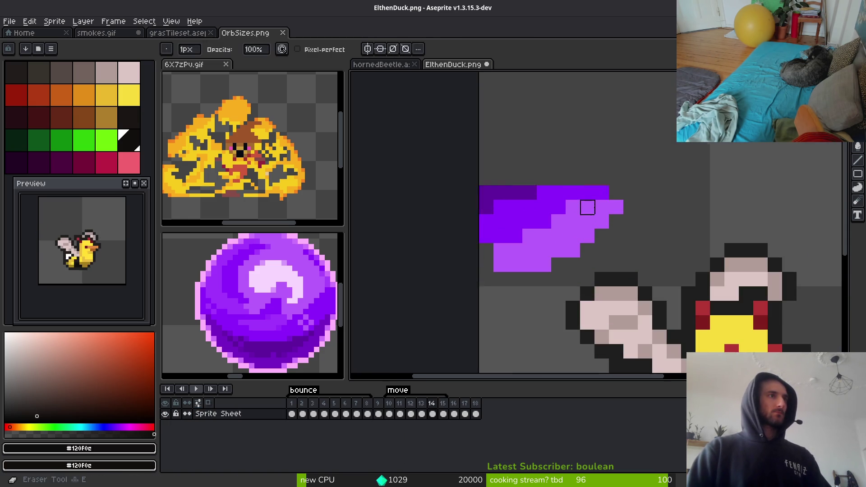
key("Left")
key("Left")
key("Left")
key("i")
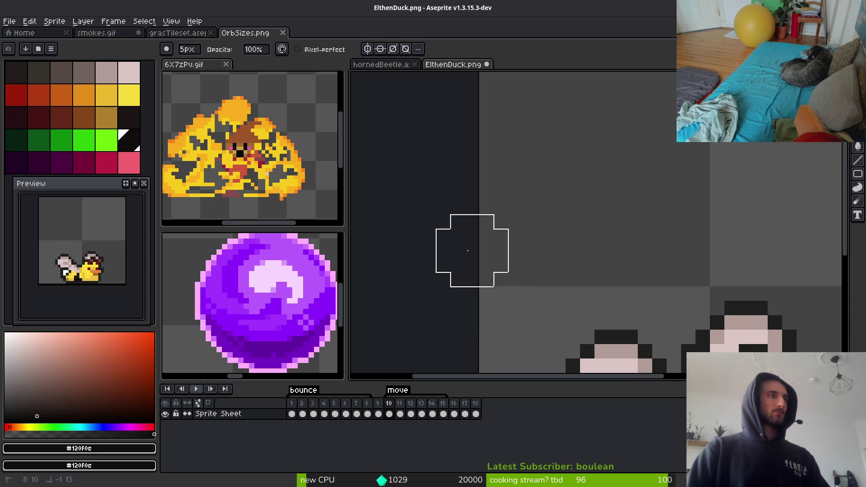
scroll(657, 216, "down", 2)
key("b")
key("Left")
key("Left")
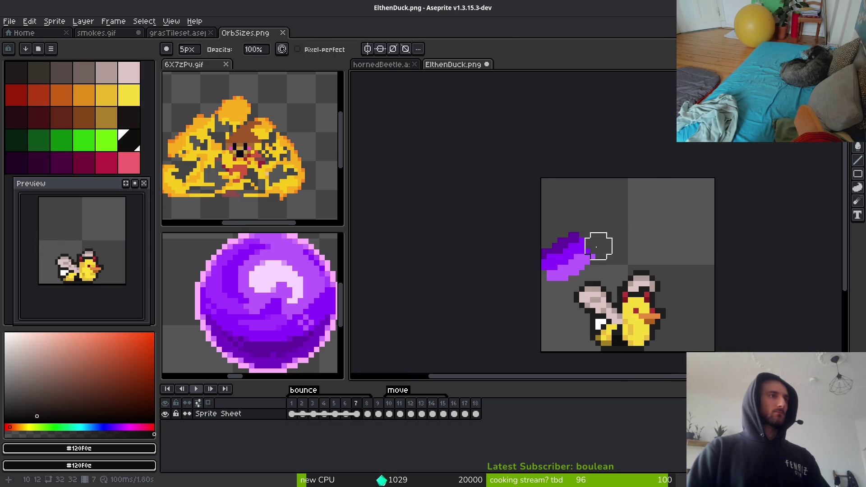
key("Left")
key("Left")
key("Left")
key("i")
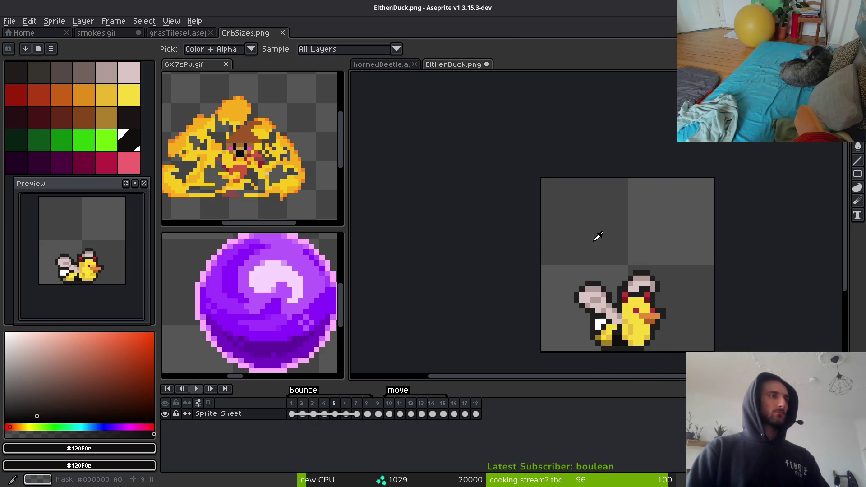
key("Left")
key("Left")
key("Left")
key("b")
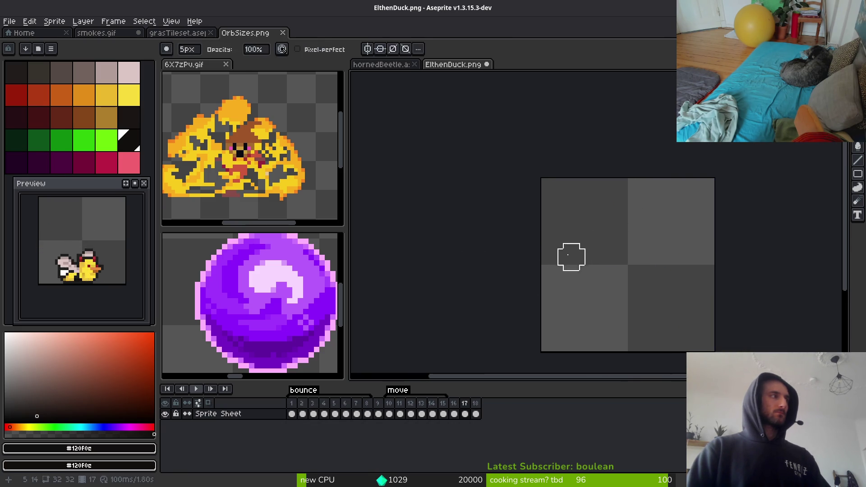
Save ElthenDuck.png flattened, declining 18 separate files, and bring up sprite sheet export
key("ctrl+s")
left_click(468, 298)
left_click(302, 414)
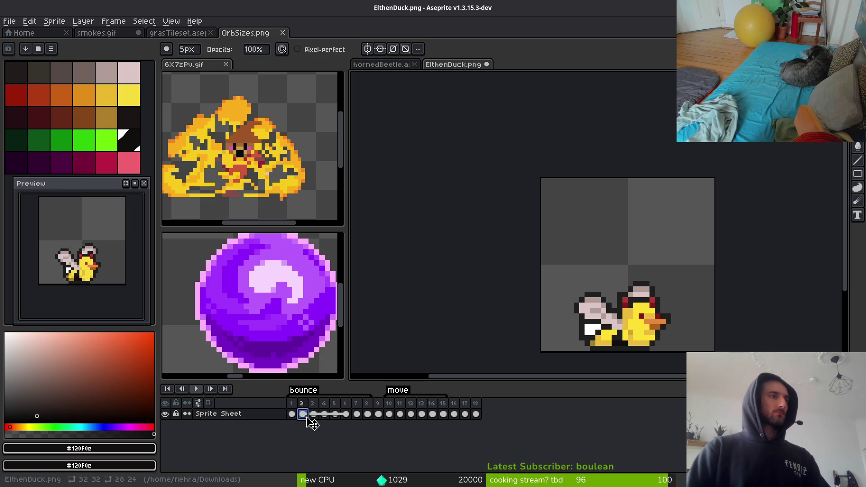
left_click(411, 415)
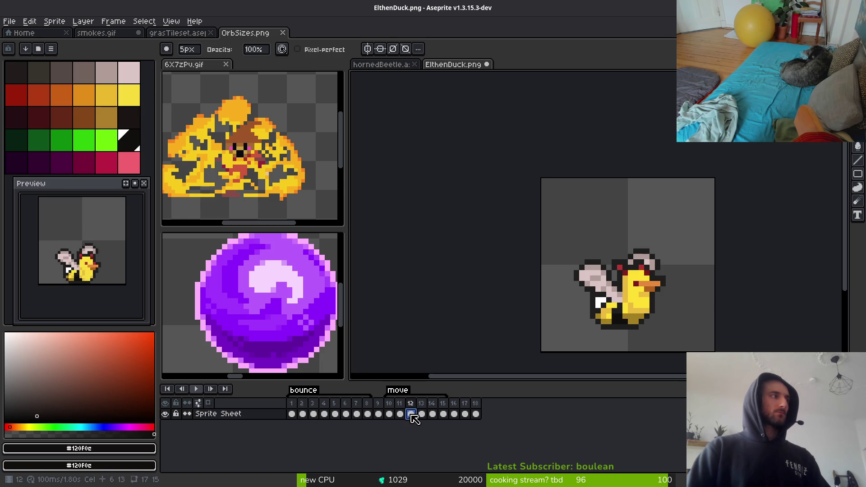
key("ctrl+s")
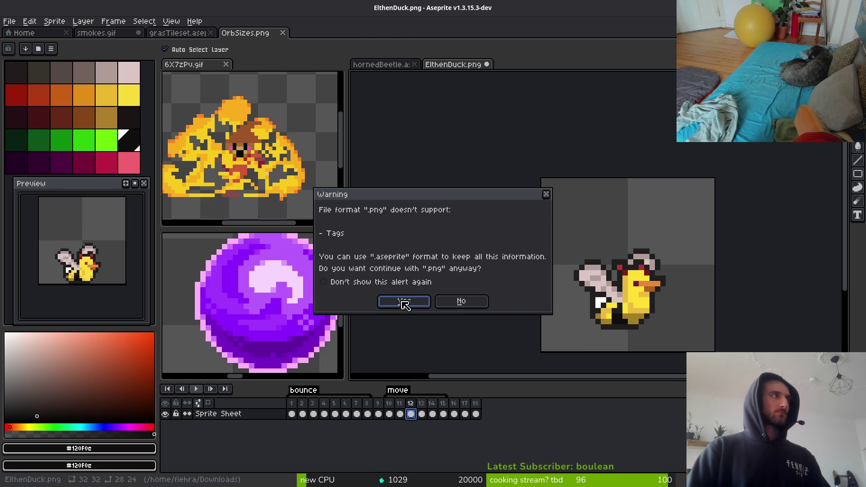
left_click(404, 302)
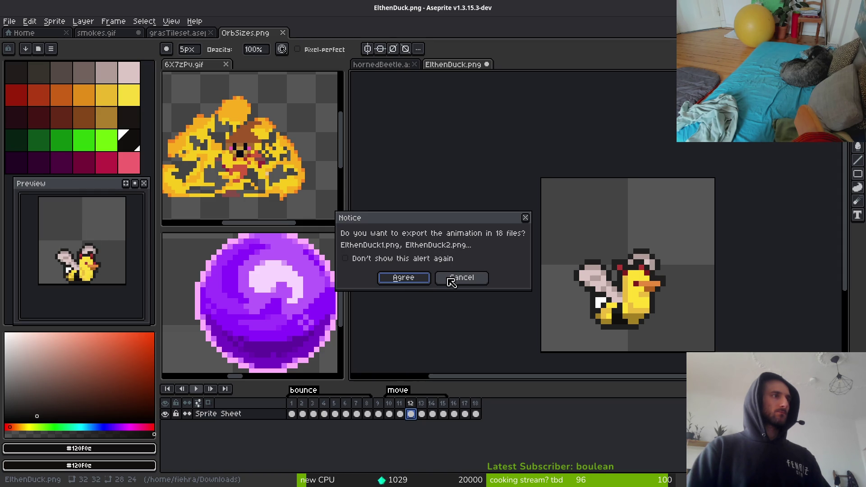
left_click(465, 279)
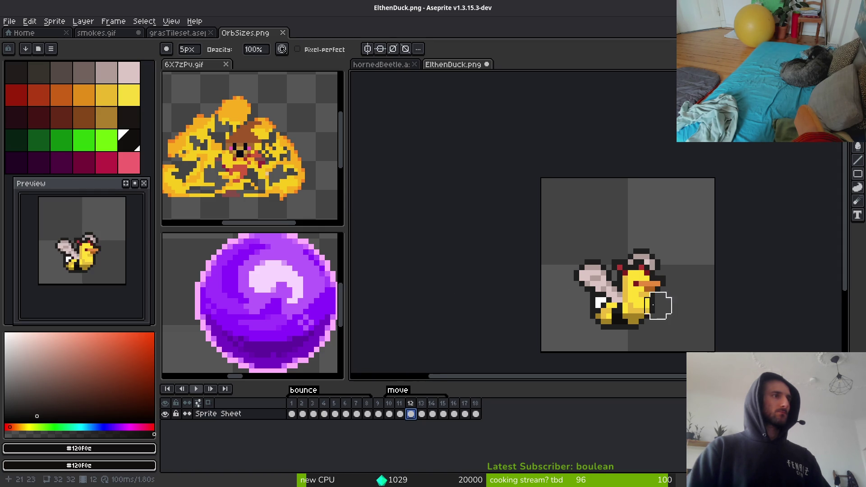
key("ctrl+e")
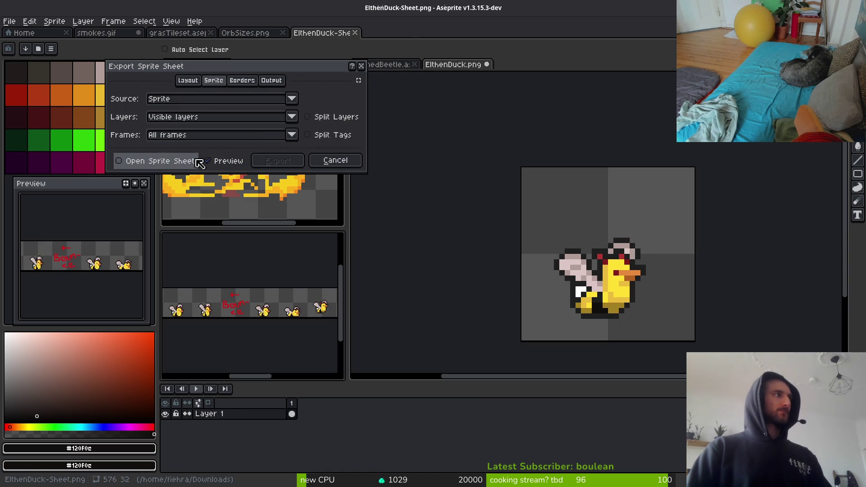
Export the duck sprite sheet, opening the generated sheet afterwards
left_click(136, 161)
left_click(279, 161)
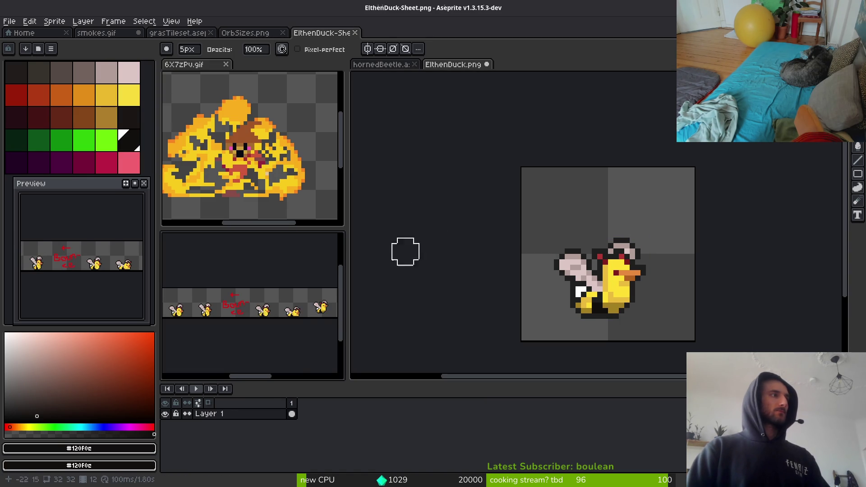
scroll(242, 301, "down", 3)
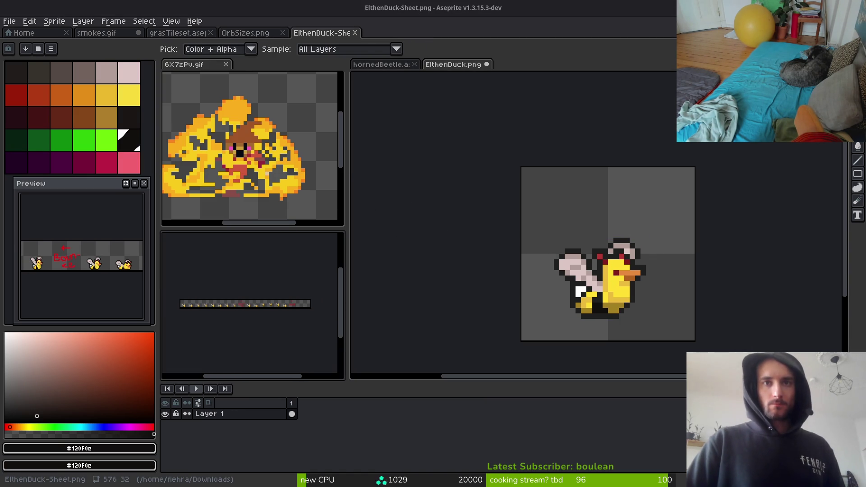
key("b")
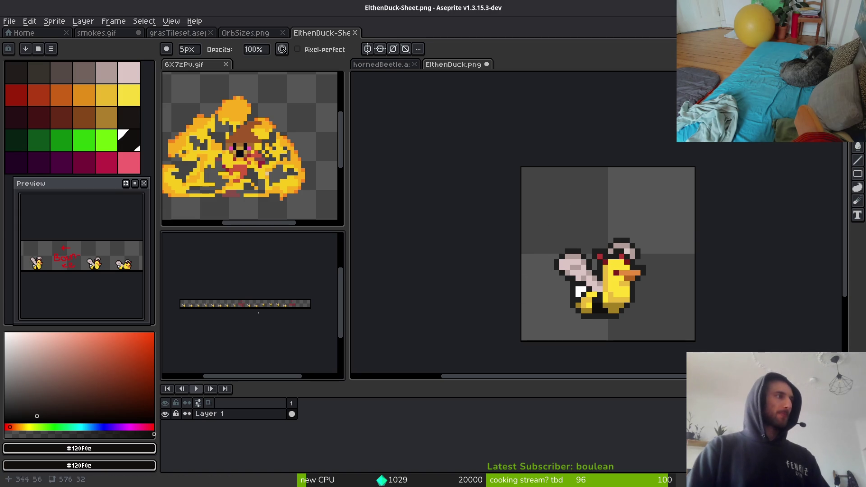
key("i")
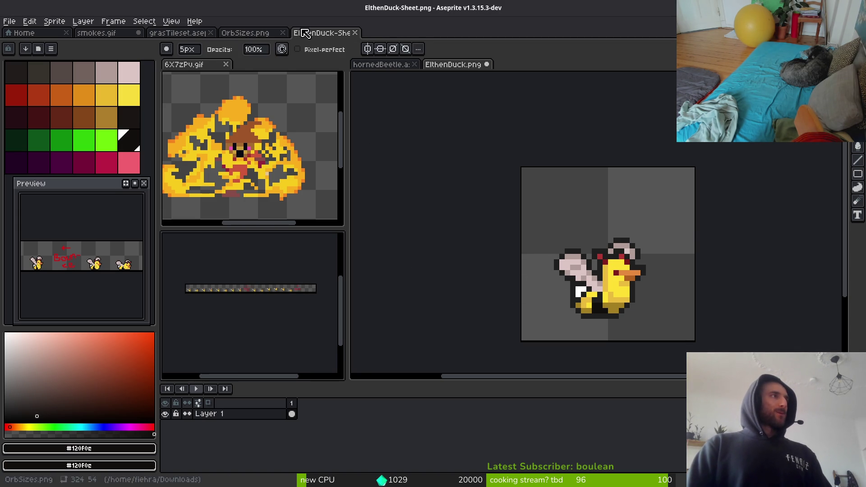
Delete the empty frames 17 and 18 from the duck file and save again
left_click(400, 65)
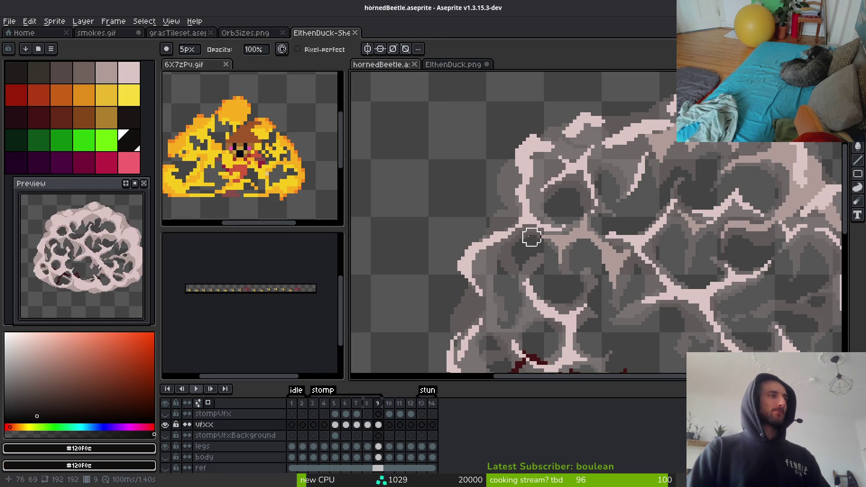
left_click(454, 64)
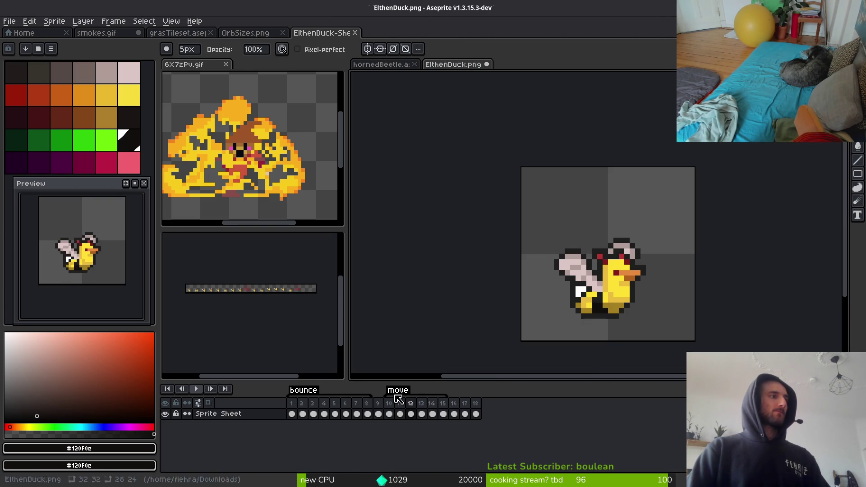
left_click(378, 413)
left_click_drag(467, 414, 476, 414)
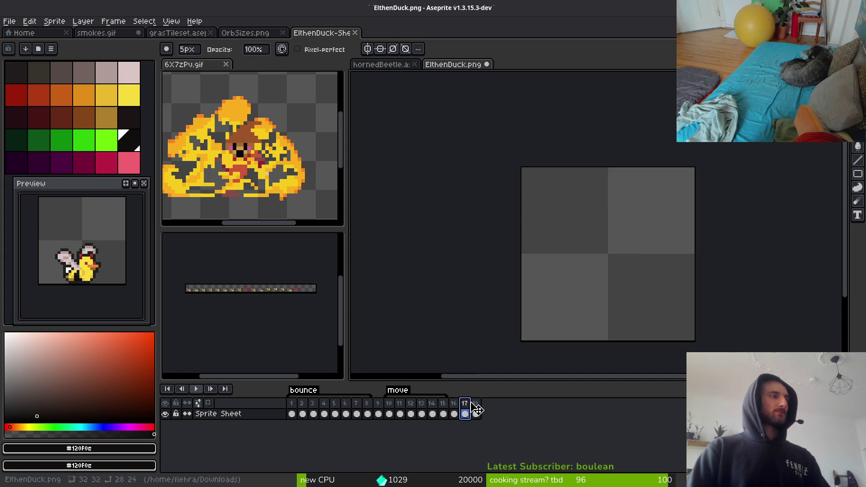
key("alt+Delete")
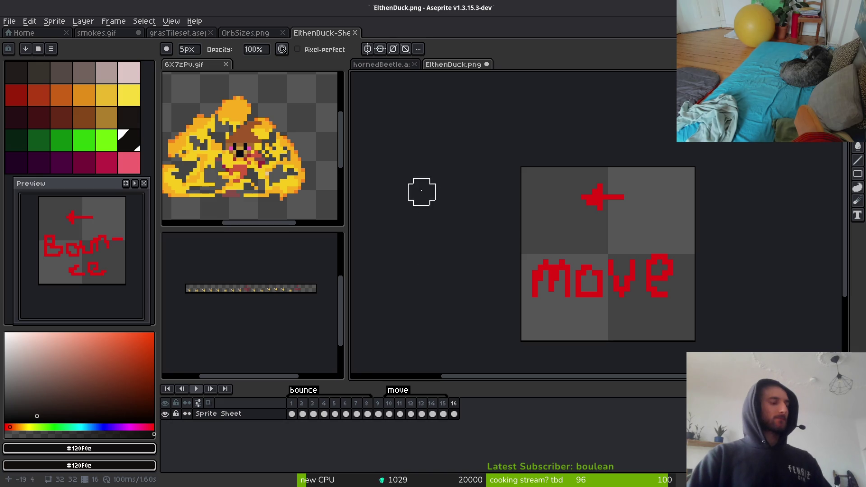
key("v")
key("ctrl+s")
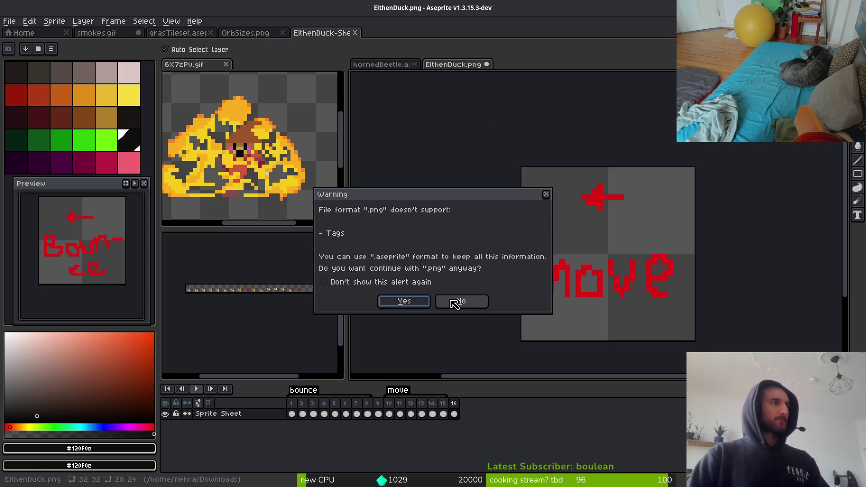
Save the duck animation as ElthenDuck.aseprite instead of PNG
left_click(456, 301)
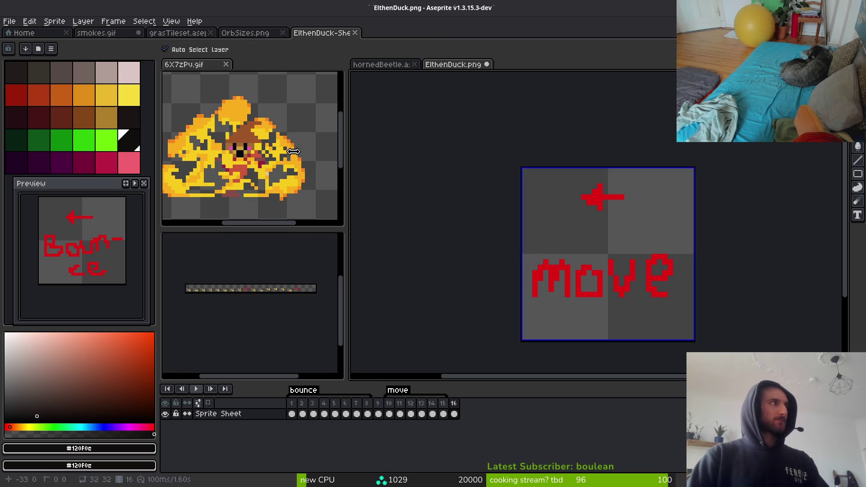
left_click(9, 22)
left_click(27, 77)
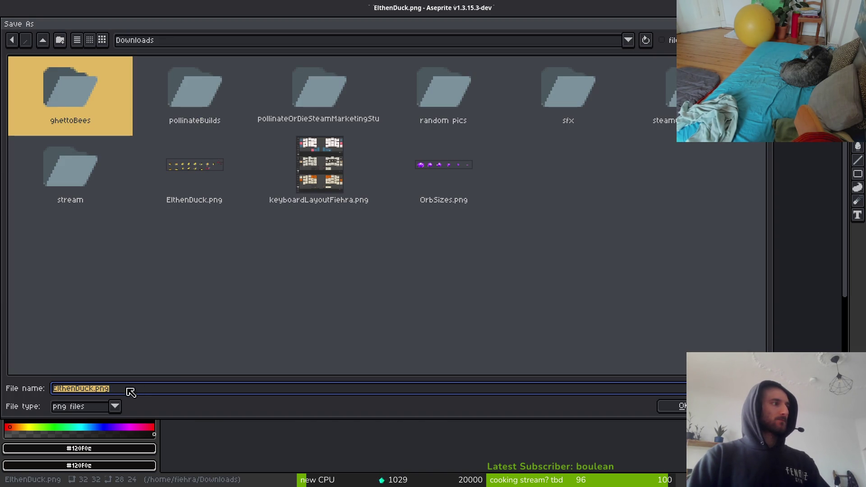
key("BackSpace")
key("BackSpace")
key("BackSpace")
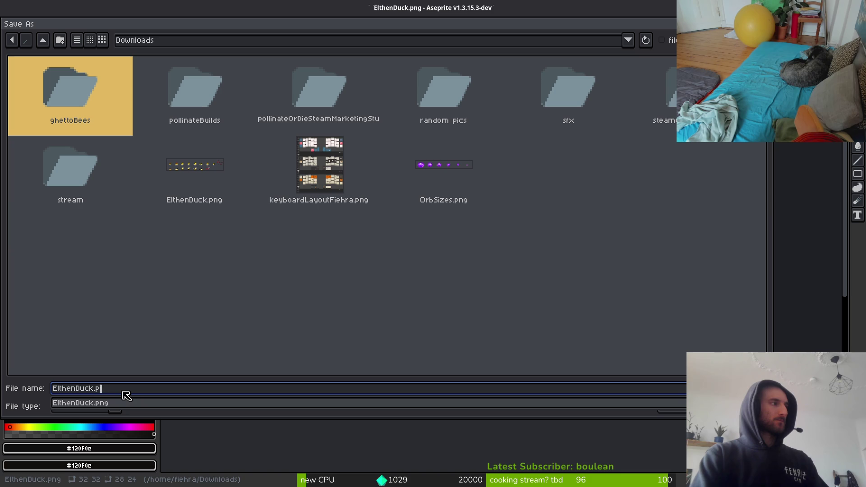
type("aseprite")
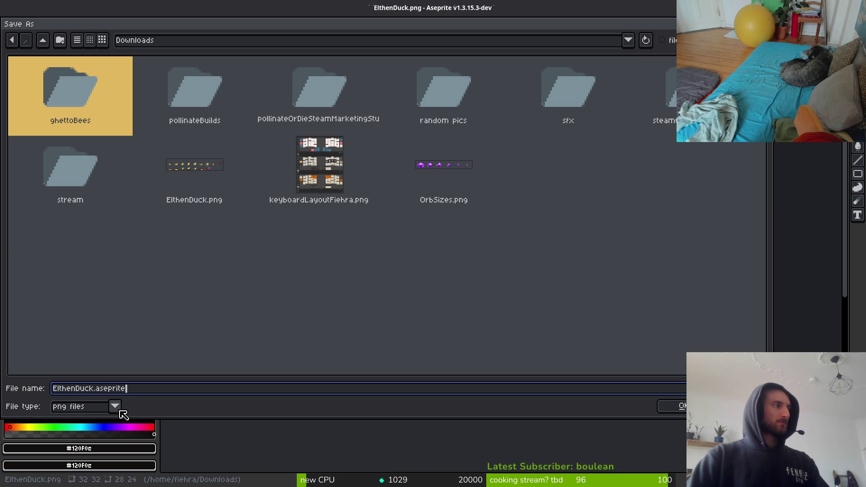
left_click(115, 407)
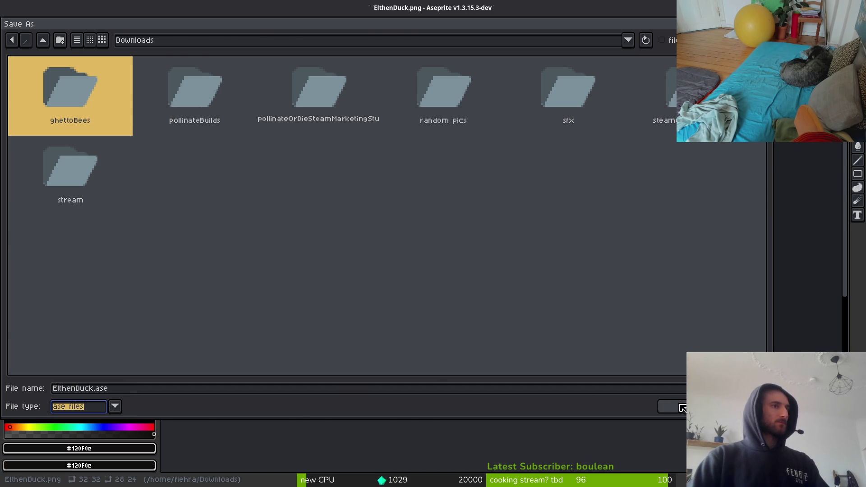
left_click(683, 408)
key("ctrl+e")
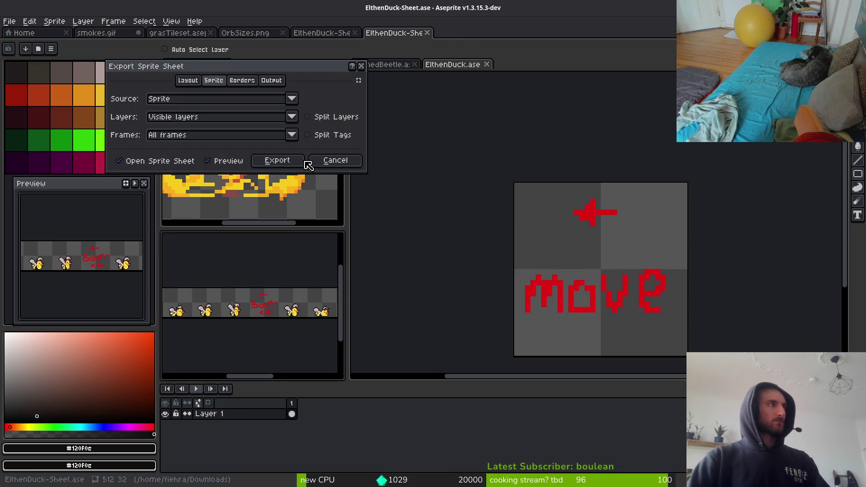
Generate a sprite sheet split by animation tags, then close it
left_click(332, 135)
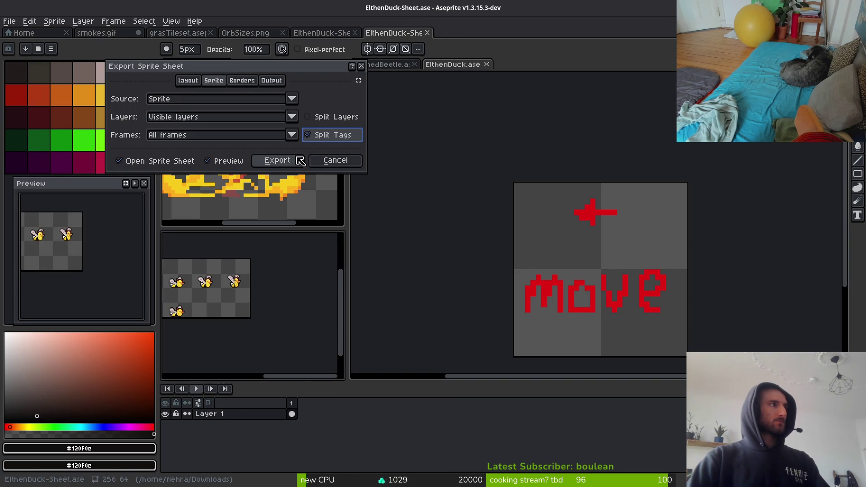
left_click(277, 161)
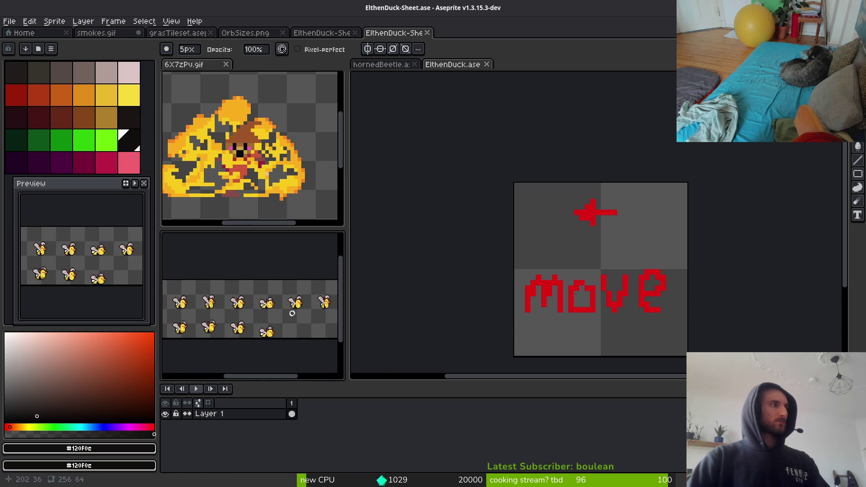
scroll(292, 313, "down", 1)
scroll(241, 321, "up", 1)
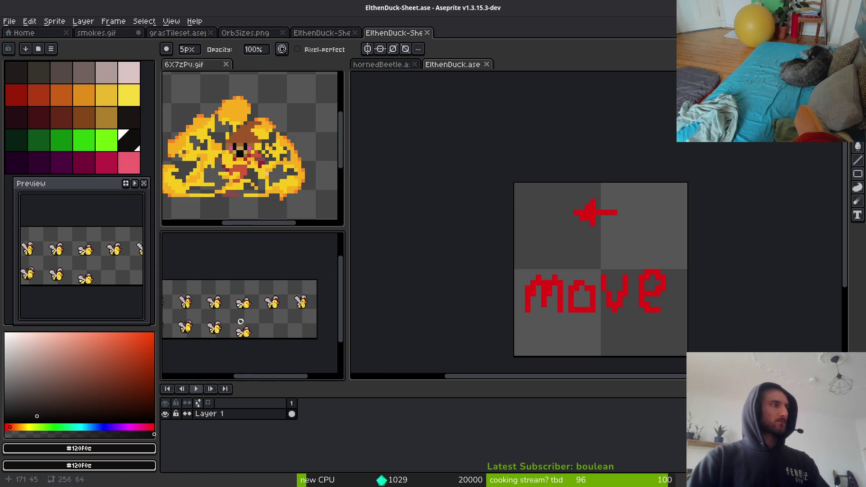
left_click_drag(241, 321, 342, 311)
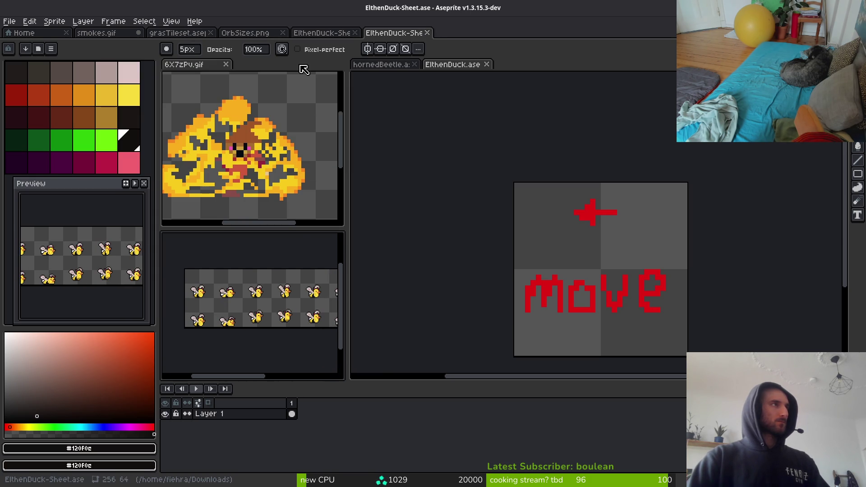
left_click(430, 32)
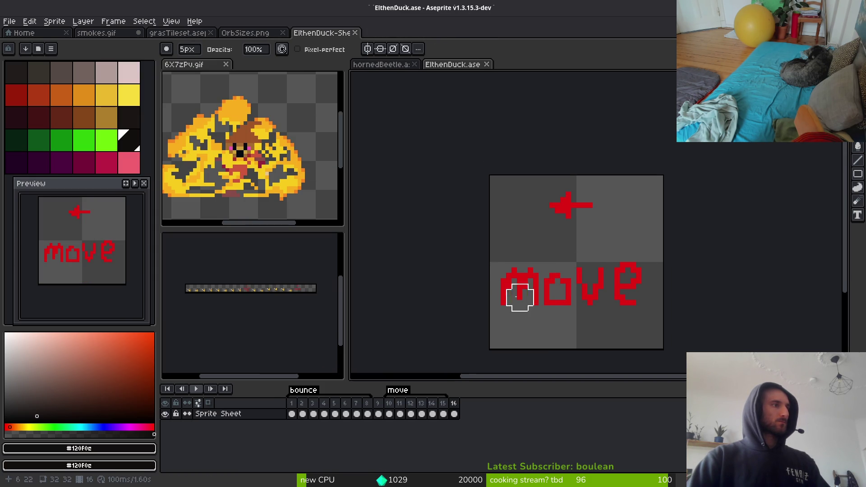
Return to frame 3 of the bounce animation and regenerate the tag-split sprite sheet
left_click(367, 415)
left_click(313, 414)
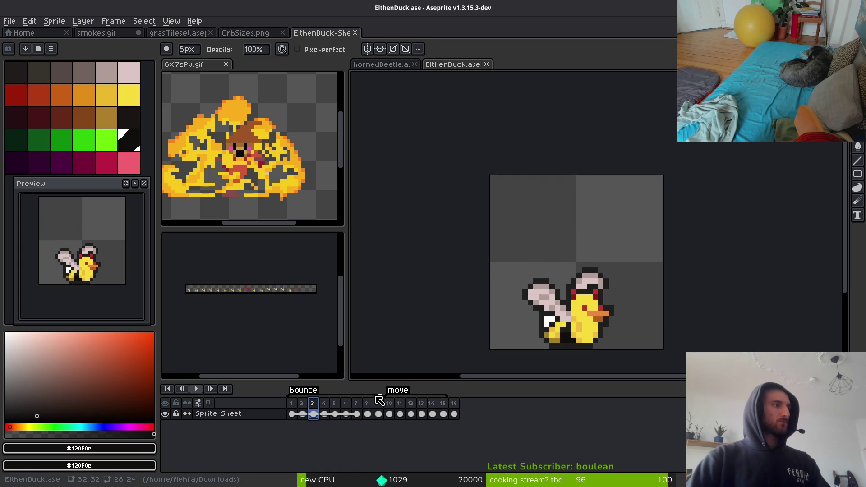
key("ctrl+e")
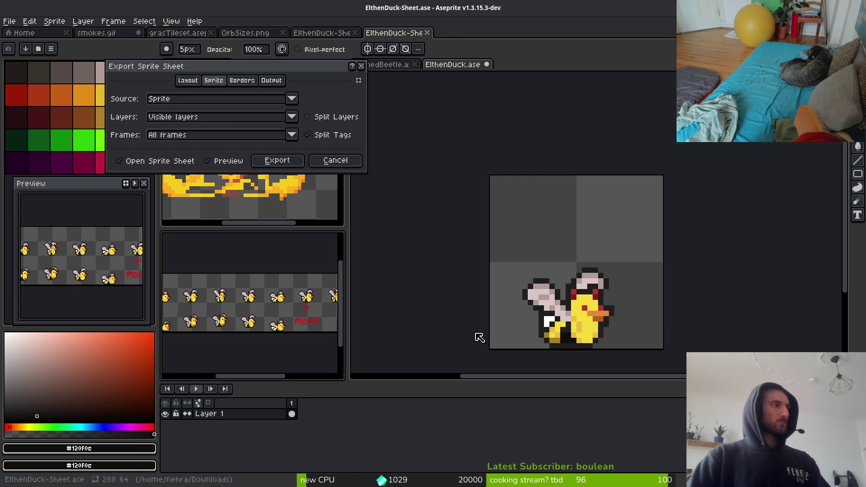
scroll(287, 299, "down", 2)
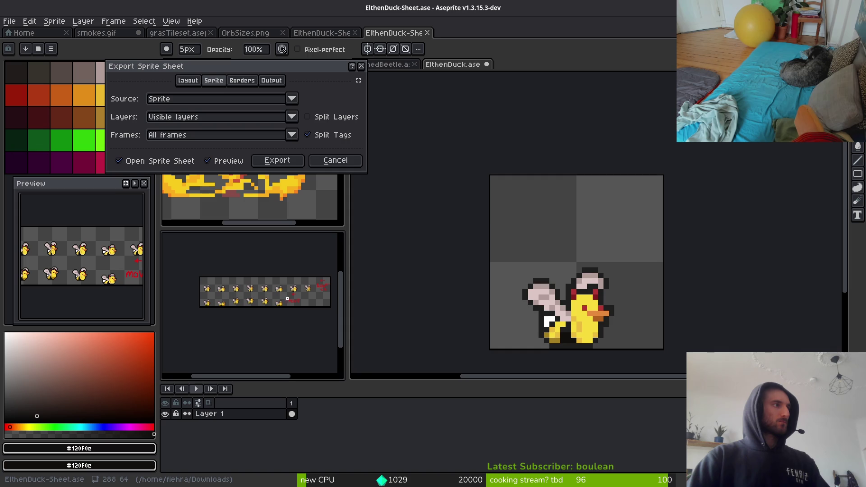
left_click(289, 162)
Export the sheet image over ElthenDuck.png, agreeing to overwrite
key("ctrl+alt+shift+s")
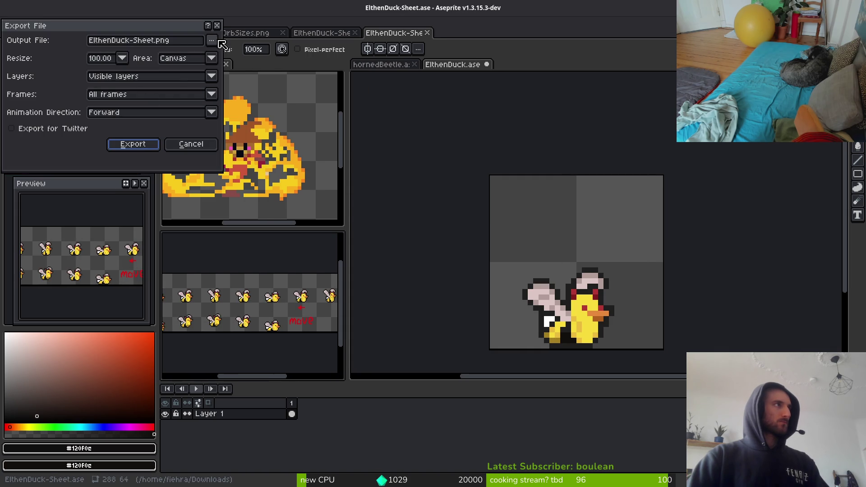
left_click(212, 40)
left_click(248, 53)
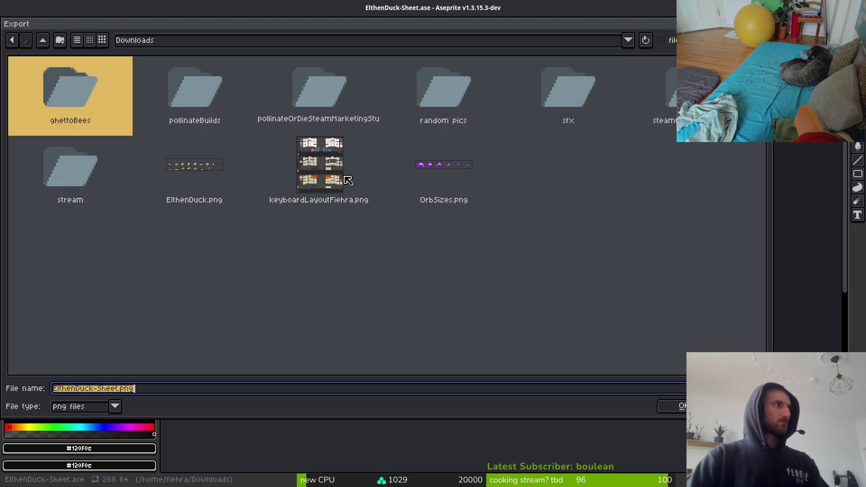
left_click(251, 209)
left_click(677, 405)
left_click(373, 275)
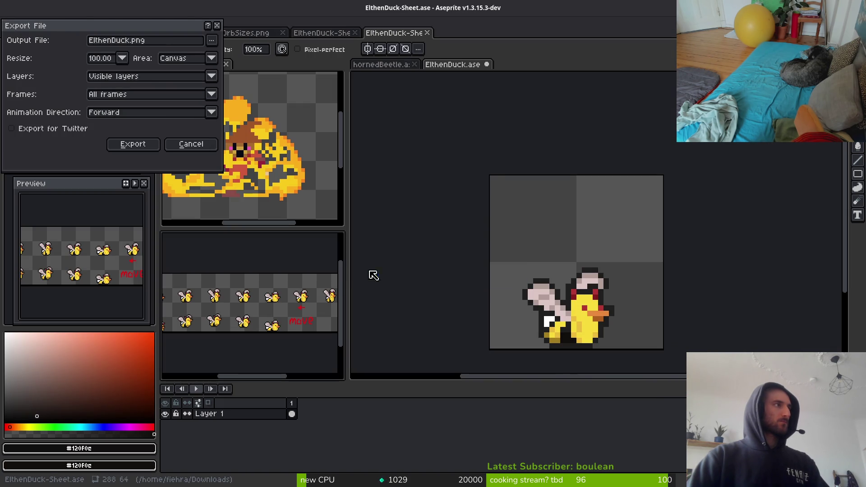
left_click(133, 144)
Cancel quitting, then save and close ElthenDuck.ase and both ElthenDuck sheet tabs
key("ctrl+q")
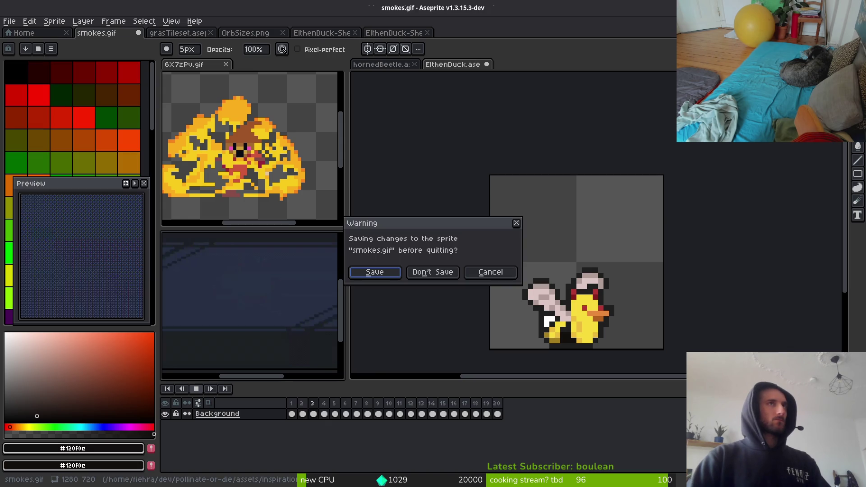
key("Escape")
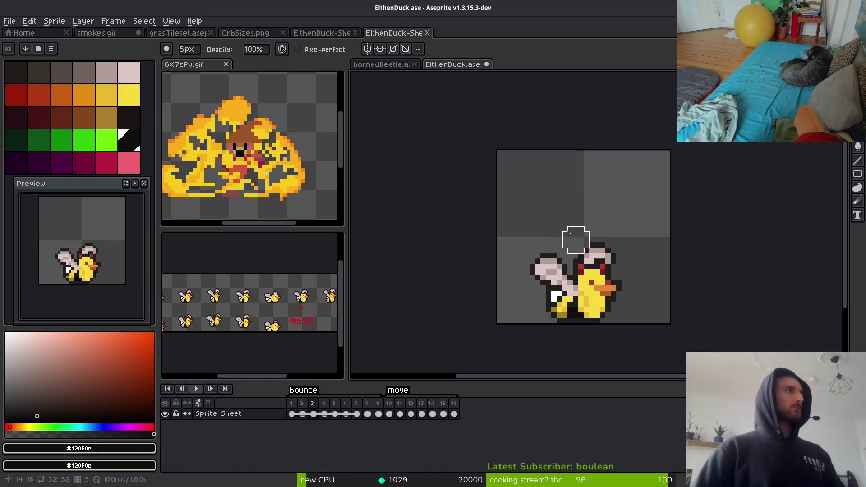
key("ctrl+w")
left_click(519, 224)
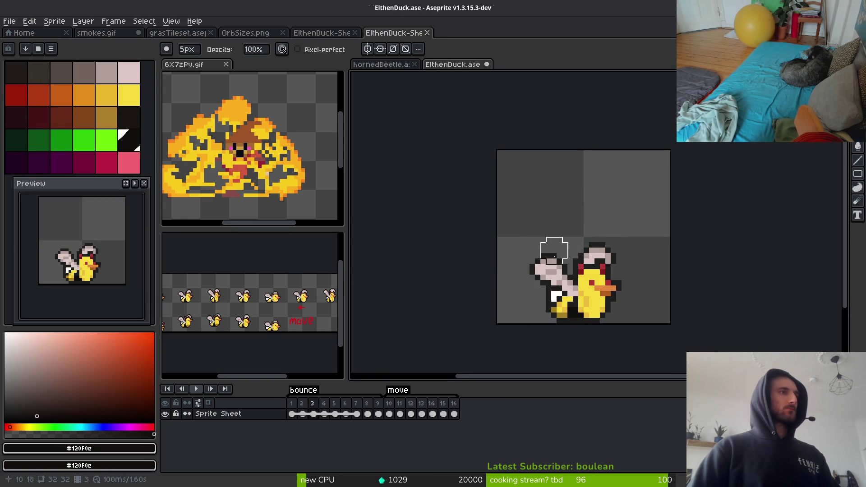
key("v")
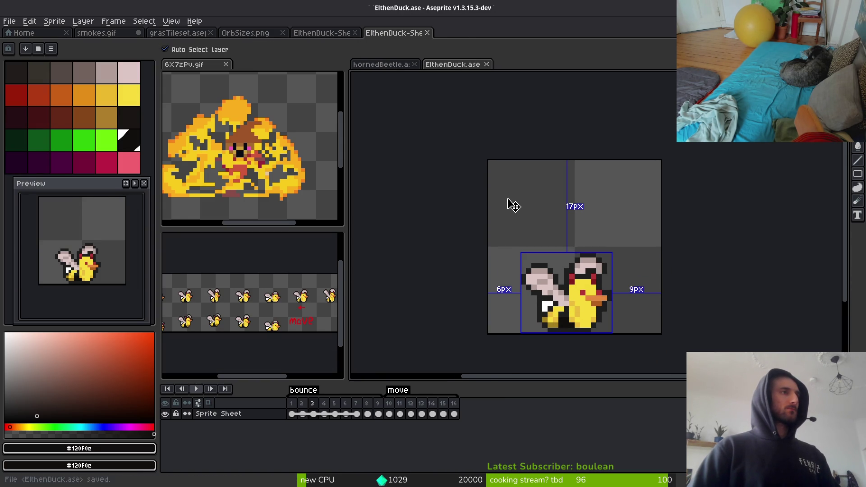
left_click(487, 64)
key("ctrl+w")
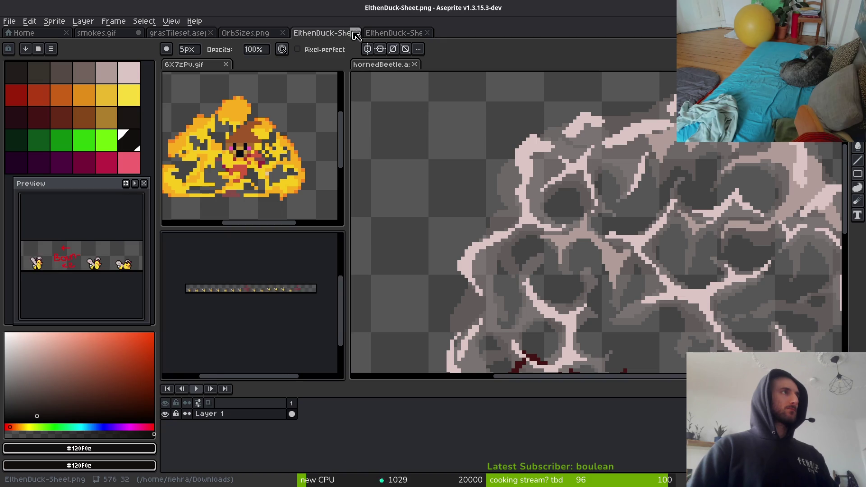
key("ctrl+w")
key("ctrl+w")
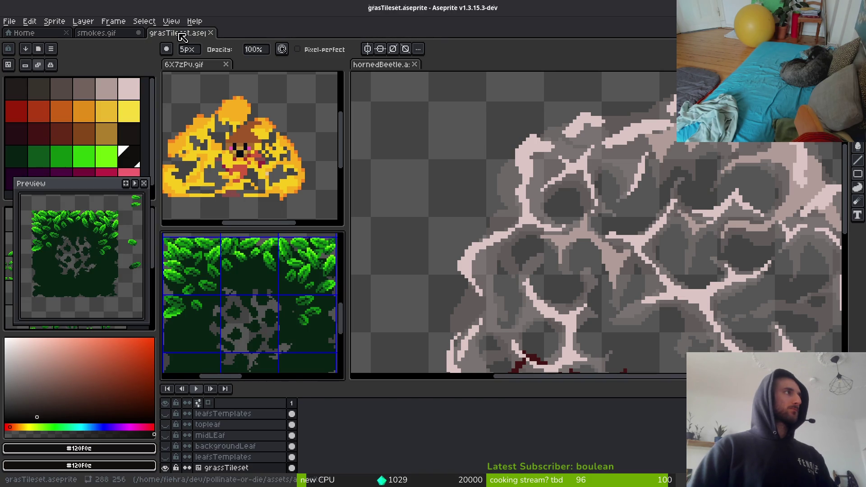
Close OrbSizes.png and cancel saving smokes.gif, keeping it open
left_click(97, 33)
key("Return")
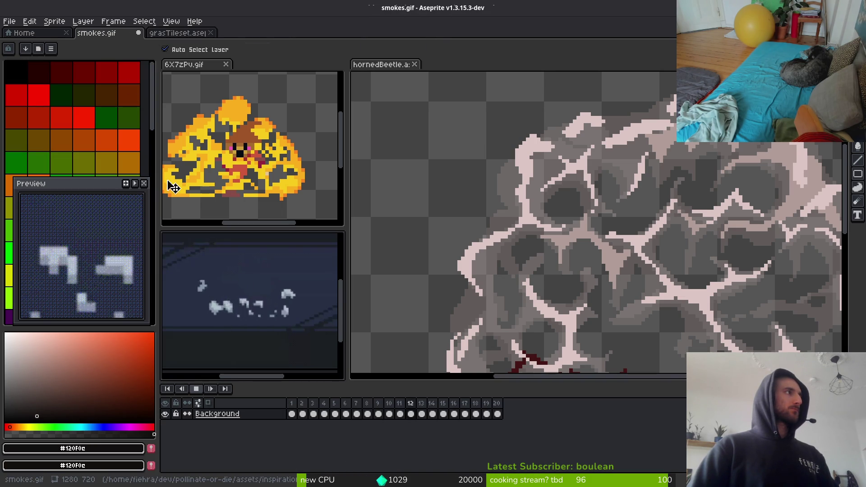
key("ctrl+s")
left_click(507, 284)
key("ctrl+w")
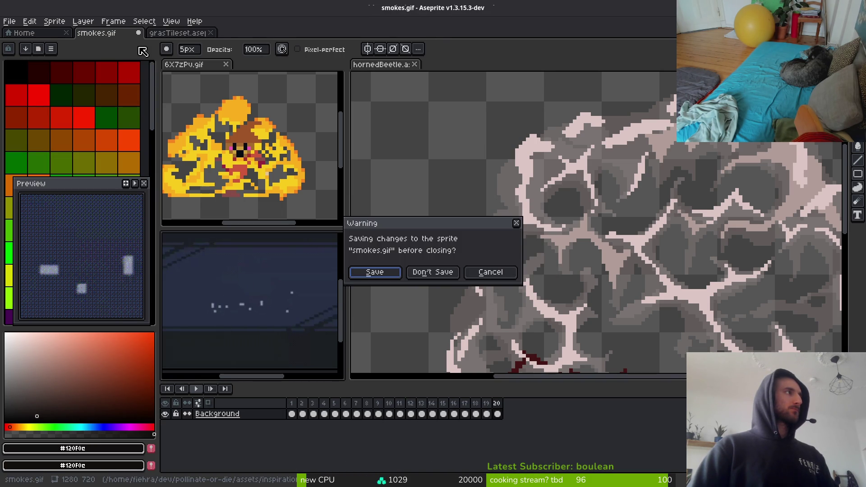
key("Escape")
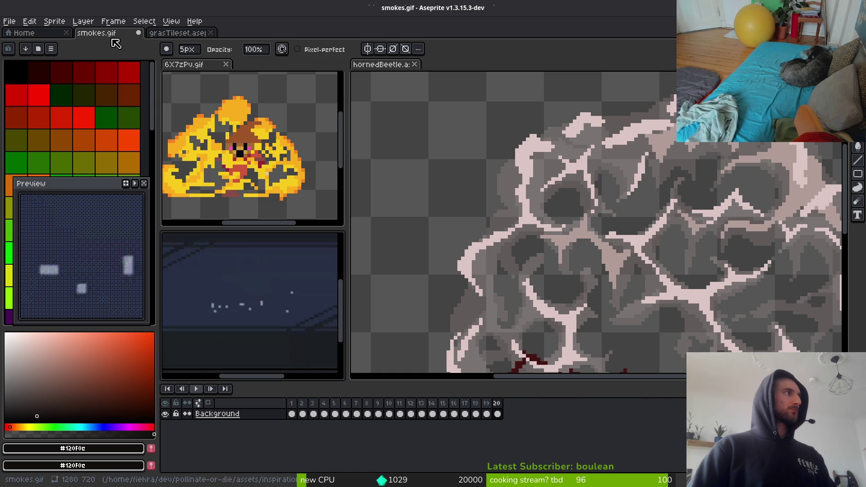
Restore the removed smokes.gif frames and cancel its GIF save again
key("ctrl+z")
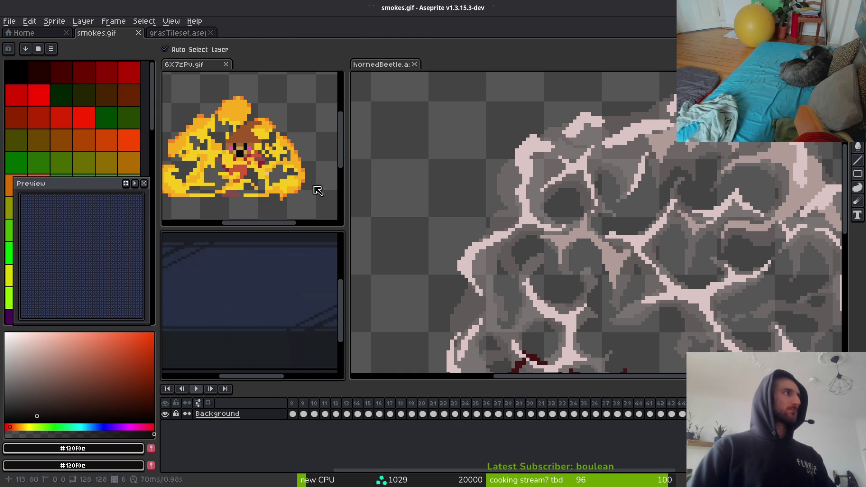
key("ctrl+s")
left_click(512, 288)
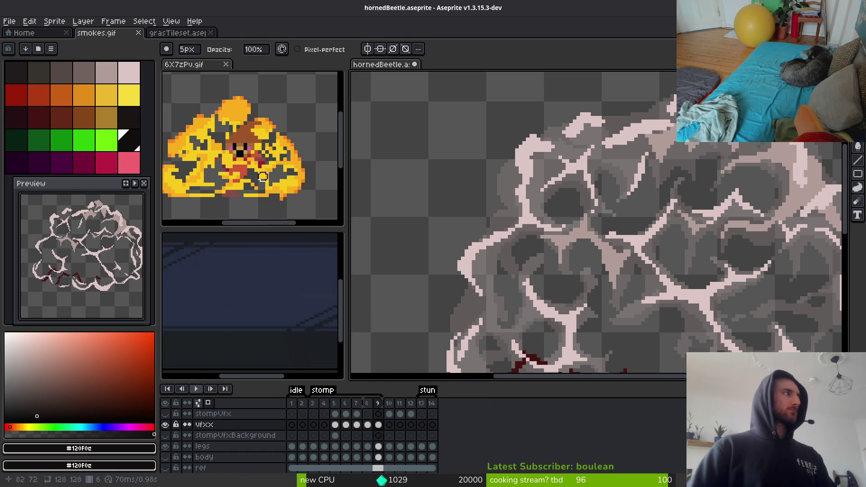
scroll(526, 192, "down", 4)
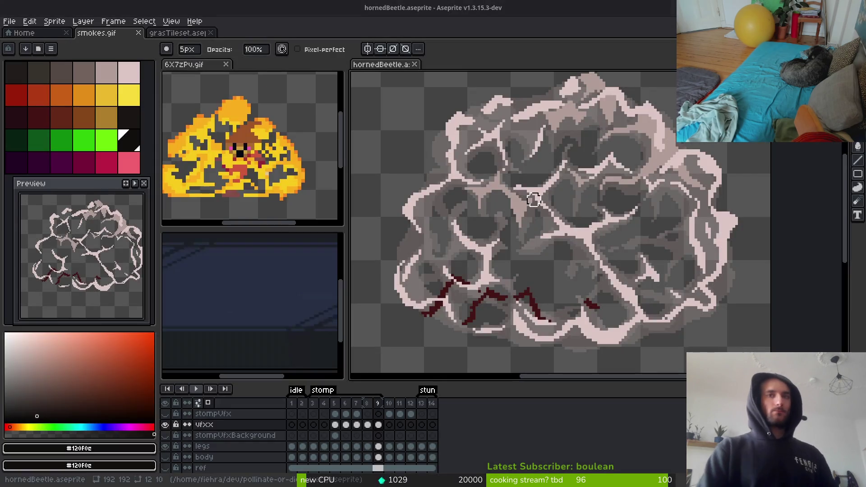
Rename ElthenDuck.png in Downloads to ElthenDuckBee.png
key("super+e")
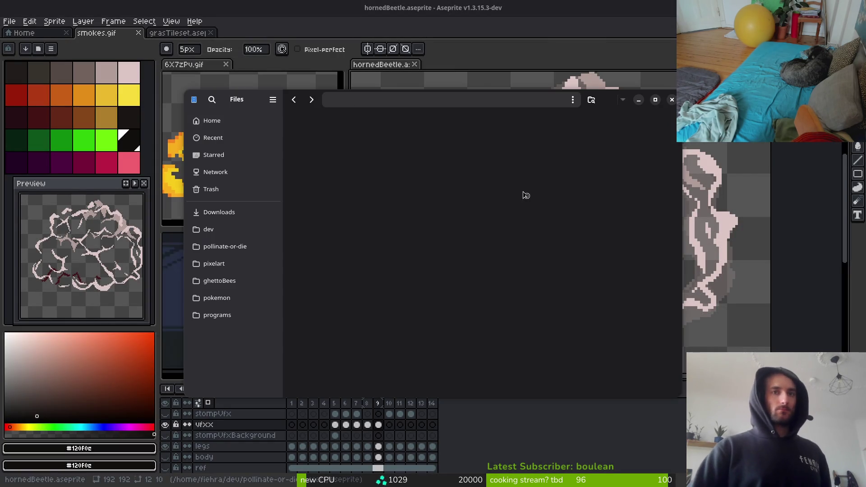
double_click(479, 146)
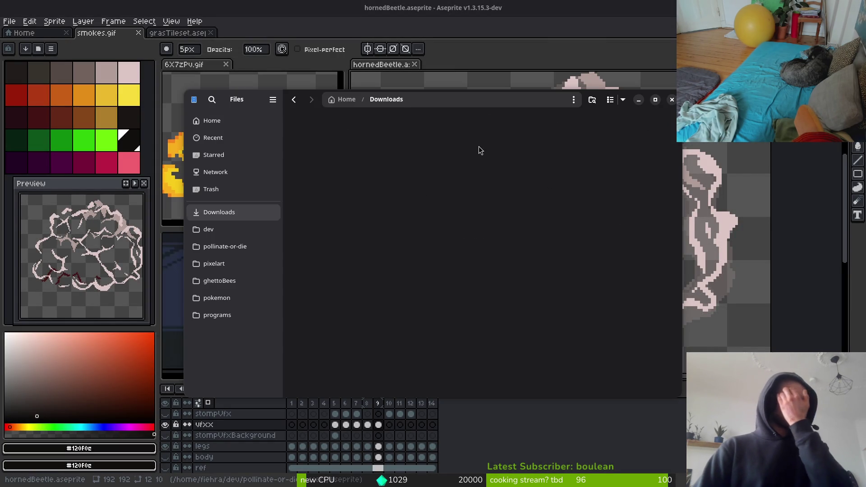
left_click(405, 149)
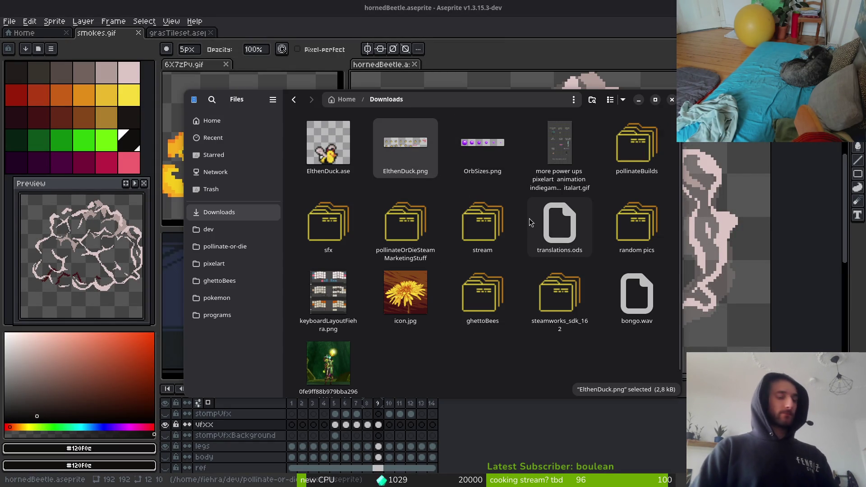
key("F2")
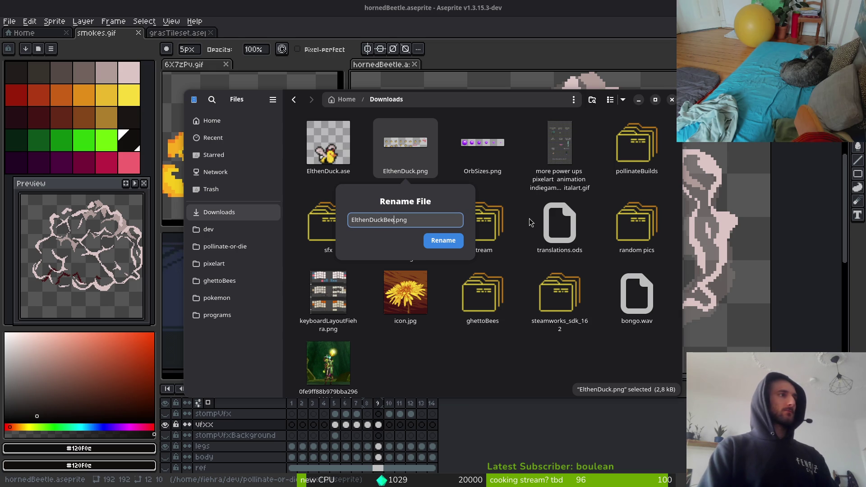
key("Return")
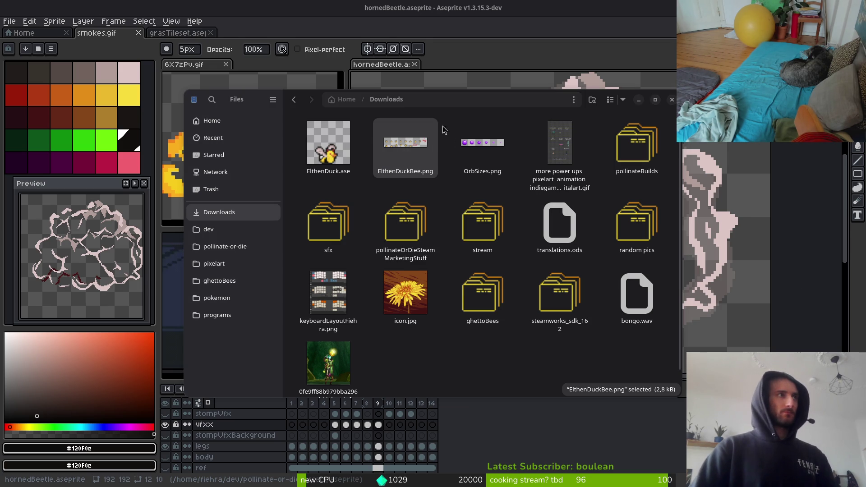
Move ElthenDuck.ase and ElthenDuckBee.png into random pics, trash OrbSizes.png, and close Files
left_click(509, 120)
key("Left")
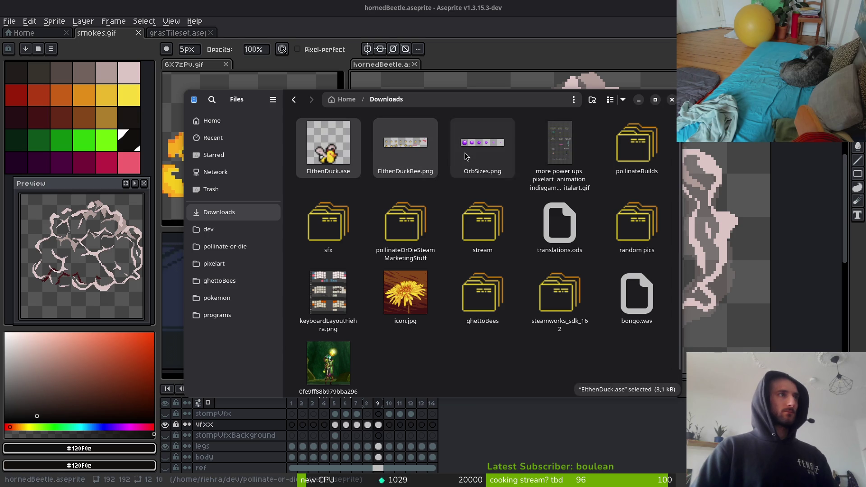
left_click(405, 143, "ctrl")
mouse_move(406, 144)
left_mouse_down()
mouse_move(471, 359)
mouse_move(391, 335)
left_mouse_up()
left_click_drag(583, 327, 637, 222)
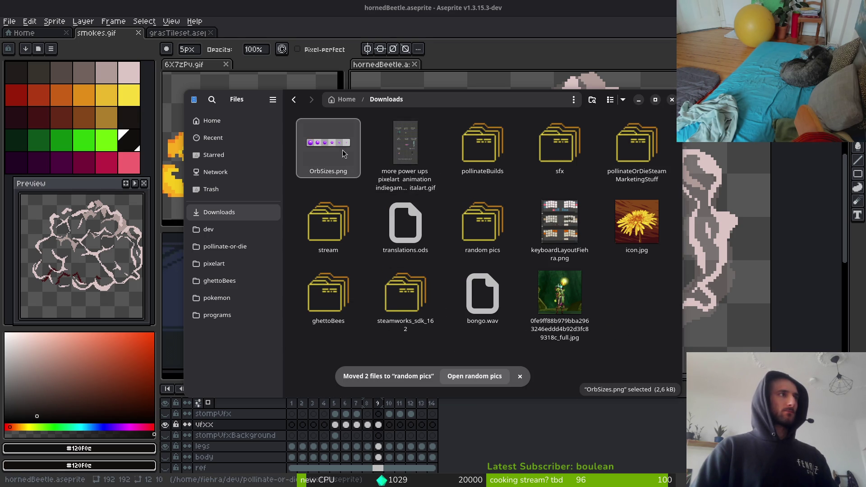
key("Delete")
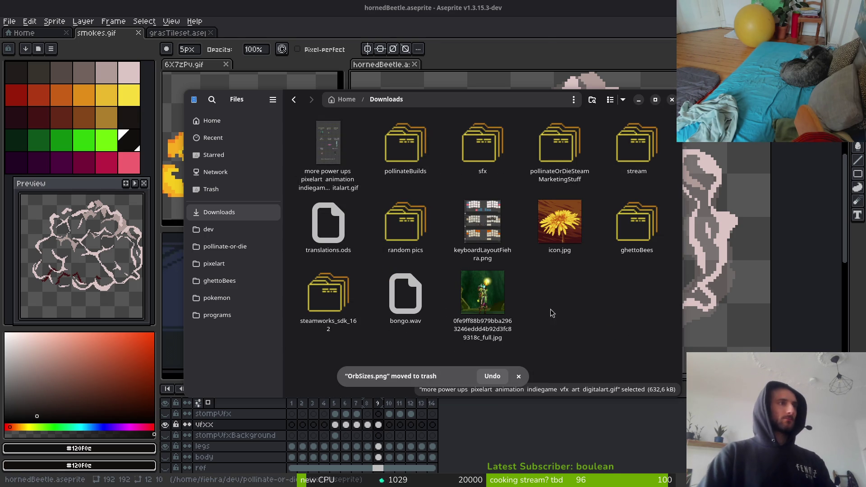
left_click(671, 100)
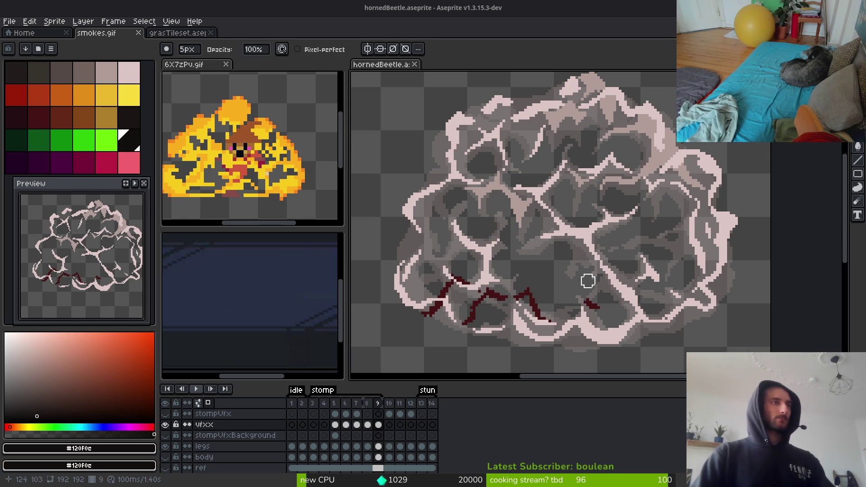
Sample the light pink #b19d99 from the cloud and draw pink highlight curves through the smoke
left_click(695, 170, "alt")
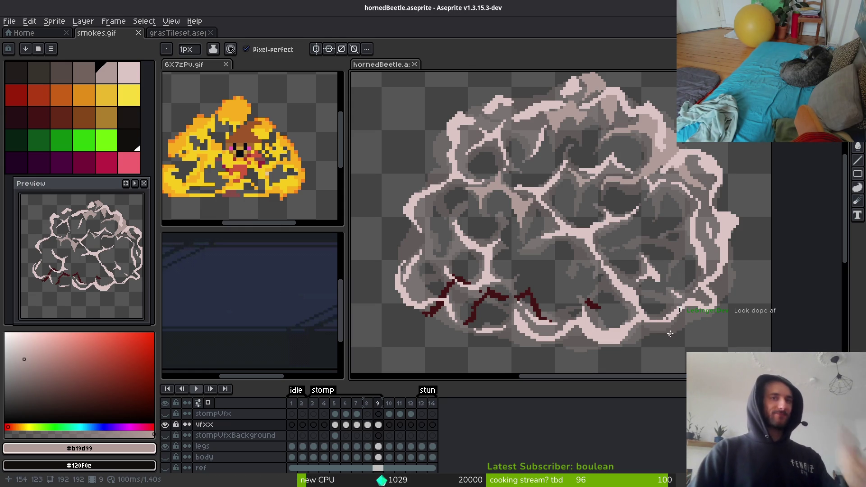
scroll(579, 271, "up", 2)
key("alt")
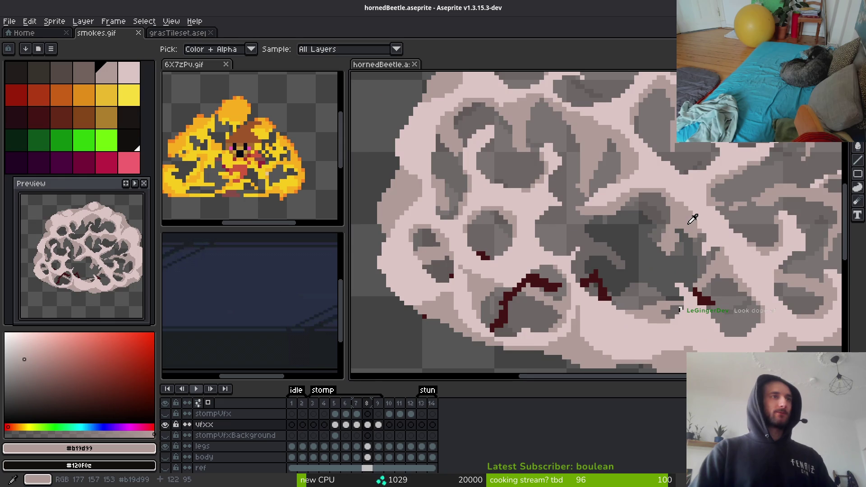
key("alt")
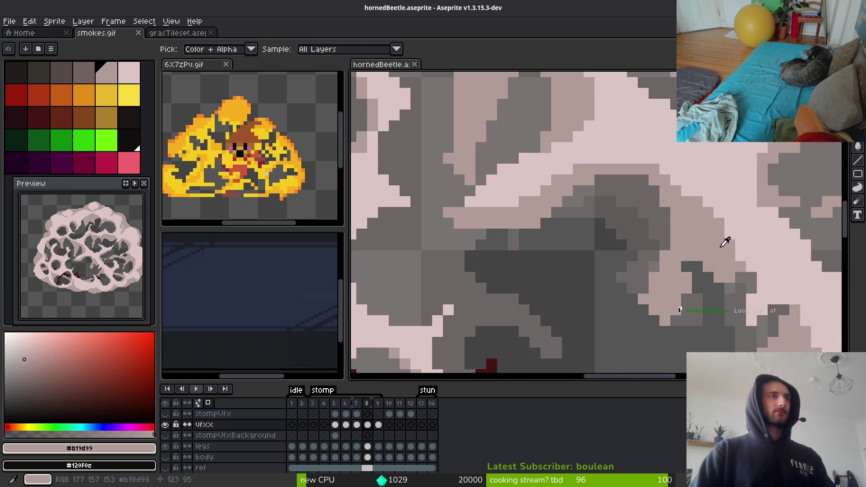
scroll(591, 305, "up", 2)
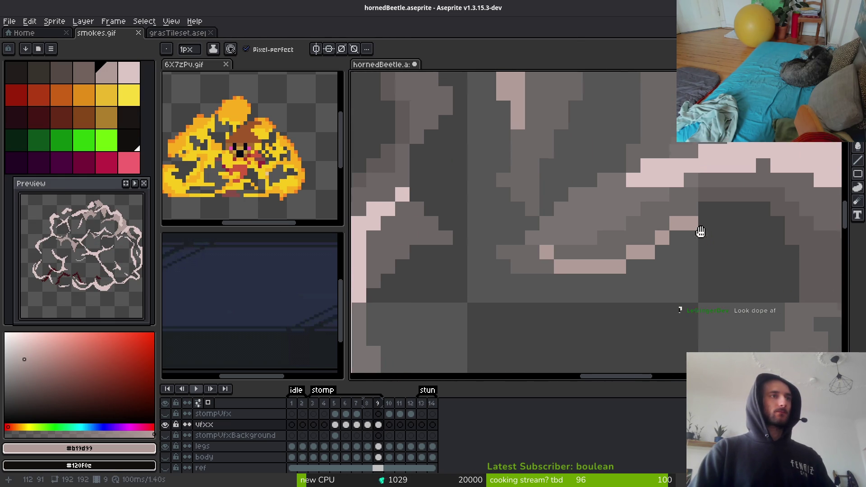
left_click_drag(544, 246, 633, 261)
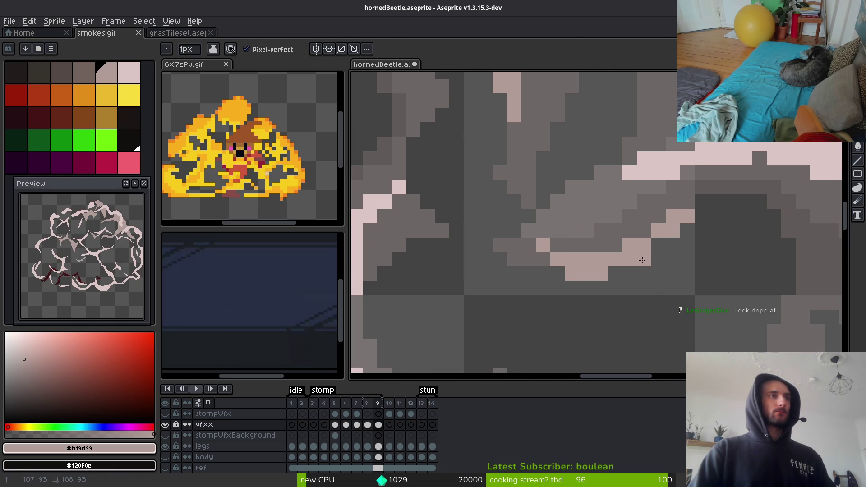
mouse_move(702, 202)
left_mouse_down()
mouse_move(745, 215)
mouse_move(609, 175)
mouse_move(628, 339)
mouse_move(631, 290)
mouse_move(671, 219)
mouse_move(673, 172)
mouse_move(598, 115)
mouse_move(613, 115)
left_mouse_up()
left_click_drag(674, 187, 679, 209)
Undo an unwanted fill, then add a pale pink highlight line and single pale pink pixels
scroll(680, 209, "down", 2)
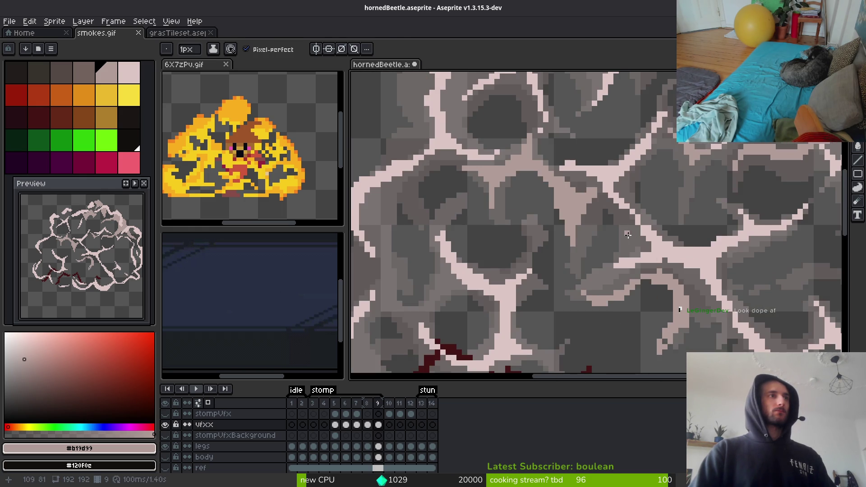
key("g")
left_click(656, 252)
key("ctrl+z")
key("b")
scroll(618, 228, "up", 2)
mouse_move(609, 173)
left_mouse_down()
mouse_move(653, 268)
mouse_move(577, 155)
left_mouse_up()
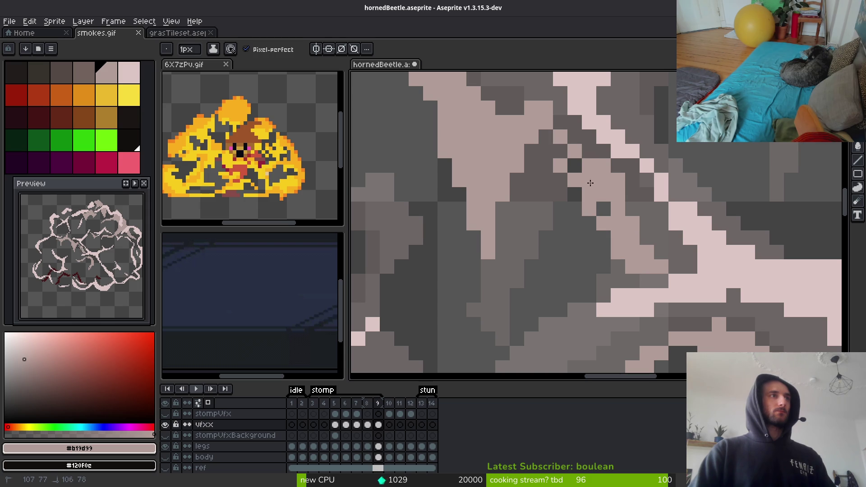
left_click(604, 208)
left_click(558, 151)
Add more pink highlight strokes and lighten dark grey cloud pixels to pink
mouse_move(625, 249)
left_mouse_down()
mouse_move(553, 161)
mouse_move(604, 183)
left_mouse_up()
left_click(576, 197)
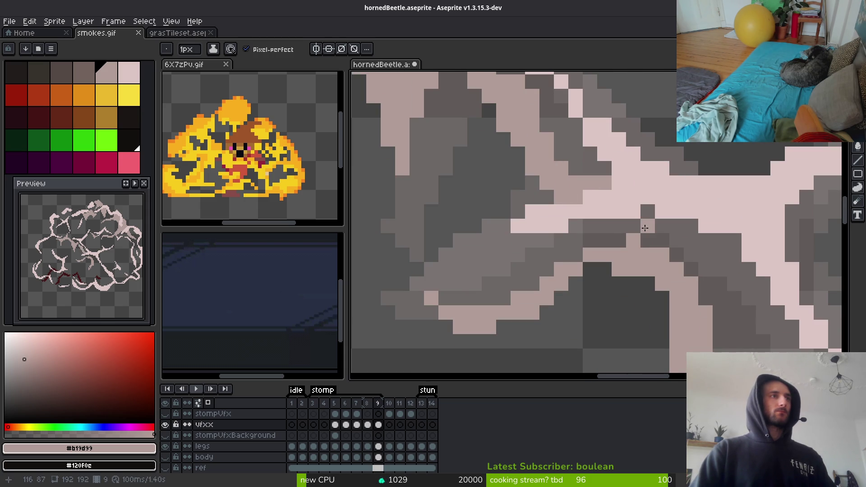
mouse_move(648, 211)
left_mouse_down()
mouse_move(650, 235)
mouse_move(595, 226)
left_mouse_up()
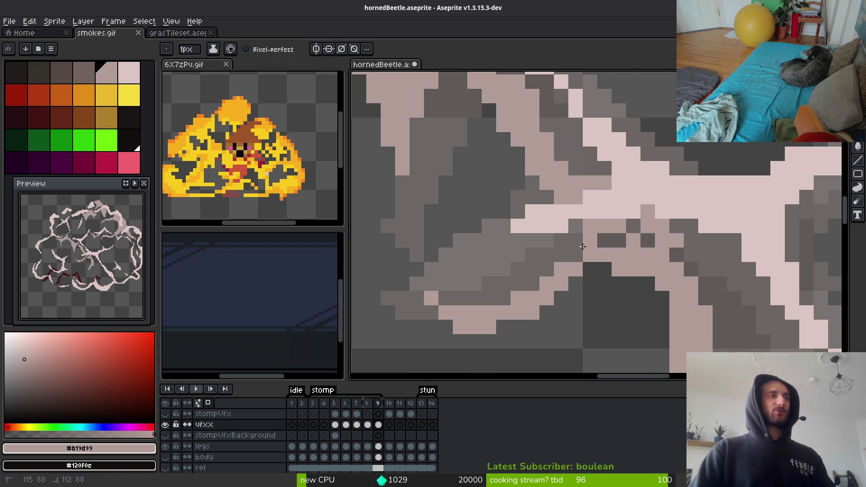
left_click(648, 240)
left_click_drag(670, 276, 630, 250)
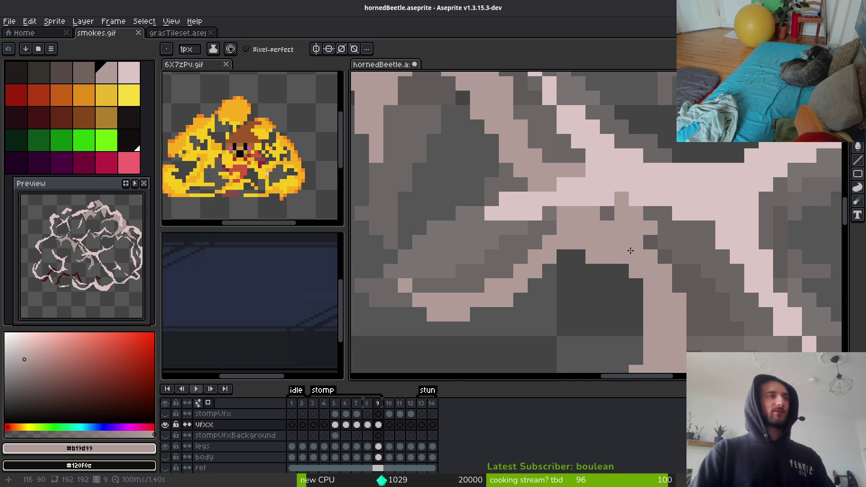
key("e")
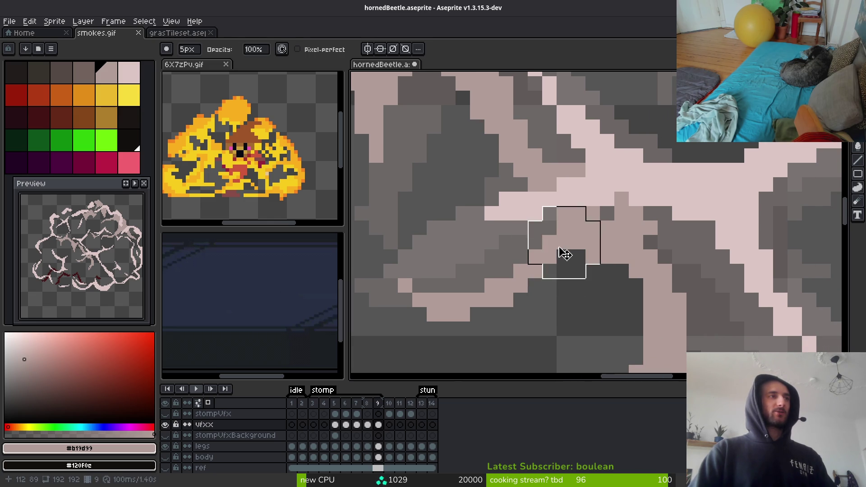
key("b")
mouse_move(665, 228)
left_mouse_down()
mouse_move(680, 287)
mouse_move(552, 189)
mouse_move(560, 217)
left_mouse_up()
left_click(608, 215)
Add a light pink pixel at the cloud's lower left and show the body layer for reference
scroll(500, 301, "down", 1)
scroll(506, 298, "up", 1)
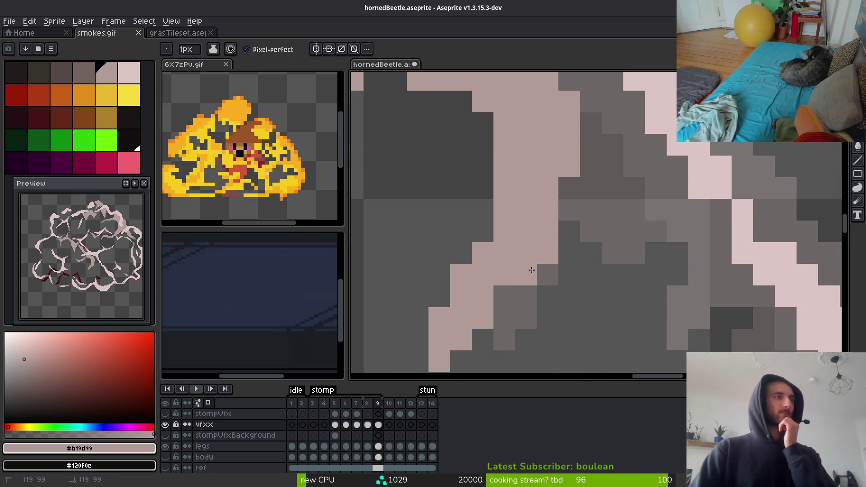
left_click(504, 297)
scroll(536, 293, "down", 1)
scroll(536, 293, "down", 3)
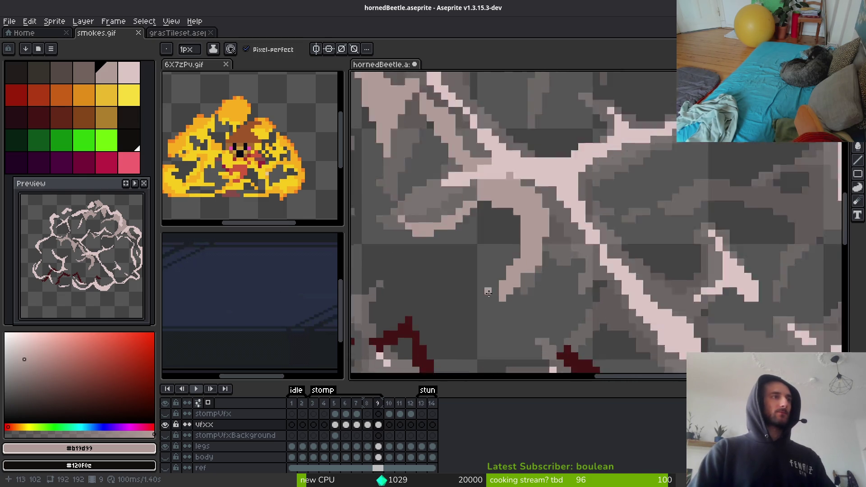
scroll(527, 333, "up", 3)
scroll(615, 320, "down", 2)
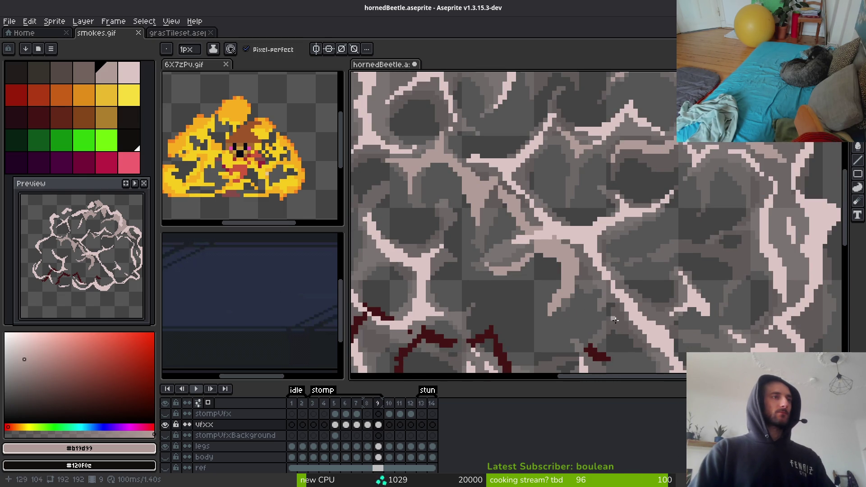
left_click(166, 457)
scroll(564, 271, "up", 2)
Draw a long diagonal light highlight through the smoke, extending it right and down
key("e")
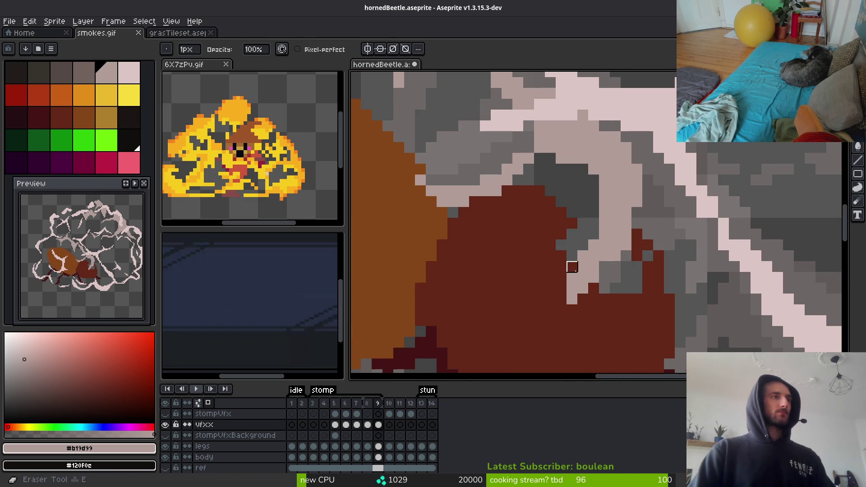
key("b")
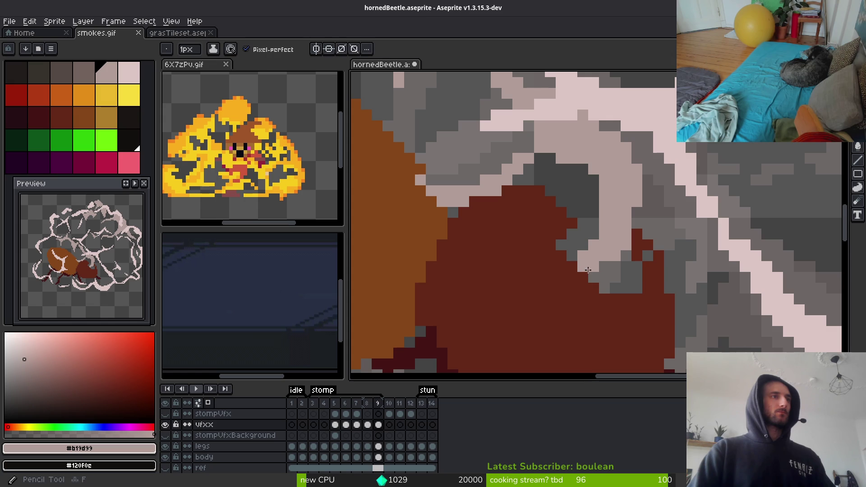
scroll(600, 276, "down", 3)
scroll(635, 285, "up", 1)
scroll(470, 298, "down", 3)
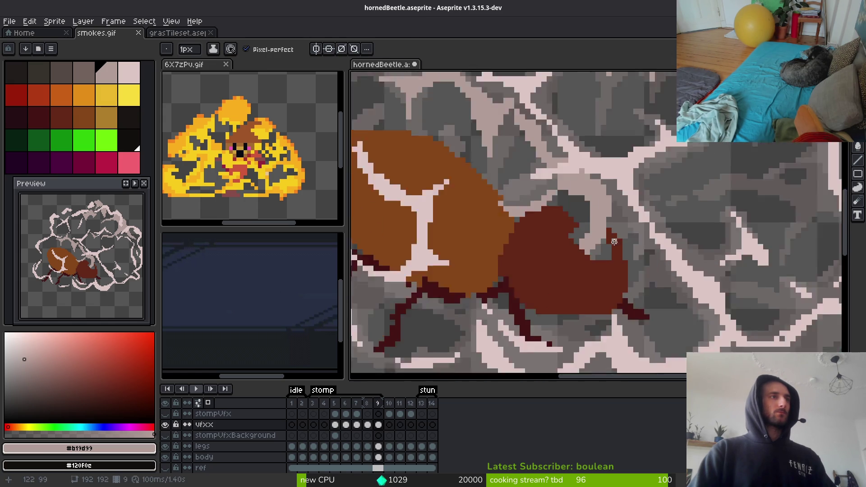
scroll(573, 235, "up", 3)
key("e")
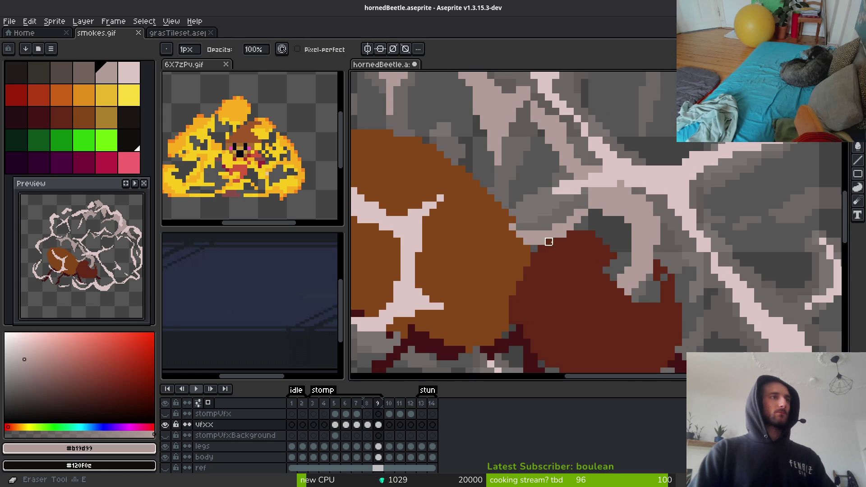
scroll(549, 241, "up", 2)
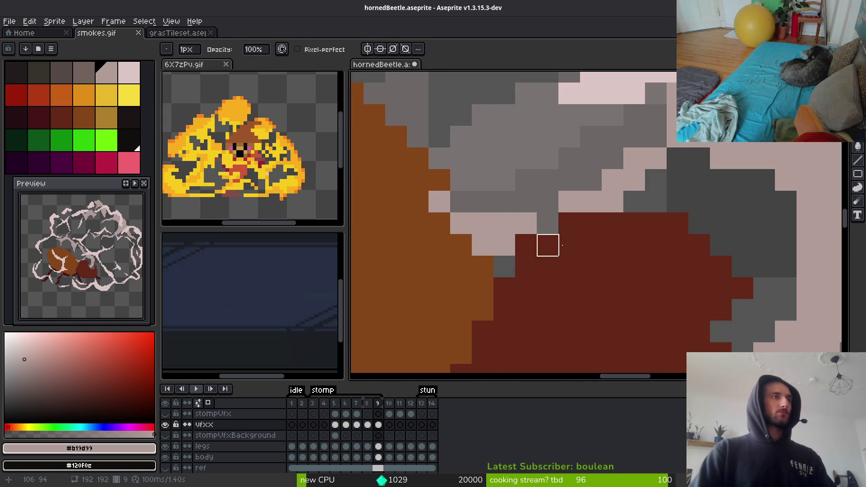
key("b")
scroll(650, 222, "down", 3)
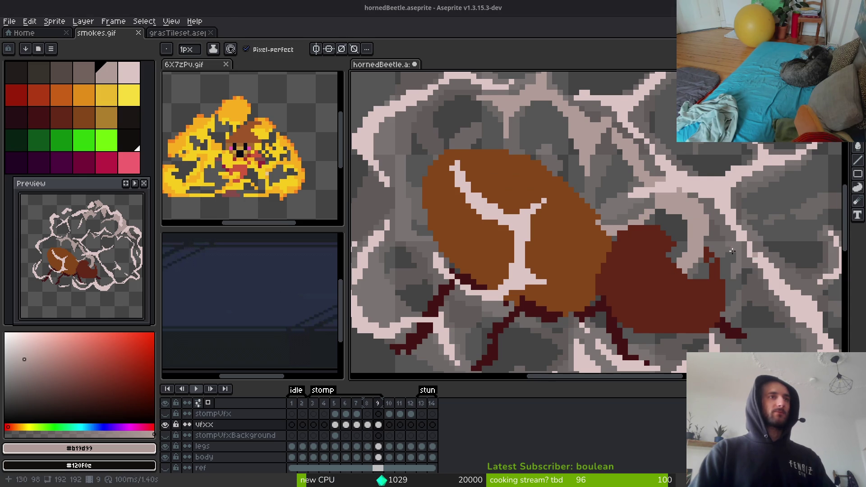
scroll(705, 242, "up", 1)
scroll(705, 243, "down", 2)
scroll(705, 242, "up", 3)
scroll(706, 242, "up", 1)
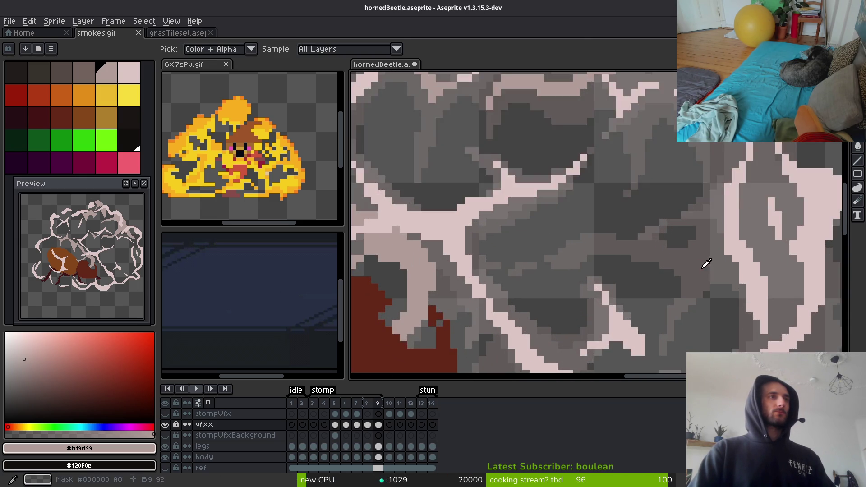
scroll(520, 254, "up", 2)
mouse_move(520, 254)
left_mouse_down()
mouse_move(582, 188)
mouse_move(690, 172)
left_mouse_up()
left_click_drag(541, 208, 789, 288)
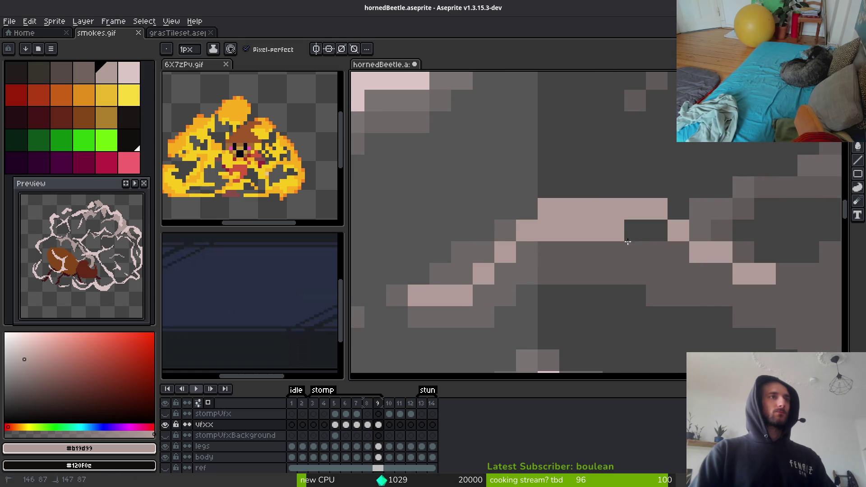
Fill gaps along the diagonal highlight and add a short light stroke on the cloud
mouse_move(679, 250)
left_mouse_down()
mouse_move(632, 234)
mouse_move(505, 266)
mouse_move(614, 317)
left_mouse_up()
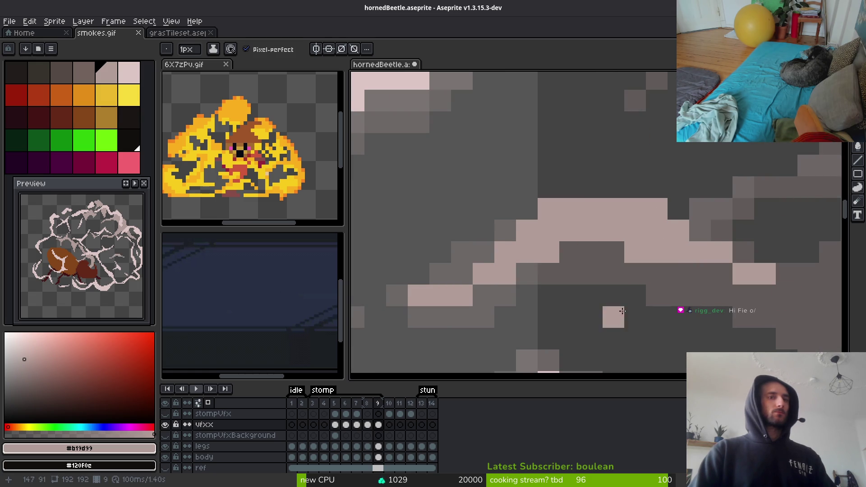
scroll(632, 299, "right", 5)
left_click_drag(551, 307, 649, 327)
scroll(649, 327, "right", 2)
scroll(649, 327, "down", 1)
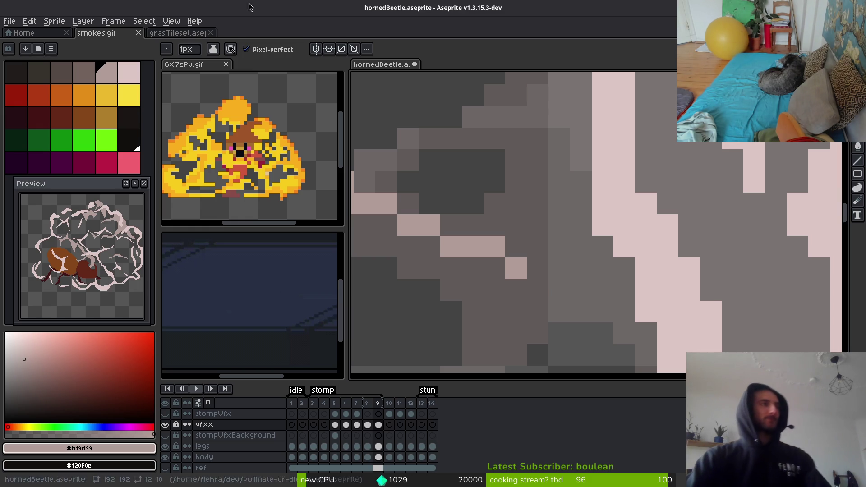
Compare with frame 8, undo three misplaced pixels, and paint muted-pink and light-pink outline pixels
scroll(560, 253, "down", 6)
key("comma")
key("period")
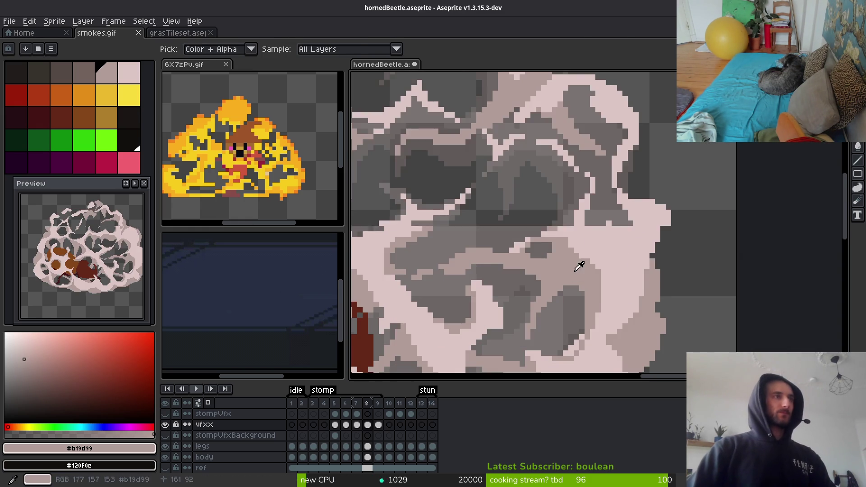
scroll(557, 164, "up", 2)
scroll(661, 226, "up", 2)
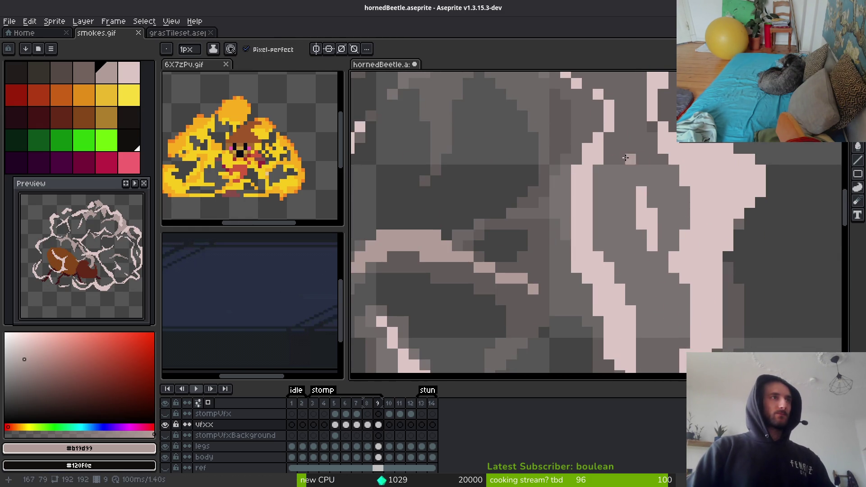
scroll(629, 129, "down", 2)
key("ctrl+z")
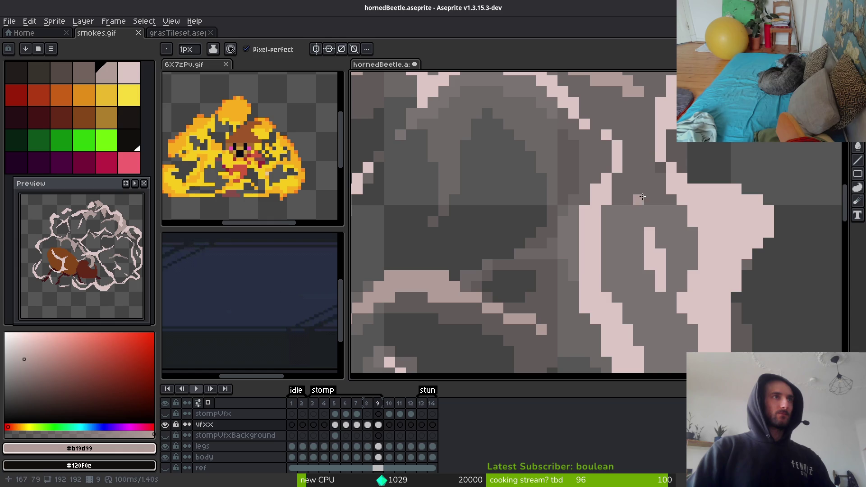
left_click_drag(639, 197, 671, 211)
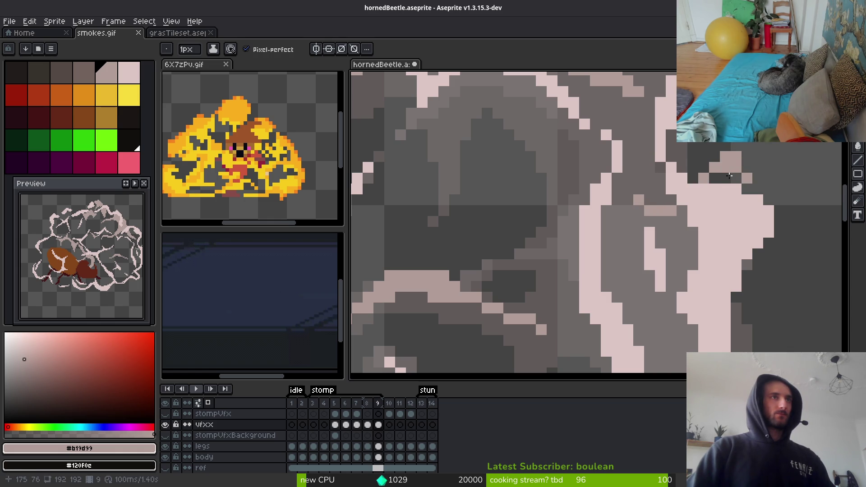
left_click_drag(730, 176, 717, 177)
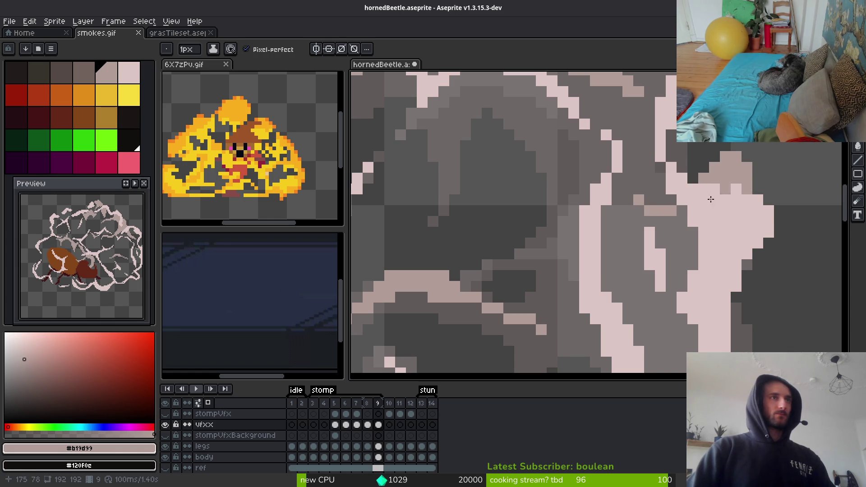
Draw diagonal and vertical #b19d99 muted-pink strokes along the cloud's right outline
left_click_drag(650, 221, 573, 143)
scroll(566, 160, "down", 3)
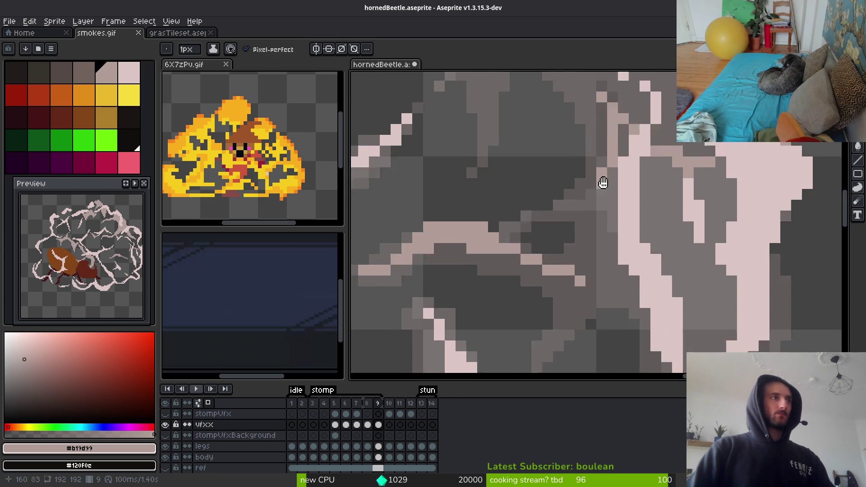
left_click_drag(609, 178, 599, 267)
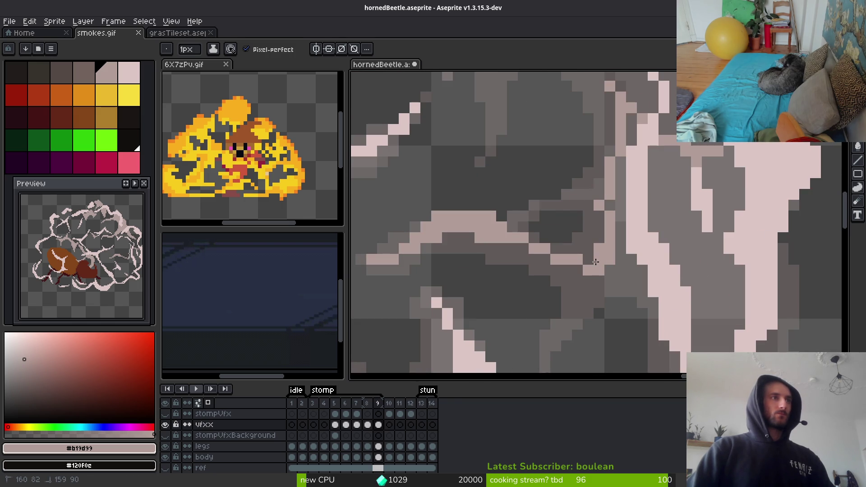
mouse_move(664, 216)
left_mouse_down()
mouse_move(685, 175)
mouse_move(730, 174)
mouse_move(712, 160)
left_mouse_up()
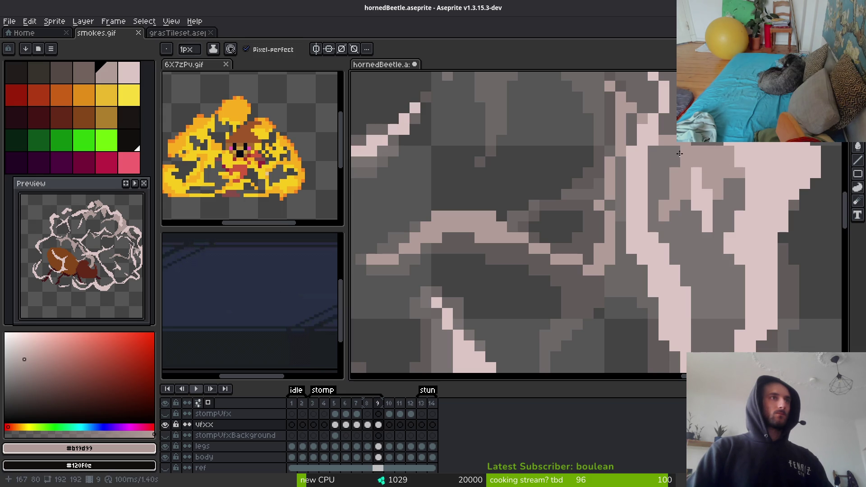
scroll(665, 127, "down", 3)
scroll(679, 159, "up", 3)
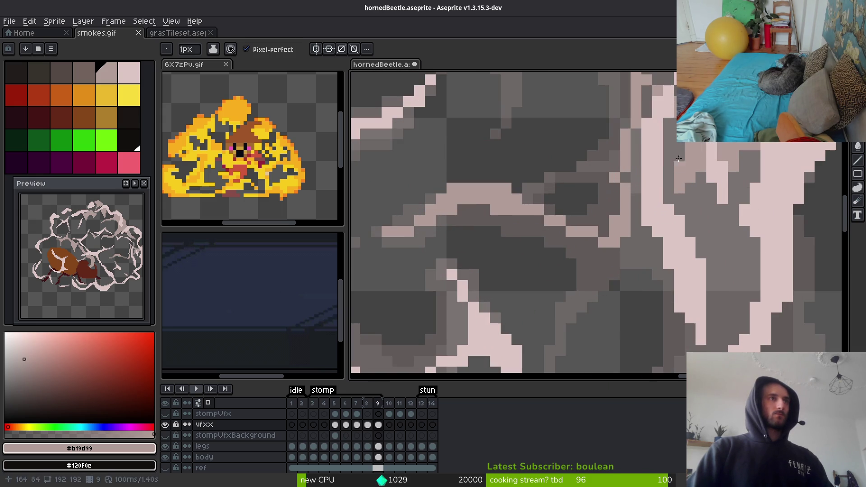
left_click_drag(688, 129, 672, 197)
Add a light-pink pixel column and several single light-pink highlight pixels along the outline
mouse_move(622, 144)
left_mouse_down()
mouse_move(629, 197)
mouse_move(617, 187)
left_mouse_up()
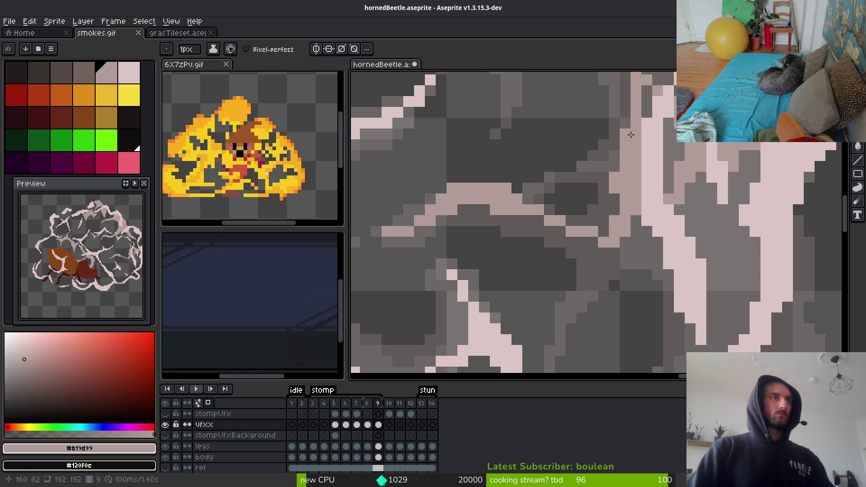
scroll(677, 144, "down", 2)
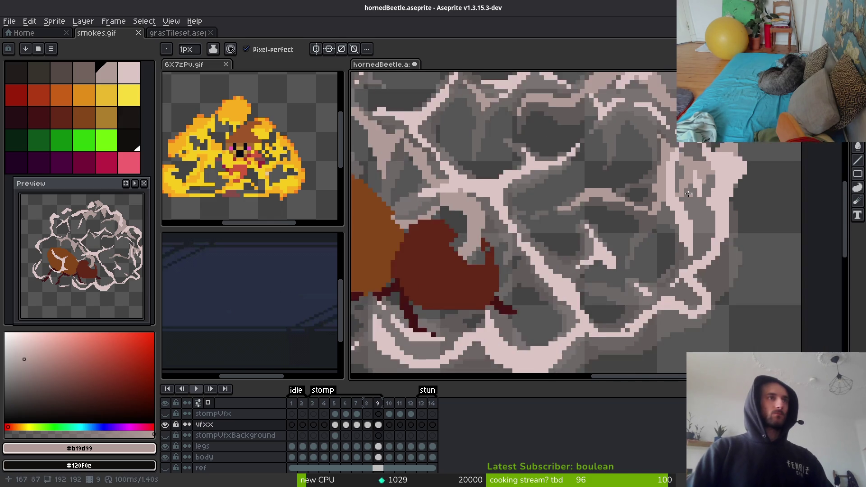
scroll(709, 179, "up", 2)
left_click(707, 174)
left_click(695, 187)
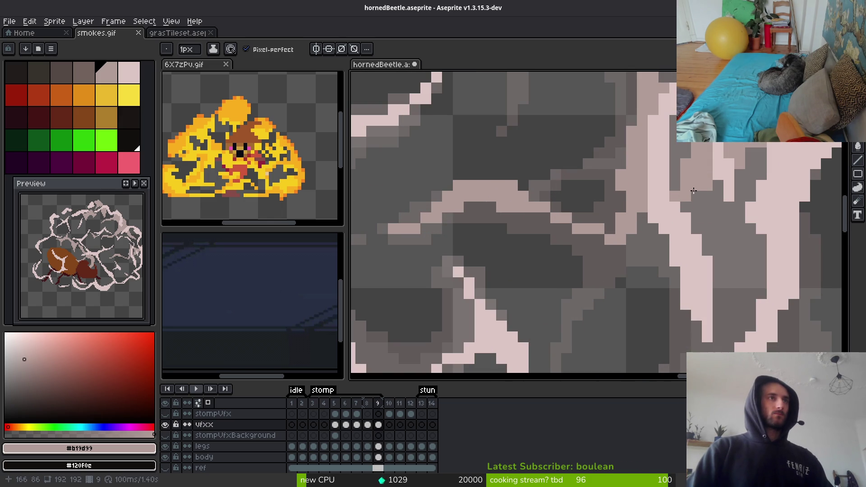
left_click_drag(656, 231, 622, 256)
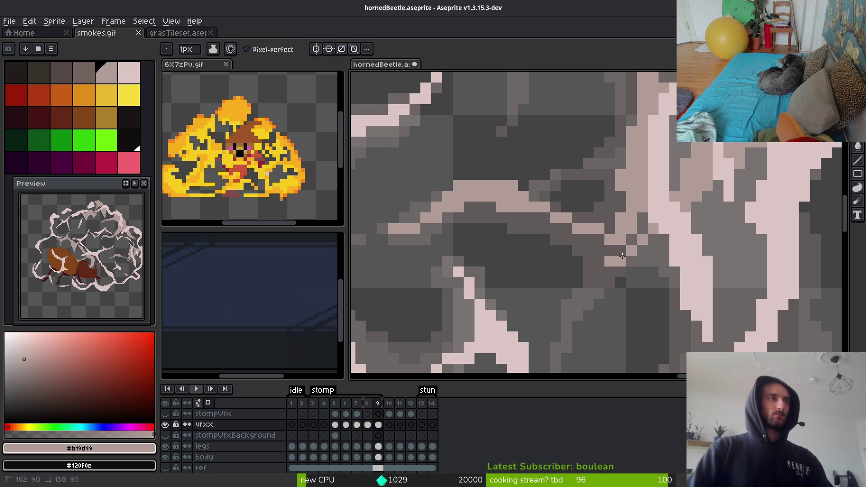
scroll(619, 199, "down", 1)
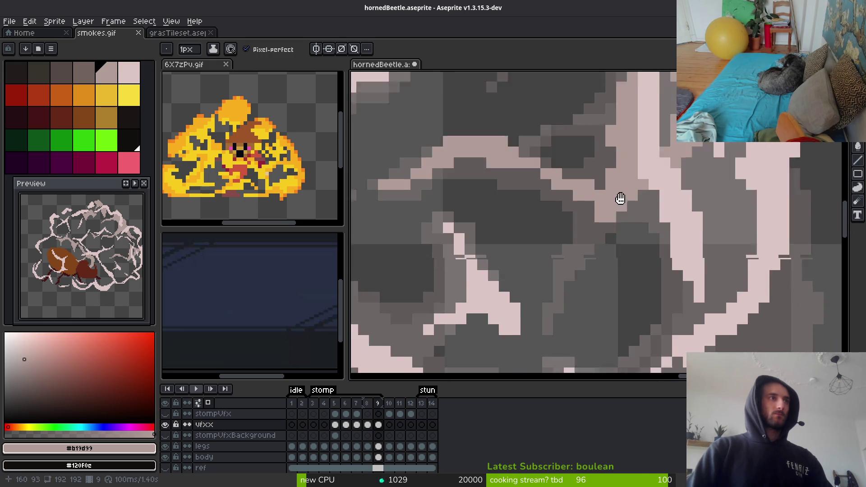
scroll(618, 199, "up", 1)
left_click(595, 172)
left_click_drag(589, 175, 571, 196)
left_click(582, 158)
left_click(603, 174)
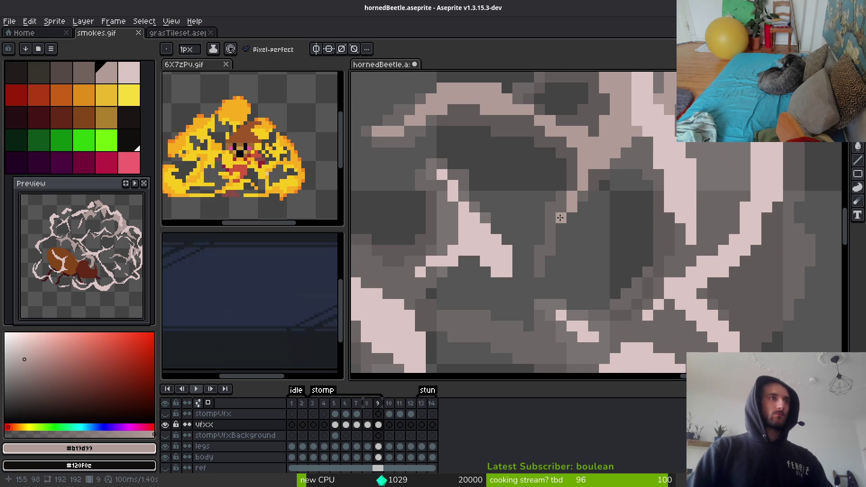
scroll(594, 235, "down", 2)
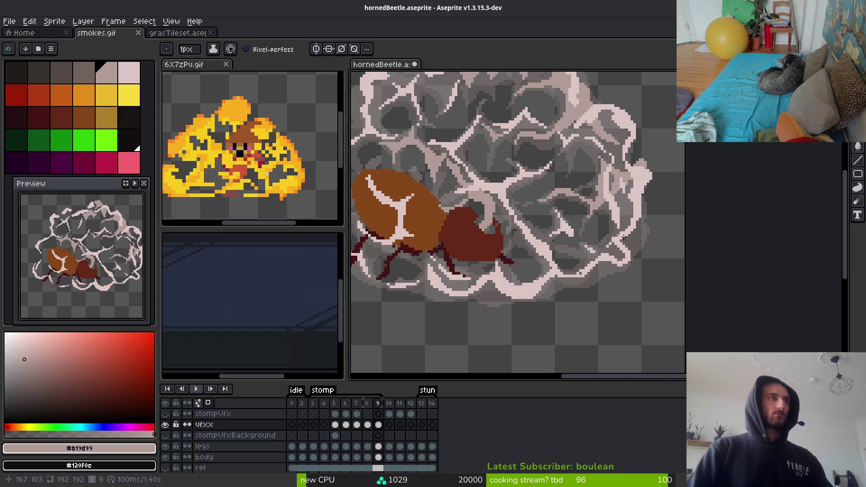
Draw a curved light-pink highlight stroke and a light-pink run along the outline
scroll(682, 241, "up", 2)
scroll(682, 241, "down", 1)
scroll(667, 223, "up", 2)
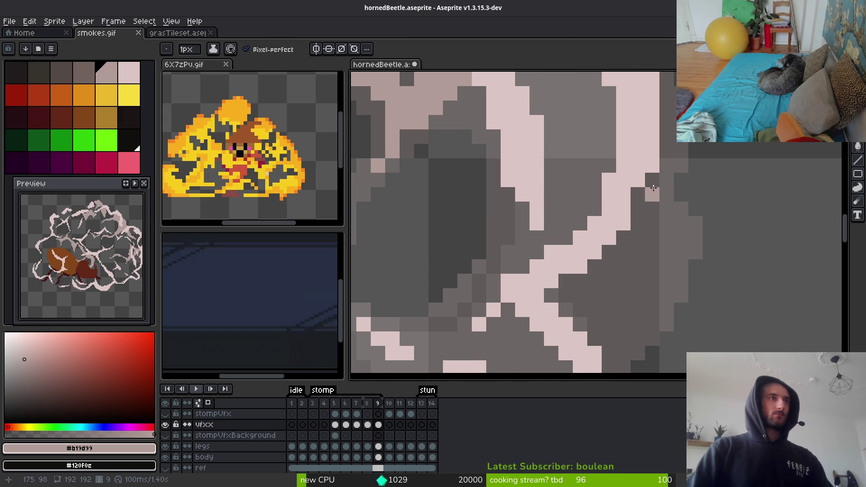
mouse_move(654, 201)
left_mouse_down()
mouse_move(694, 271)
mouse_move(637, 170)
mouse_move(679, 186)
mouse_move(651, 288)
left_mouse_up()
scroll(675, 238, "down", 1)
scroll(671, 246, "up", 1)
left_click_drag(671, 246, 613, 267)
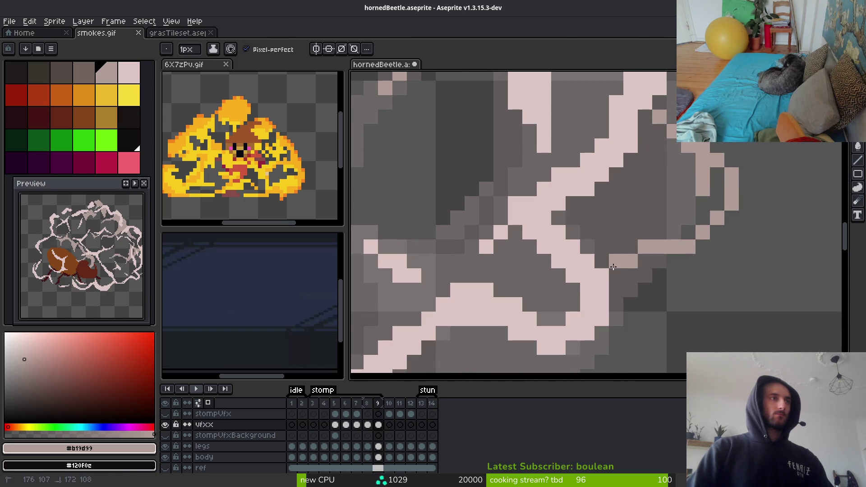
Fill a dark gap with pale pink, then draw a darker stroke inside the pale blob
key("g")
left_click(637, 223)
scroll(677, 226, "down", 2)
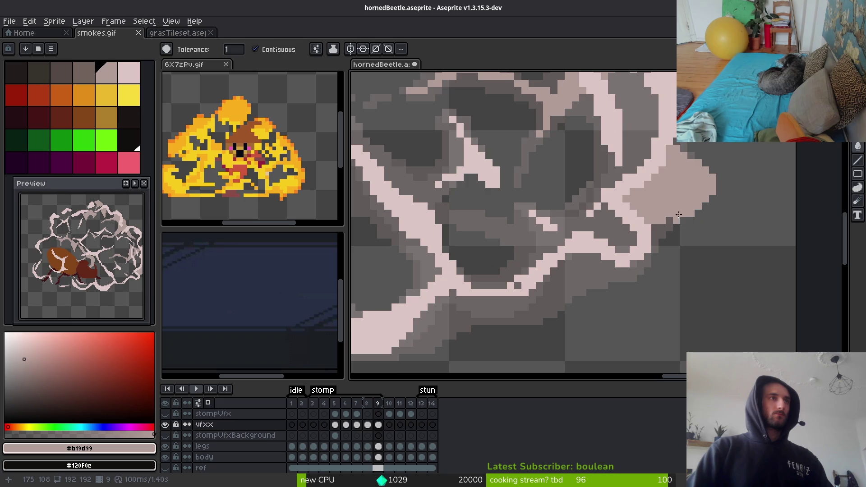
scroll(682, 222, "up", 1)
key("b")
left_click_drag(669, 191, 648, 218)
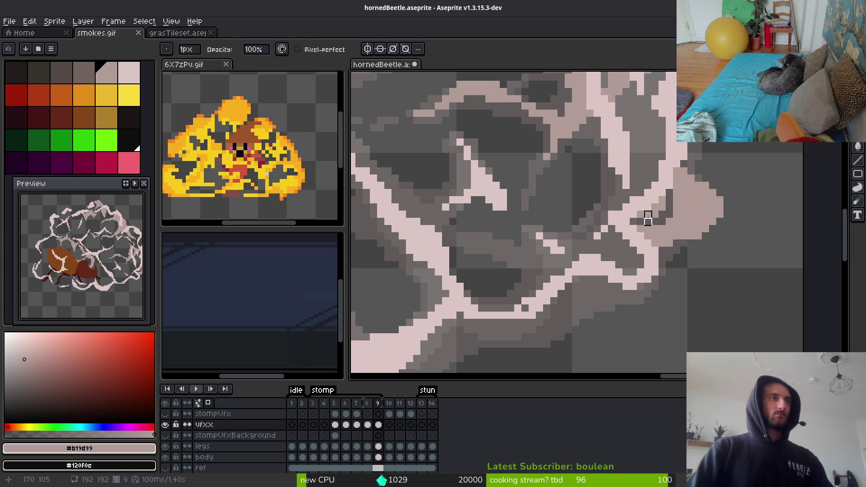
Erase a few stray pixels and paint a lighter pink pixel on the outline
scroll(662, 215, "up", 2)
key("e")
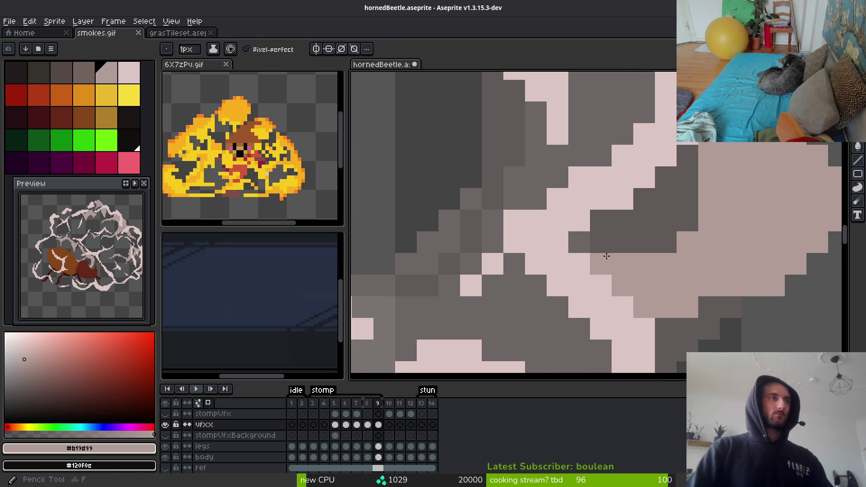
scroll(601, 264, "down", 2)
scroll(650, 230, "down", 2)
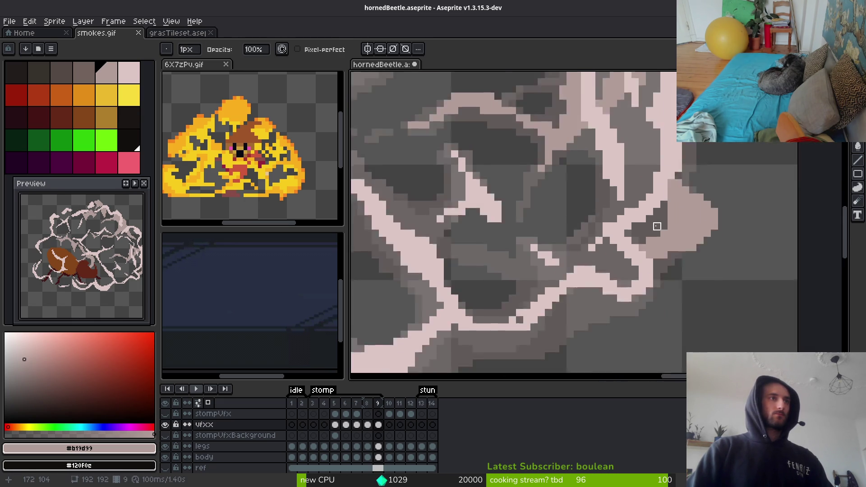
scroll(663, 217, "up", 2)
left_click_drag(663, 217, 662, 228)
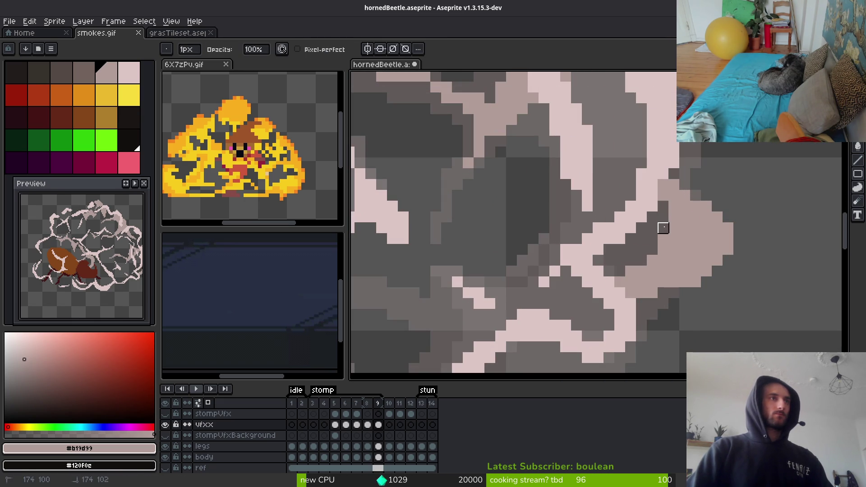
key("f")
left_click(649, 189, "alt")
left_click(642, 239)
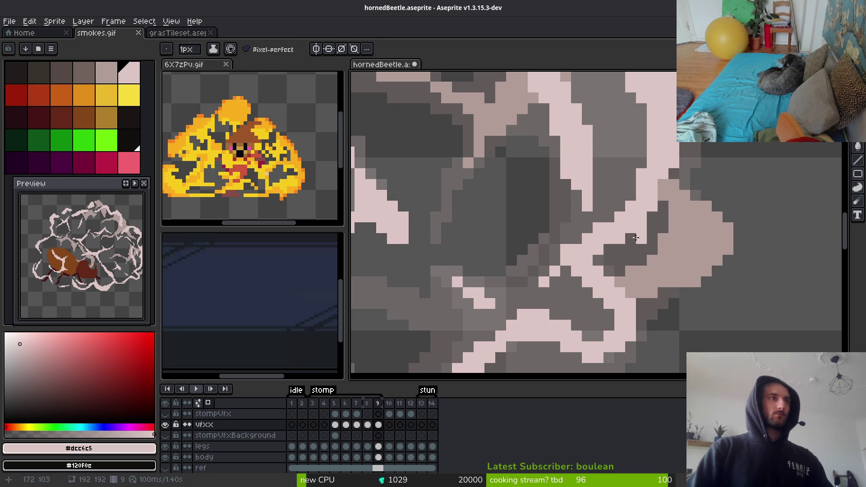
Turn a grey pixel pink and paint #b19d99 muted-pink pixels in a diagonal line
scroll(642, 230, "down", 1)
scroll(627, 238, "up", 1)
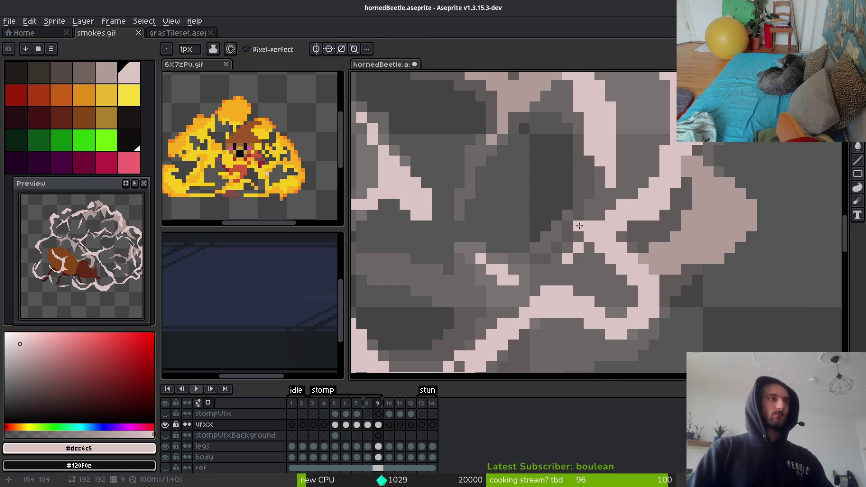
left_click(589, 247)
scroll(631, 244, "down", 2)
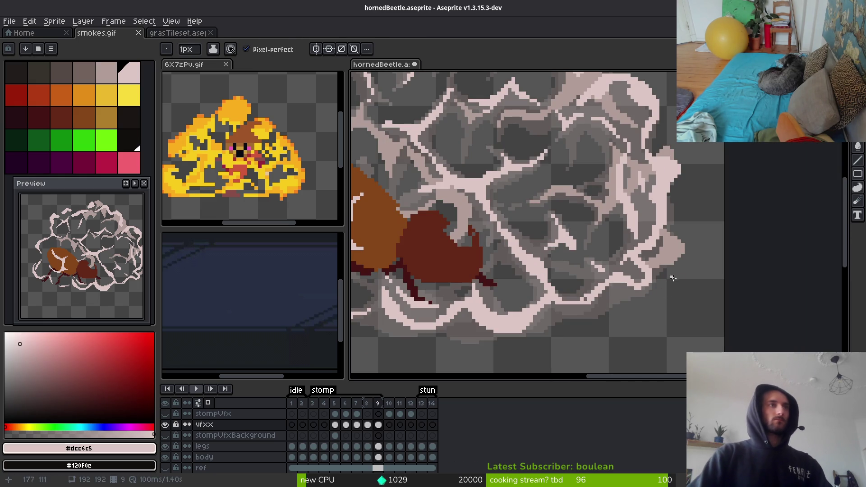
scroll(675, 253, "up", 3)
left_click(675, 253, "alt")
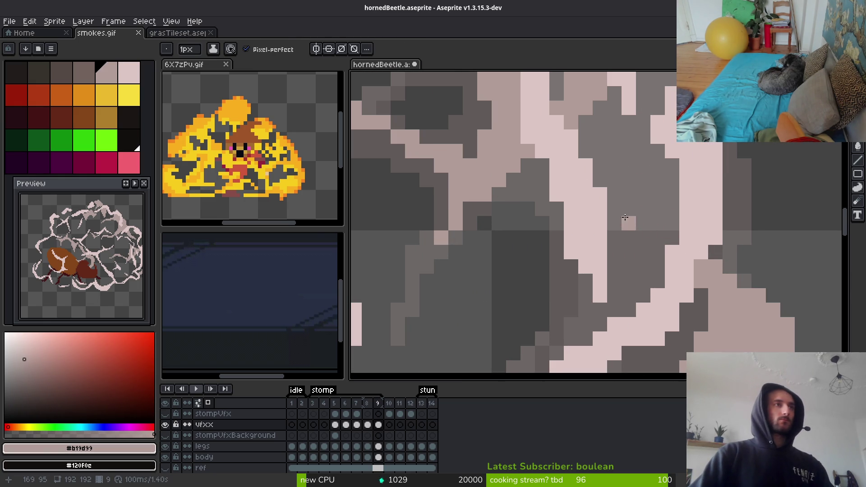
left_click(652, 249)
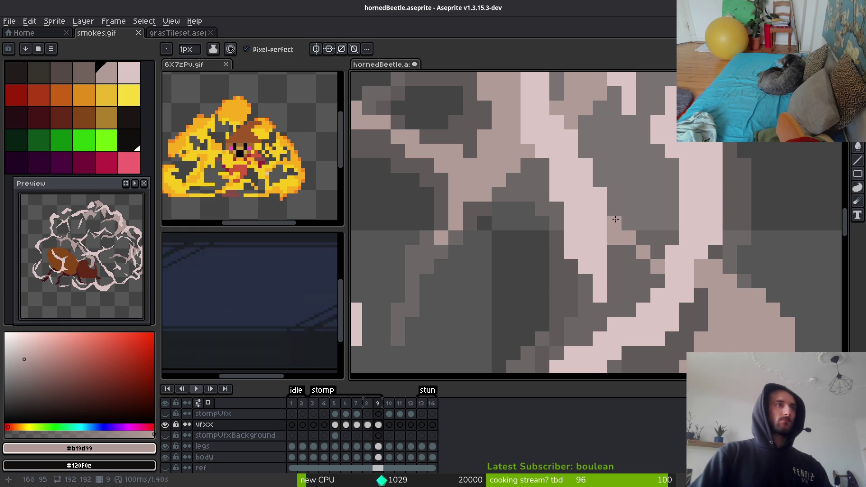
left_click(620, 230, "shift")
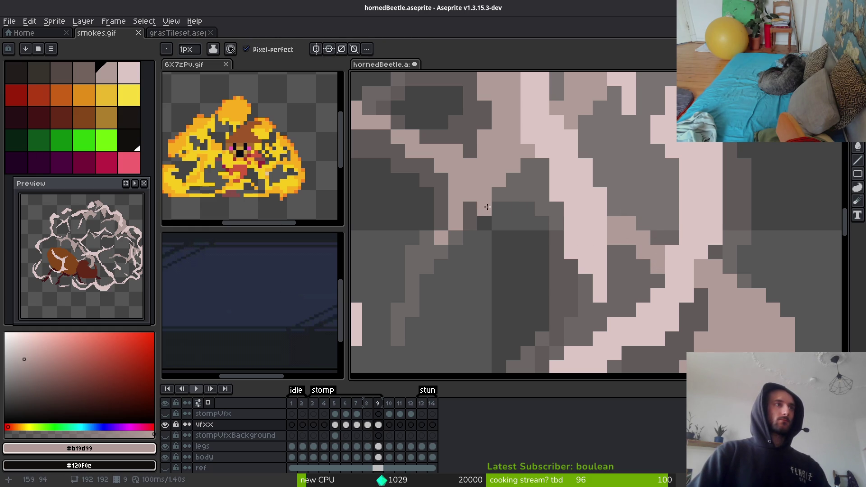
Paint three stray pixels dark grey and try a pale highlight stroke, then undo it
right_click(486, 224)
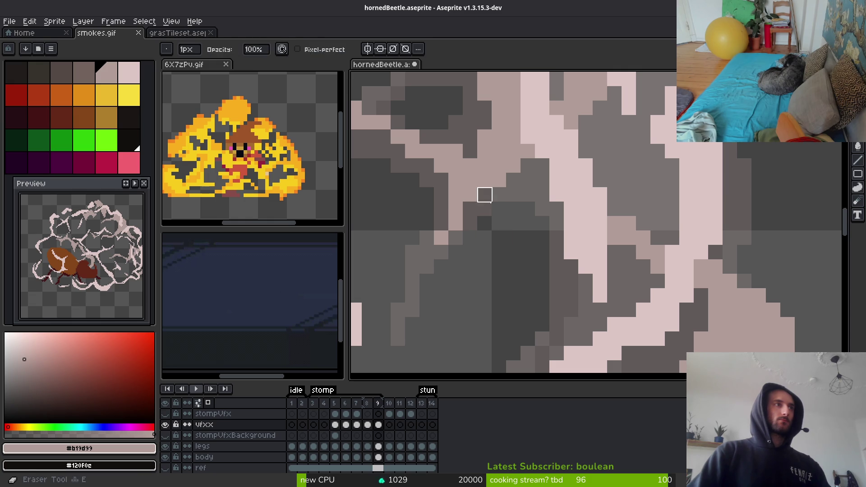
right_click(485, 193)
key("e")
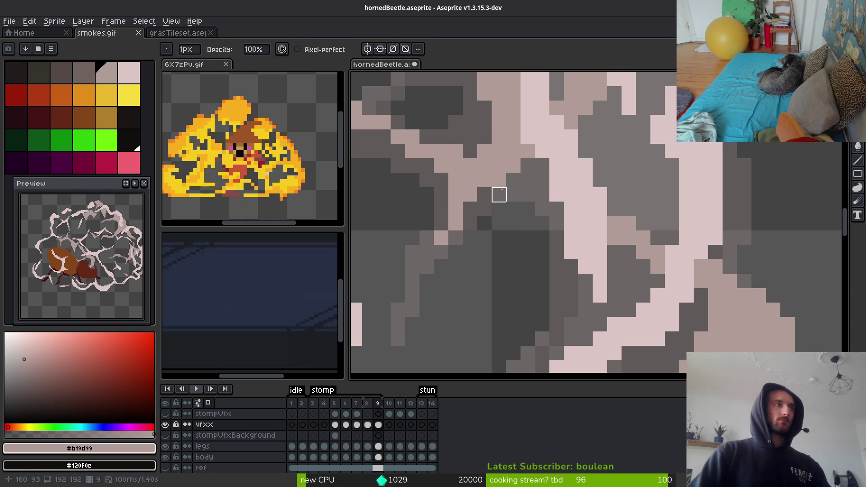
key("b")
scroll(499, 195, "down", 3)
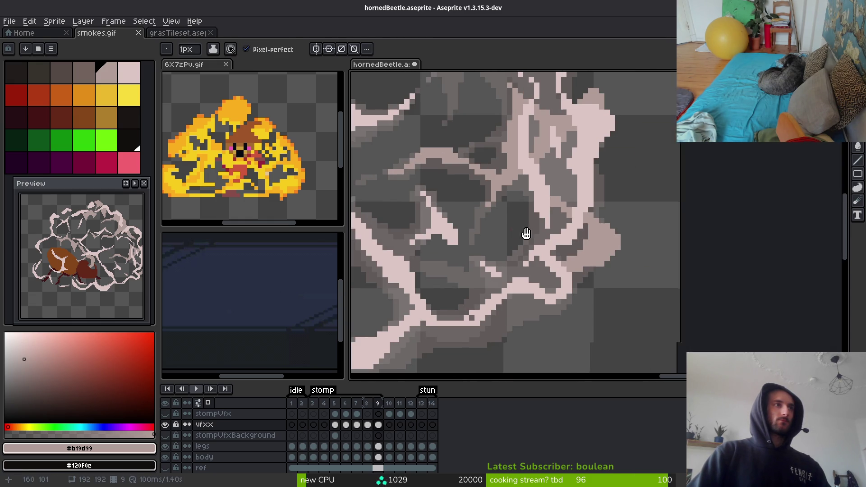
scroll(526, 233, "up", 5)
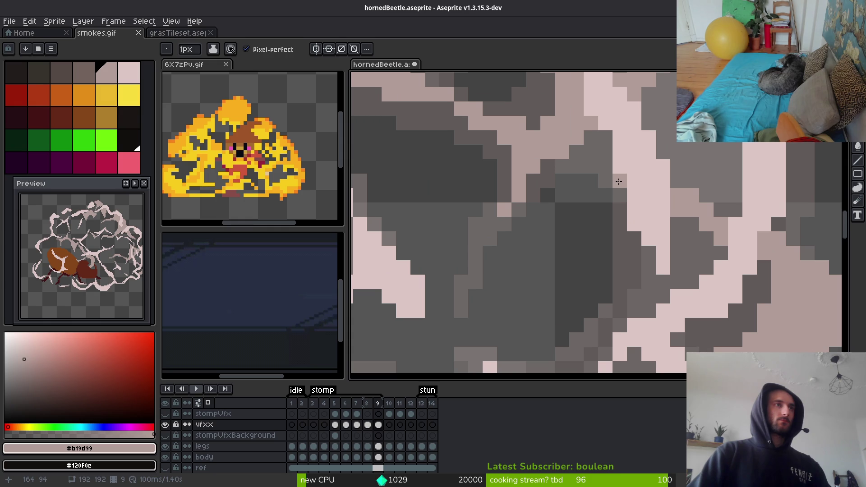
mouse_move(605, 159)
left_mouse_down()
mouse_move(588, 137)
mouse_move(605, 180)
mouse_move(591, 168)
left_mouse_up()
key("ctrl+z")
Compare the cloud against frame 8 and return to frame 9
scroll(614, 210, "down", 3)
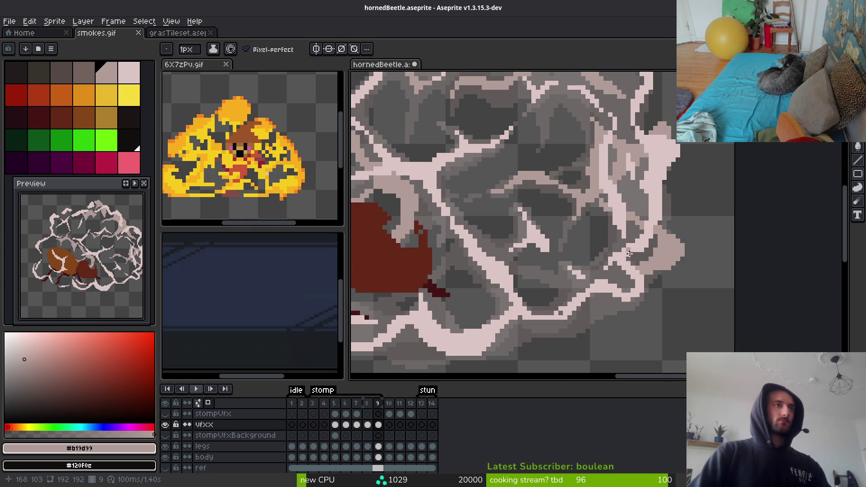
scroll(638, 242, "down", 2)
scroll(638, 242, "up", 4)
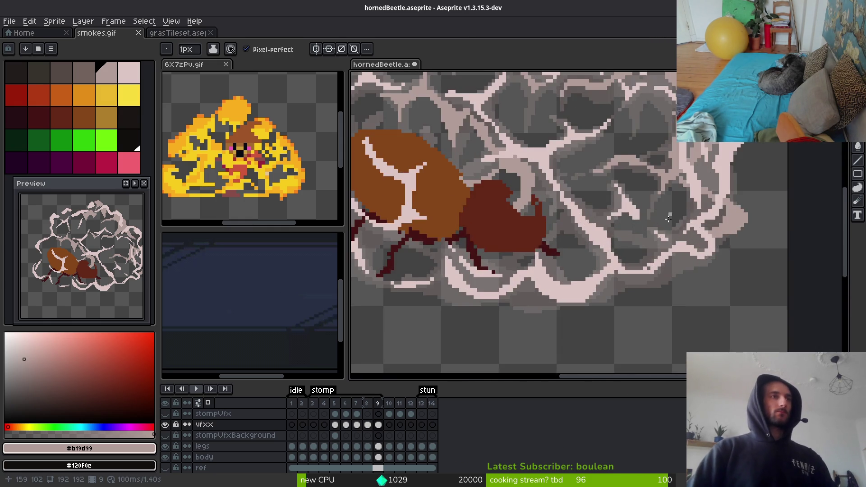
scroll(658, 262, "down", 3)
scroll(661, 280, "up", 4)
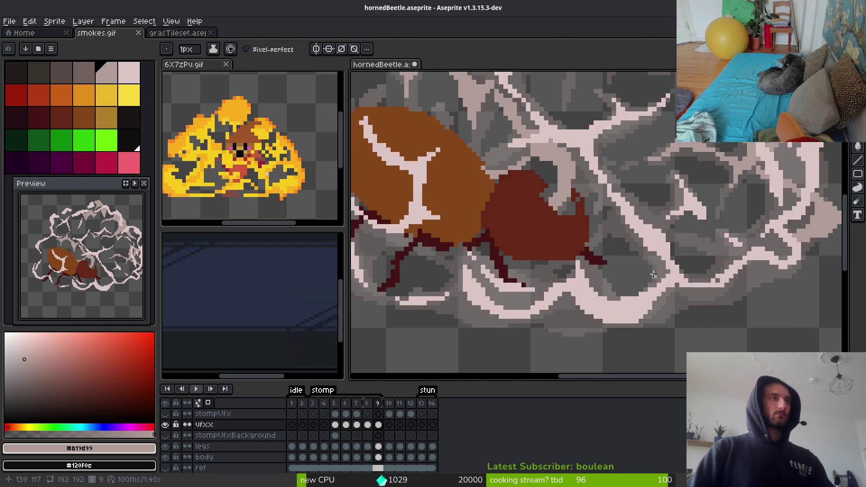
key("Left")
key("Right")
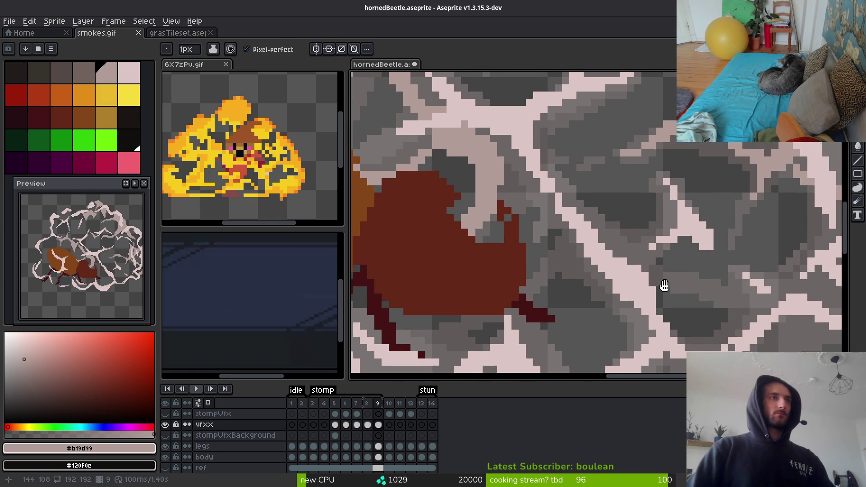
scroll(532, 195, "up", 2)
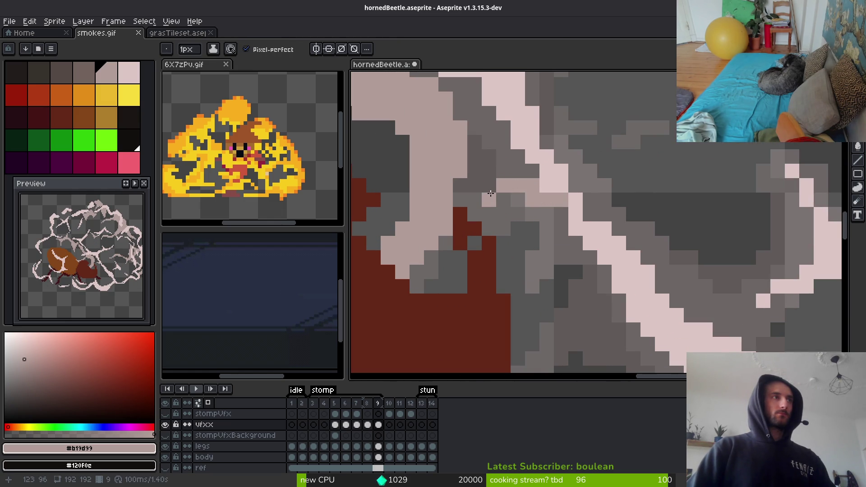
Paint tan #b19d99 diagonal strokes along the pale highlight band, redoing one stroke
left_click(624, 221)
left_click_drag(582, 189, 663, 243)
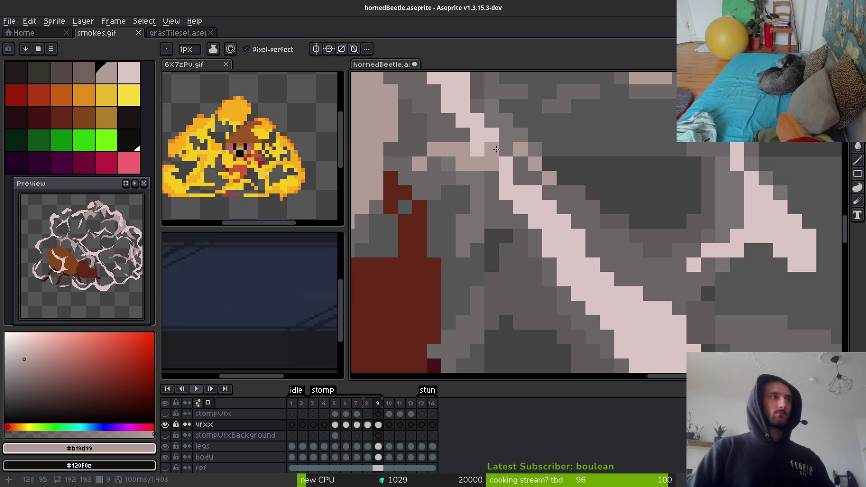
mouse_move(492, 149)
left_mouse_down()
mouse_move(557, 156)
mouse_move(656, 258)
left_mouse_up()
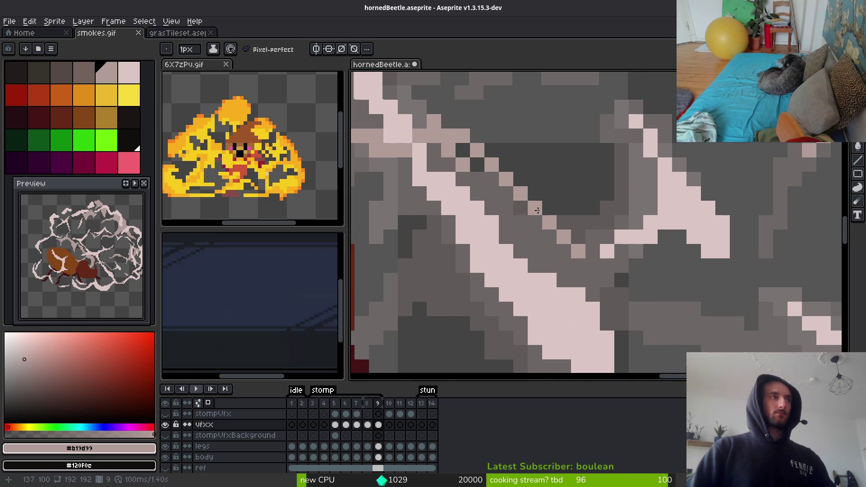
key("ctrl+z")
mouse_move(419, 136)
left_mouse_down()
mouse_move(444, 124)
mouse_move(582, 266)
mouse_move(677, 305)
mouse_move(645, 306)
left_mouse_up()
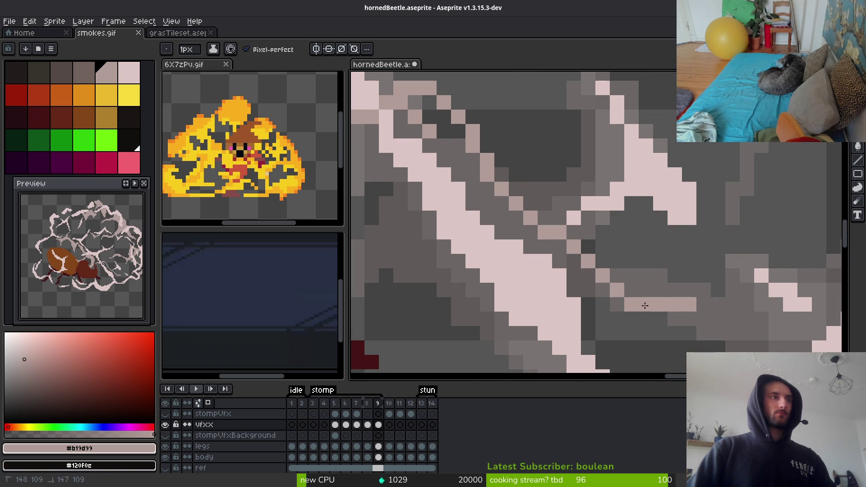
left_click_drag(562, 257, 454, 158)
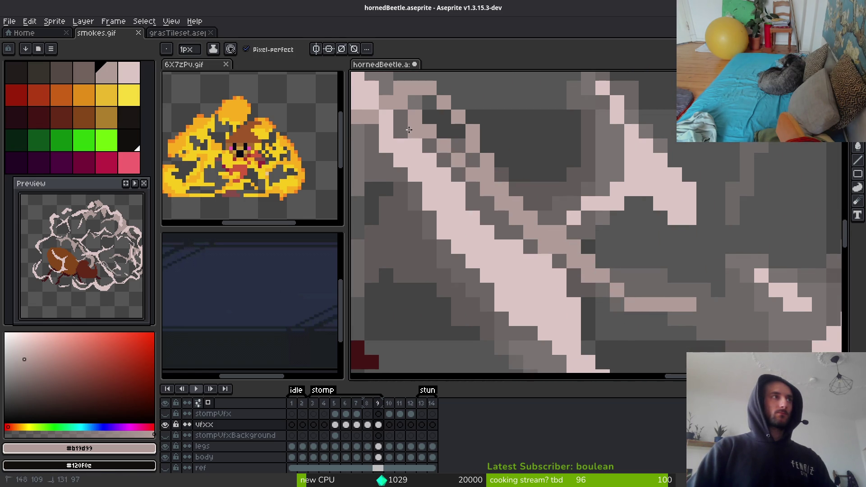
mouse_move(413, 122)
left_mouse_down()
mouse_move(452, 131)
mouse_move(469, 158)
left_mouse_up()
Add short tan strokes beside the band, recolouring dark pixels tan
scroll(546, 192, "up", 3)
scroll(545, 192, "left", 5)
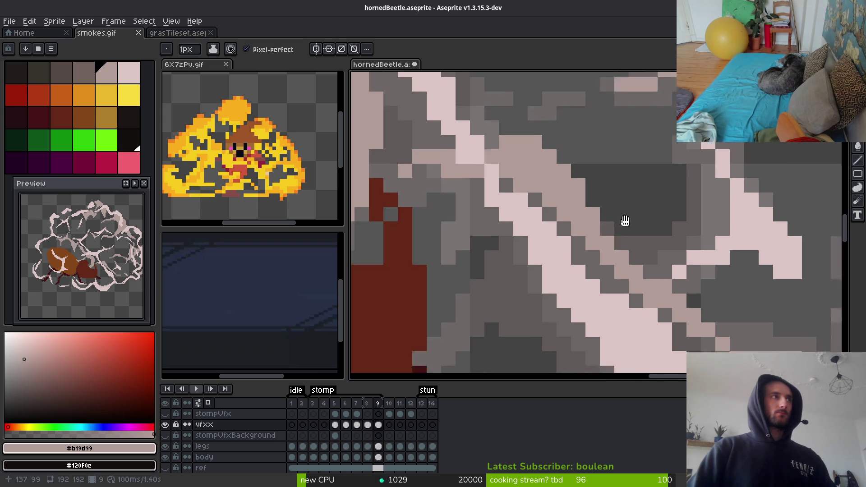
scroll(620, 230, "down", 3)
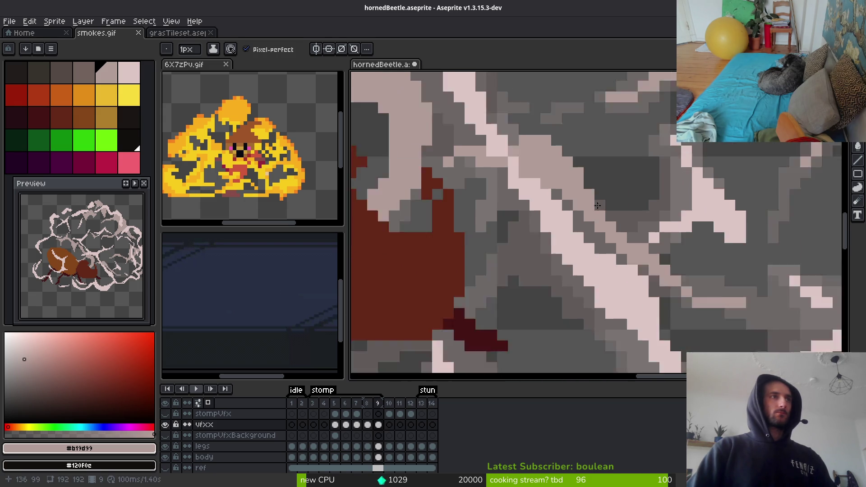
scroll(623, 243, "up", 3)
scroll(623, 250, "right", 4)
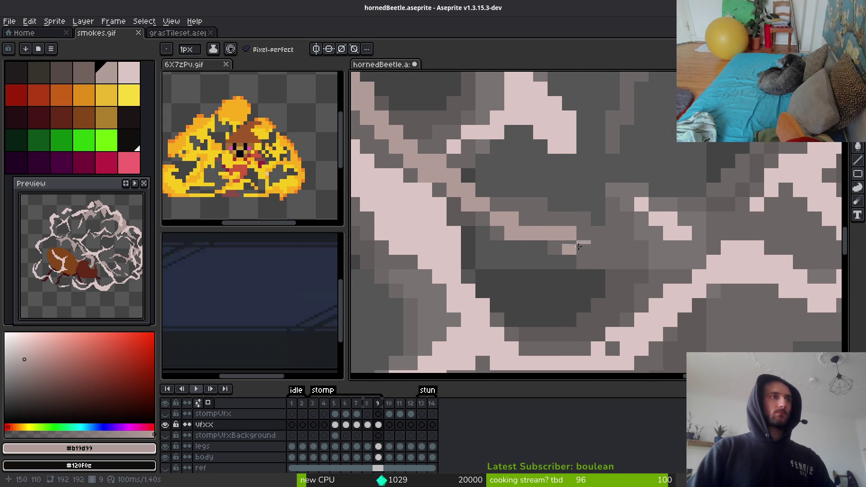
mouse_move(584, 247)
left_mouse_down()
mouse_move(606, 287)
mouse_move(630, 250)
mouse_move(677, 260)
mouse_move(633, 251)
left_mouse_up()
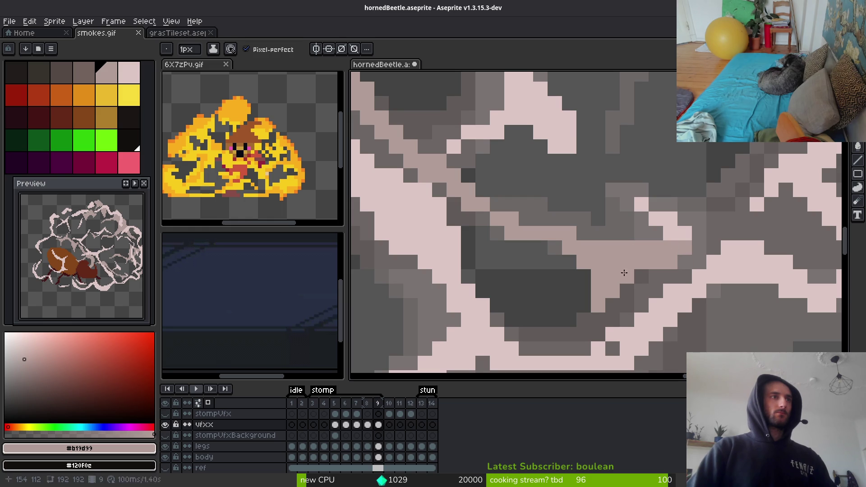
left_click_drag(585, 237, 602, 246)
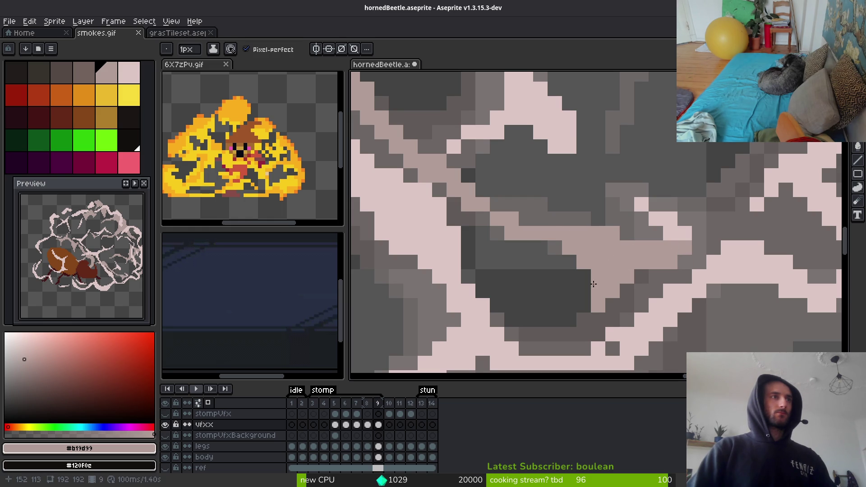
Undo the last tan pixel and erase stray tan pixels back to grey
key("ctrl+z")
key("e")
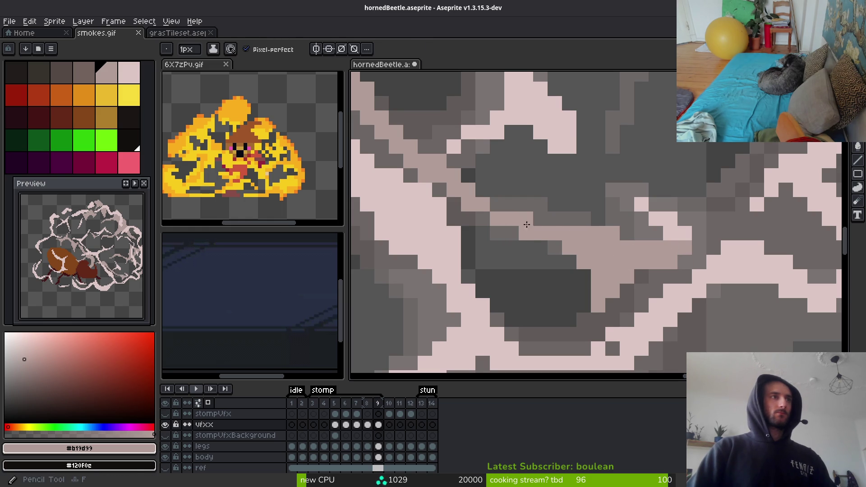
mouse_move(642, 248)
left_mouse_down()
mouse_move(722, 234)
mouse_move(696, 244)
left_mouse_up()
key("b")
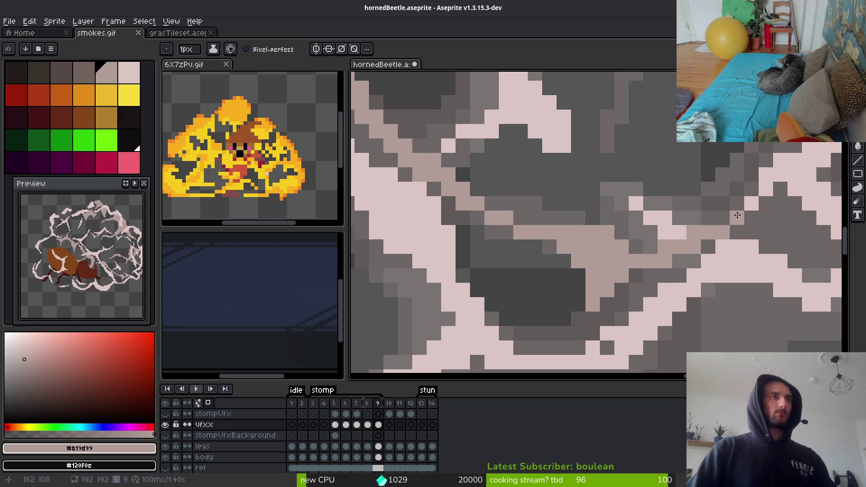
Place seven single tan pixels extending the highlight band outward
left_click(737, 203)
left_click(723, 217)
left_click(751, 188)
left_click(743, 232)
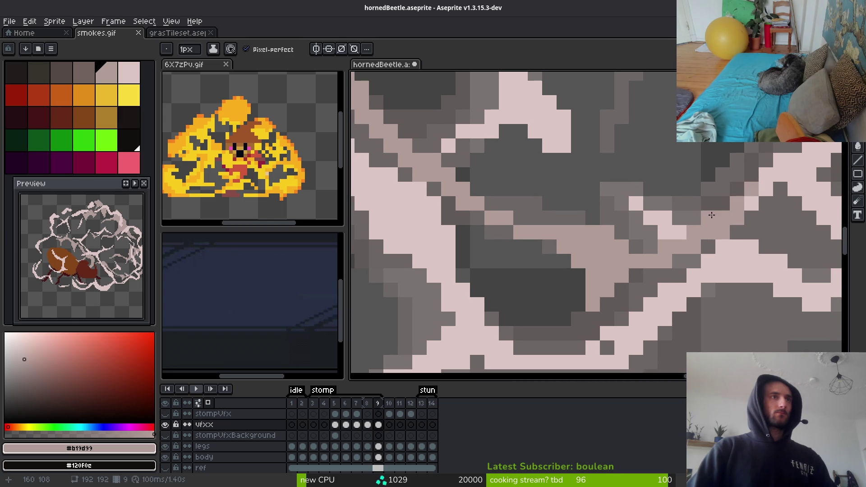
scroll(736, 224, "down", 2)
scroll(730, 238, "up", 2)
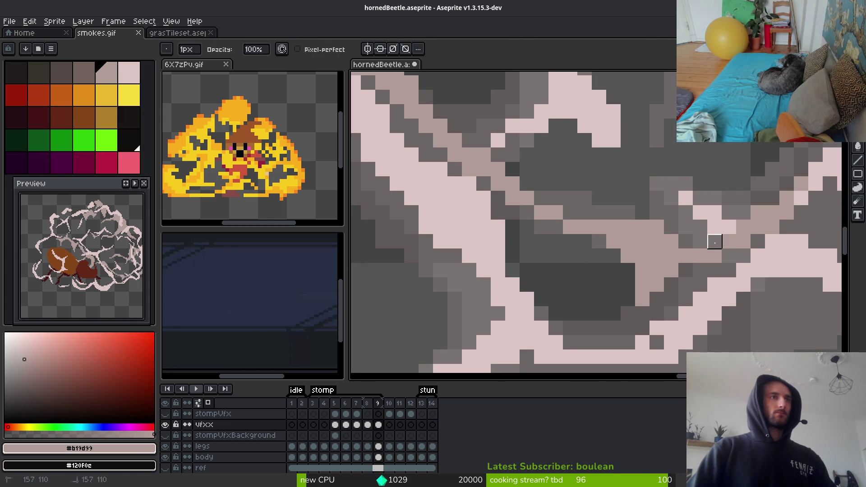
scroll(702, 271, "down", 2)
scroll(697, 285, "up", 2)
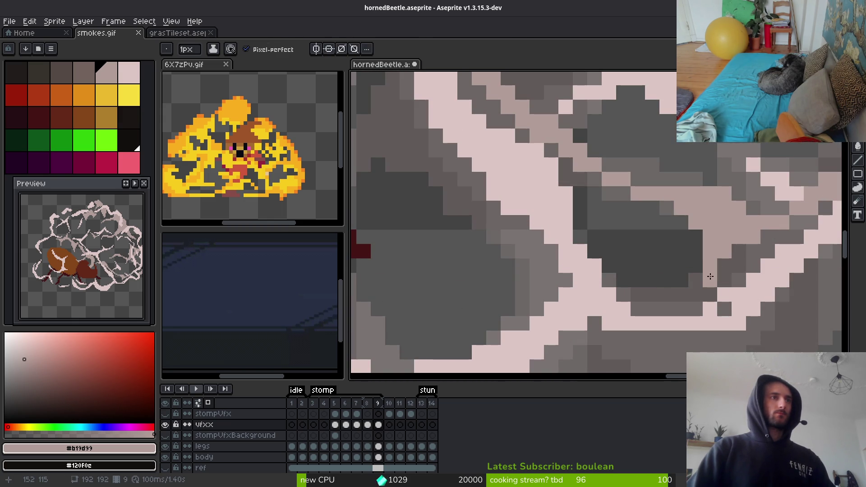
left_click(710, 280)
left_click(695, 265)
left_click(682, 294)
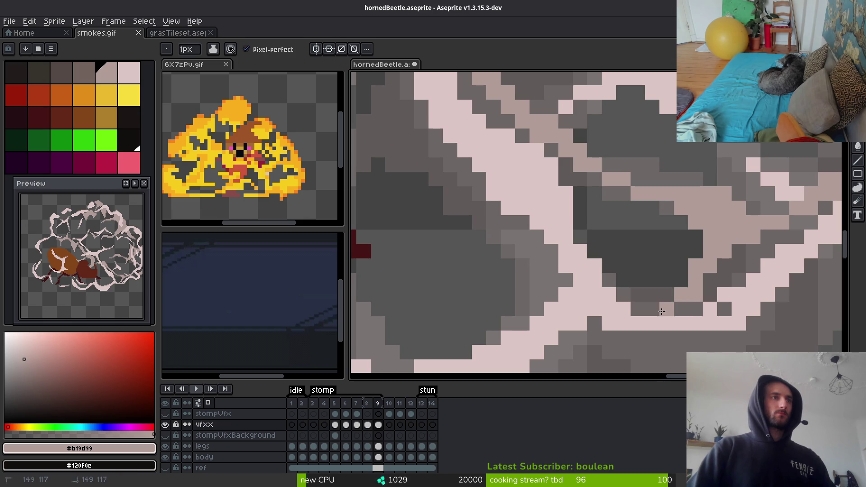
scroll(662, 312, "down", 4)
key("alt")
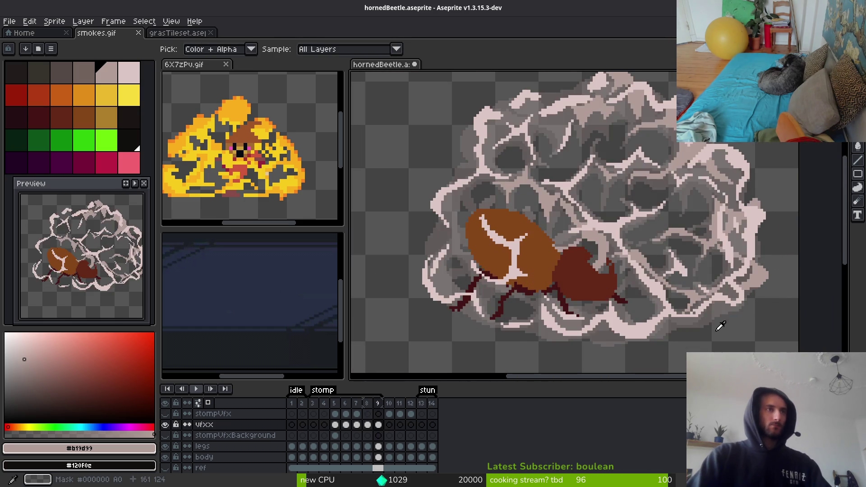
Flip between frames 8 and 9 to compare the smoke cloud
key("Left")
key("Right")
scroll(721, 325, "up", 4)
key("Left")
scroll(718, 270, "down", 1)
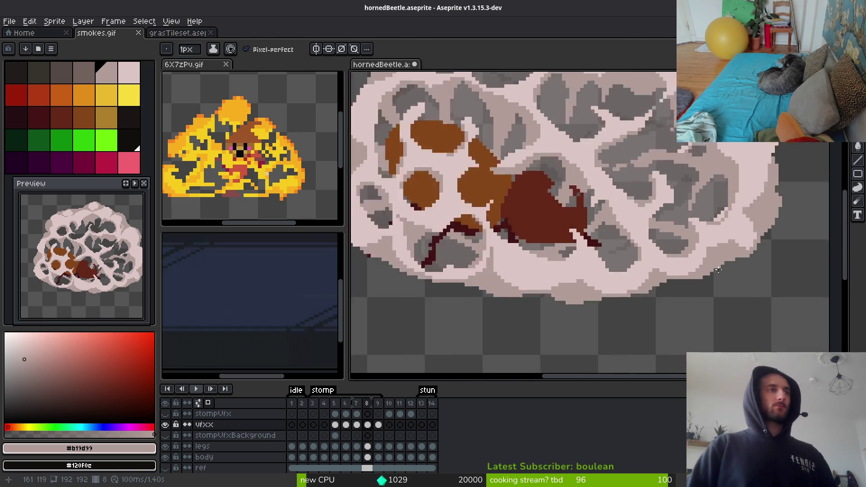
scroll(718, 270, "down", 2)
key("Right")
scroll(782, 236, "up", 5)
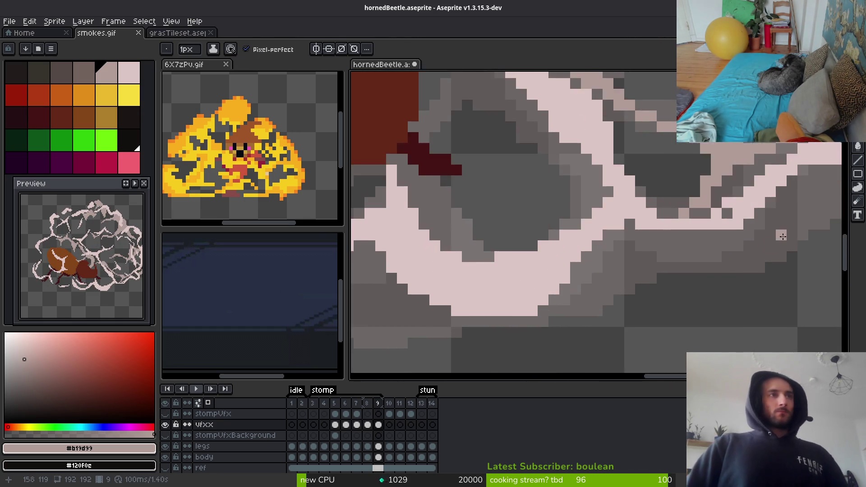
scroll(783, 237, "up", 2)
Paint tan pixels along the band's lower-right edges
mouse_move(791, 205)
left_mouse_down()
mouse_move(713, 212)
mouse_move(719, 228)
mouse_move(569, 356)
mouse_move(519, 343)
mouse_move(479, 346)
left_mouse_up()
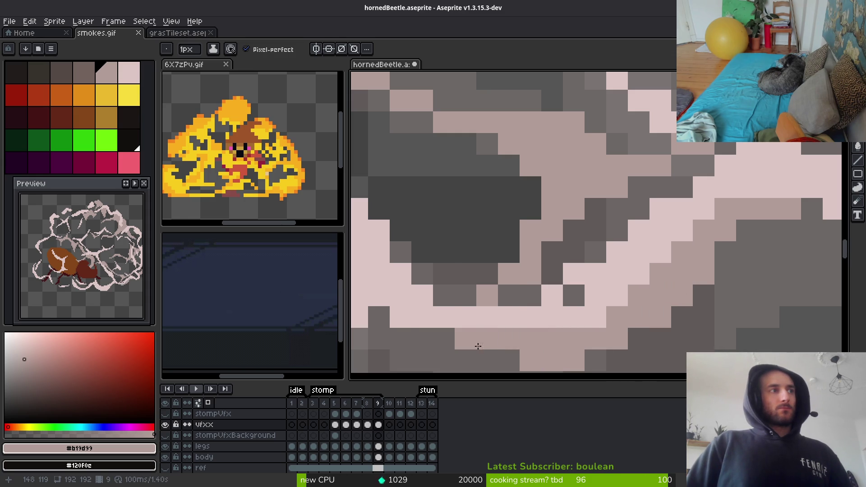
scroll(479, 346, "down", 2)
scroll(746, 294, "up", 2)
mouse_move(677, 276)
left_mouse_down()
mouse_move(676, 253)
mouse_move(611, 295)
mouse_move(564, 357)
left_mouse_up()
scroll(564, 356, "down", 1)
scroll(607, 366, "up", 1)
mouse_move(656, 224)
left_mouse_down()
mouse_move(562, 317)
mouse_move(498, 351)
mouse_move(547, 316)
left_mouse_up()
scroll(548, 316, "down", 1)
scroll(619, 284, "up", 1)
Add tan strokes along the next band, running toward the lower left
mouse_move(619, 284)
left_mouse_down()
mouse_move(507, 207)
mouse_move(514, 193)
mouse_move(518, 219)
left_mouse_up()
scroll(615, 284, "down", 1)
scroll(631, 296, "up", 1)
scroll(518, 218, "down", 1)
scroll(700, 216, "up", 1)
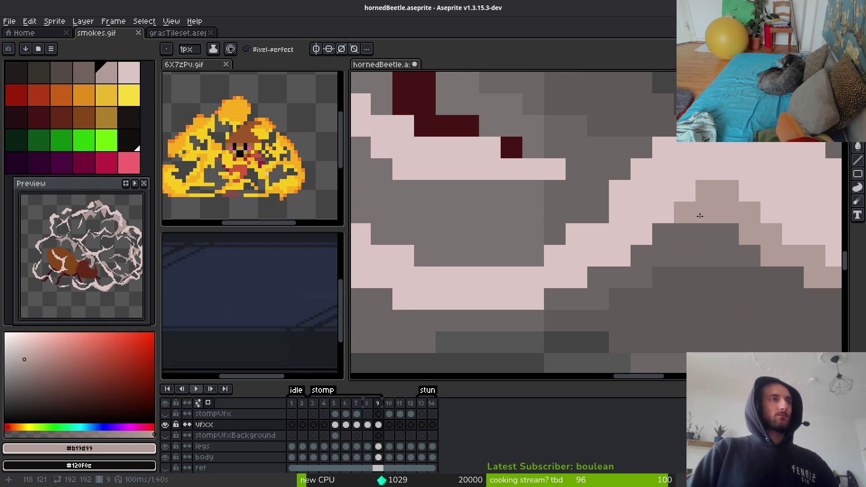
mouse_move(700, 216)
left_mouse_down()
mouse_move(522, 296)
mouse_move(527, 310)
left_mouse_up()
scroll(772, 321, "down", 1)
scroll(690, 305, "up", 1)
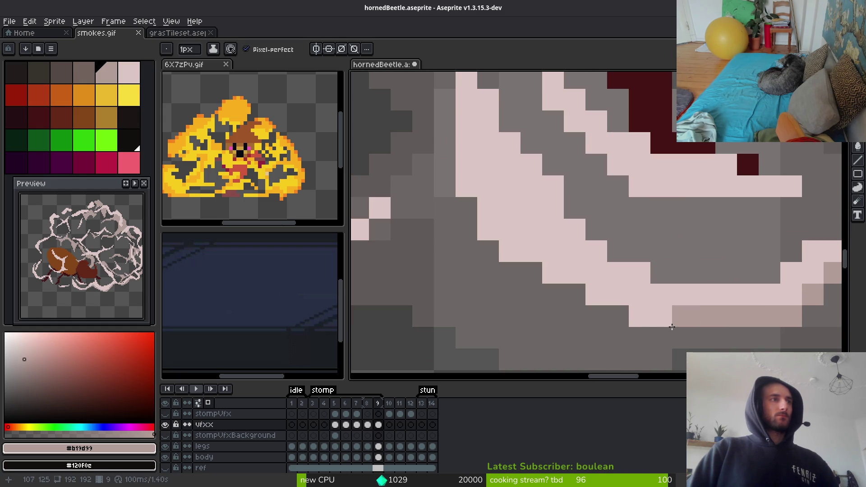
scroll(566, 300, "down", 2)
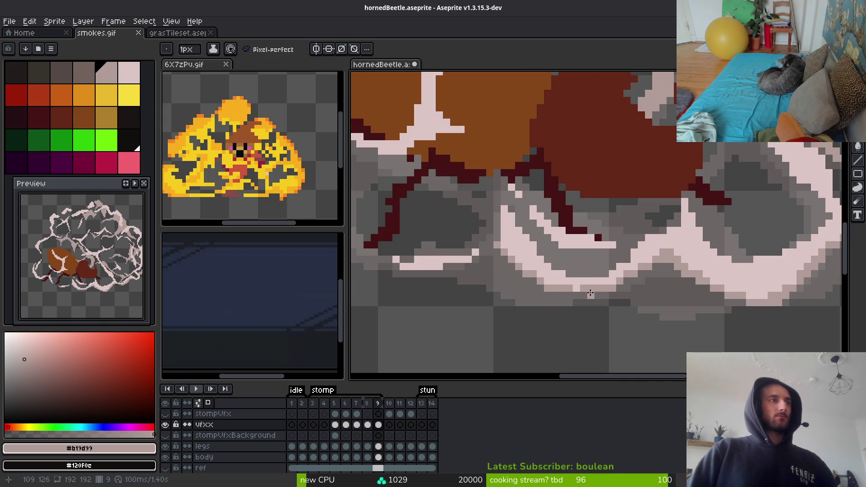
scroll(586, 295, "up", 3)
Paint short light tan diagonals into the cloud highlight
mouse_move(506, 237)
left_mouse_down()
mouse_move(564, 334)
mouse_move(532, 206)
left_mouse_up()
mouse_move(562, 239)
left_mouse_down()
mouse_move(623, 212)
mouse_move(592, 232)
mouse_move(640, 217)
left_mouse_up()
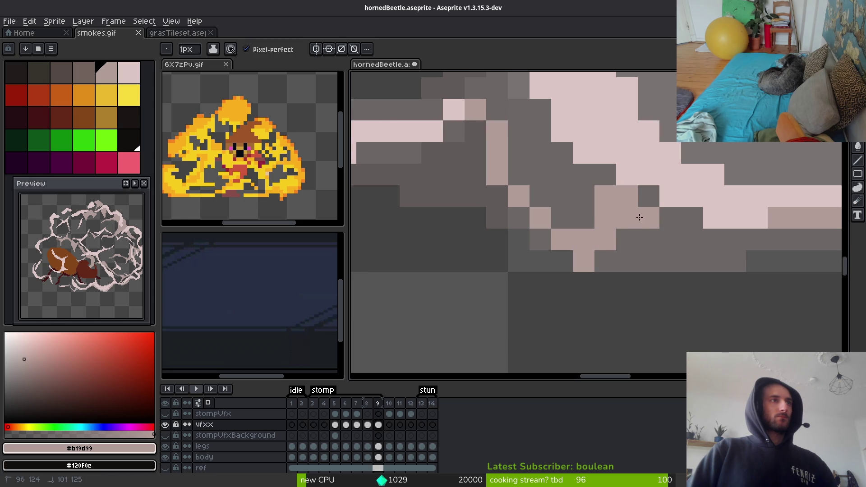
mouse_move(578, 248)
left_mouse_down()
mouse_move(519, 181)
mouse_move(519, 135)
mouse_move(518, 206)
mouse_move(532, 124)
mouse_move(489, 251)
left_mouse_up()
scroll(517, 235, "down", 2)
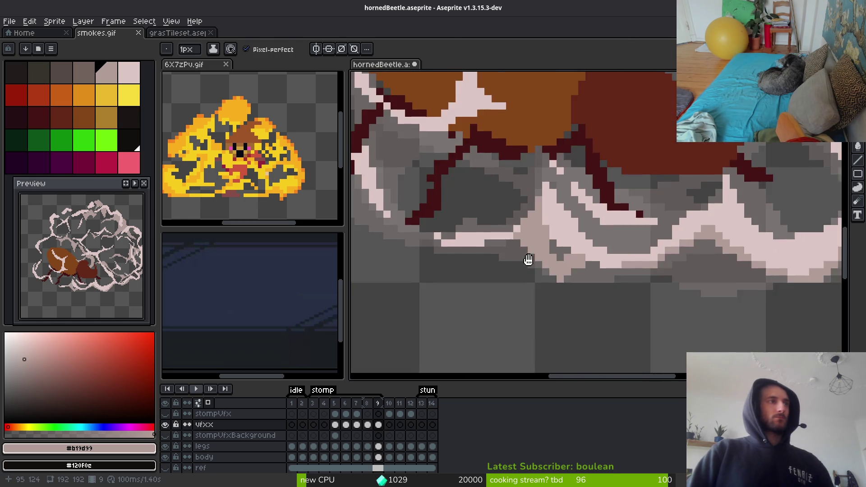
scroll(526, 257, "up", 2)
Erase stray light pixels in the cloud with the Eraser
key("e")
mouse_move(550, 161)
left_mouse_down()
mouse_move(554, 116)
mouse_move(510, 226)
left_mouse_up()
left_click(512, 187)
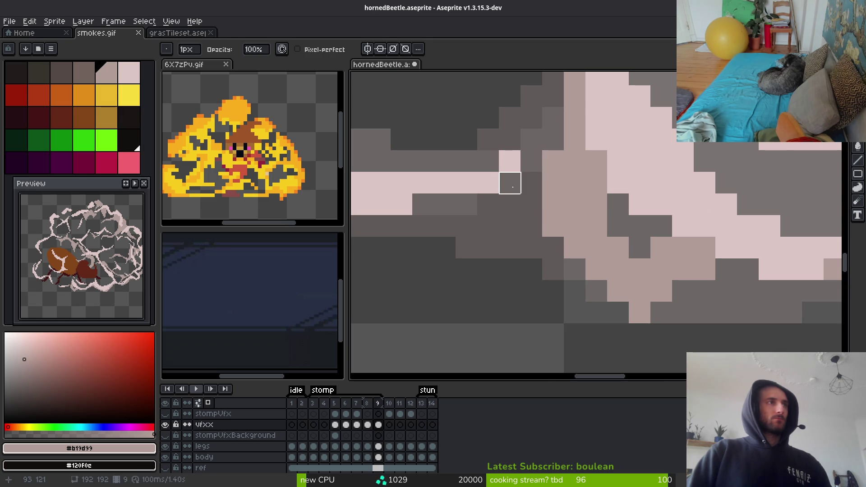
scroll(549, 228, "down", 2)
scroll(615, 277, "up", 3)
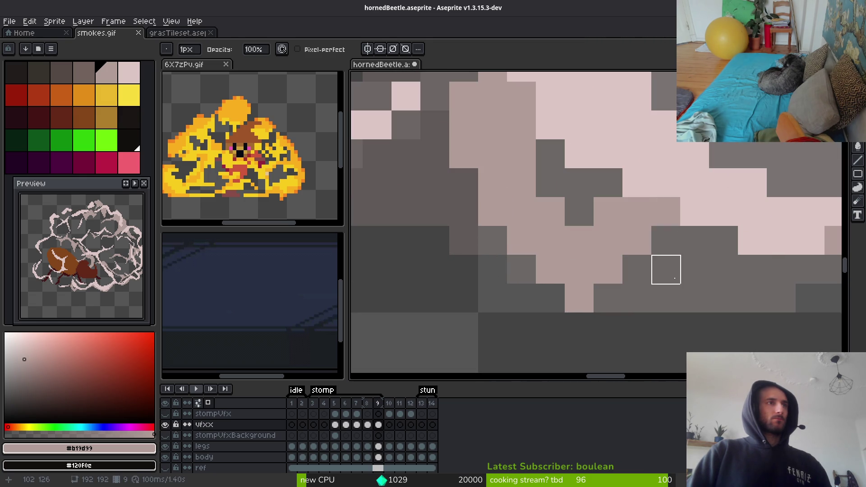
scroll(581, 296, "down", 3)
scroll(641, 314, "up", 2)
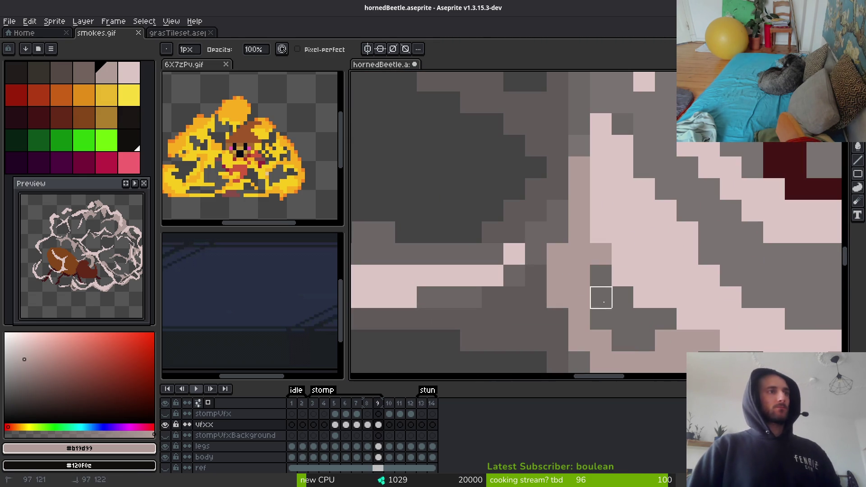
Paint a diagonal light pink highlight stroke in the cloud
scroll(677, 342, "down", 2)
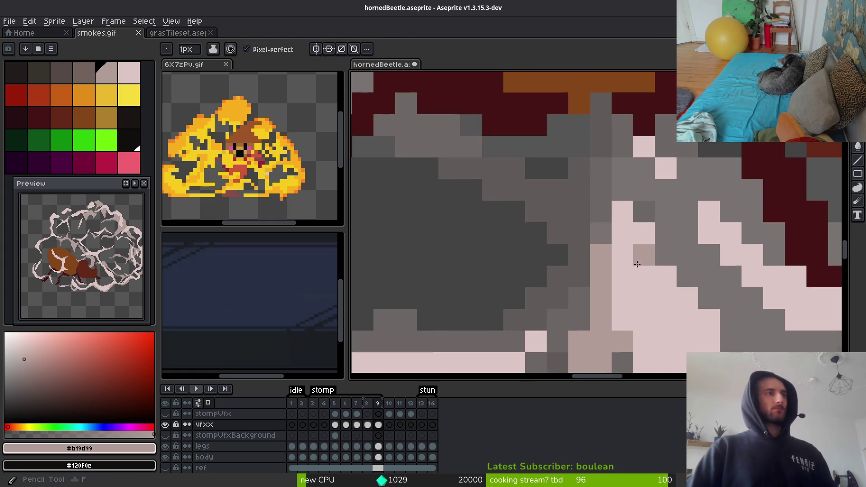
scroll(481, 160, "up", 4)
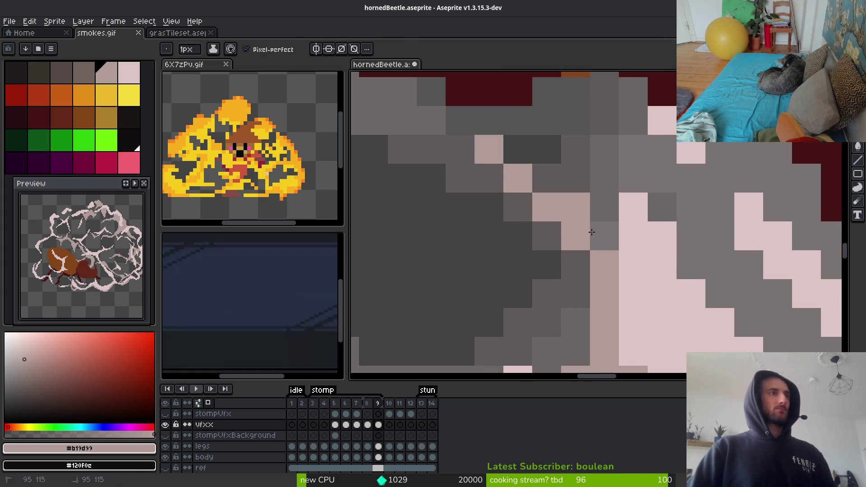
scroll(589, 230, "down", 3)
scroll(449, 238, "up", 5)
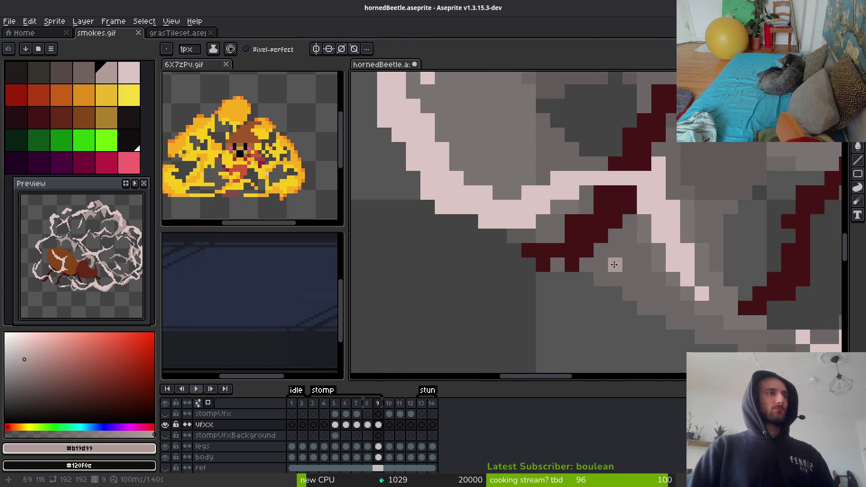
scroll(641, 264, "down", 2)
mouse_move(641, 263)
left_mouse_down()
mouse_move(673, 316)
mouse_move(623, 145)
mouse_move(625, 200)
left_mouse_up()
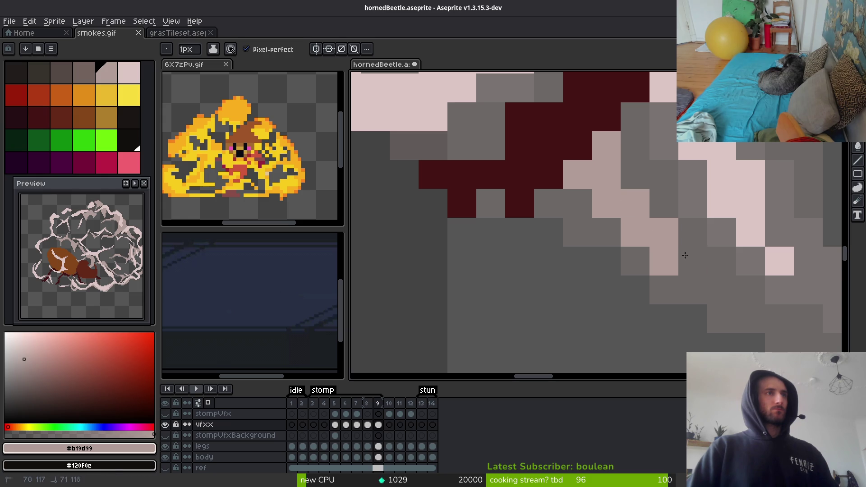
scroll(800, 333, "down", 5)
scroll(800, 333, "down", 3)
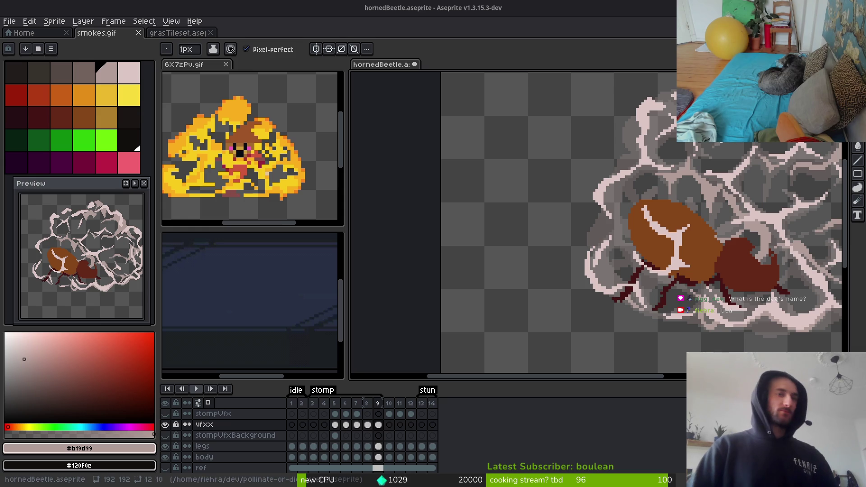
Draw light pink strokes and a diagonal pixel trail along the cloud edge
scroll(570, 240, "up", 3)
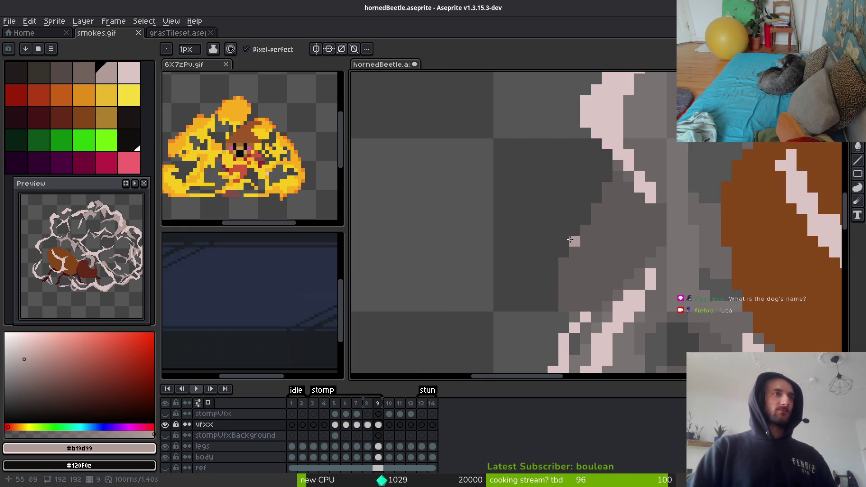
mouse_move(609, 162)
left_mouse_down()
mouse_move(562, 219)
mouse_move(595, 275)
mouse_move(617, 166)
left_mouse_up()
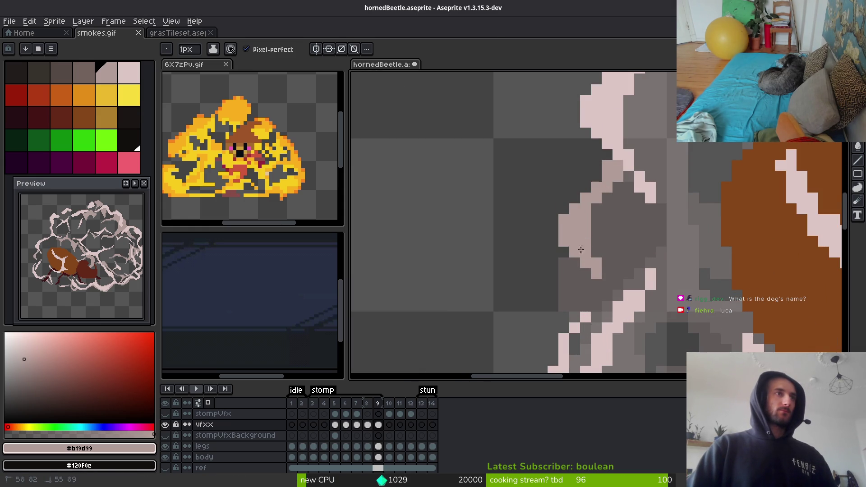
scroll(667, 232, "down", 1)
scroll(629, 270, "up", 2)
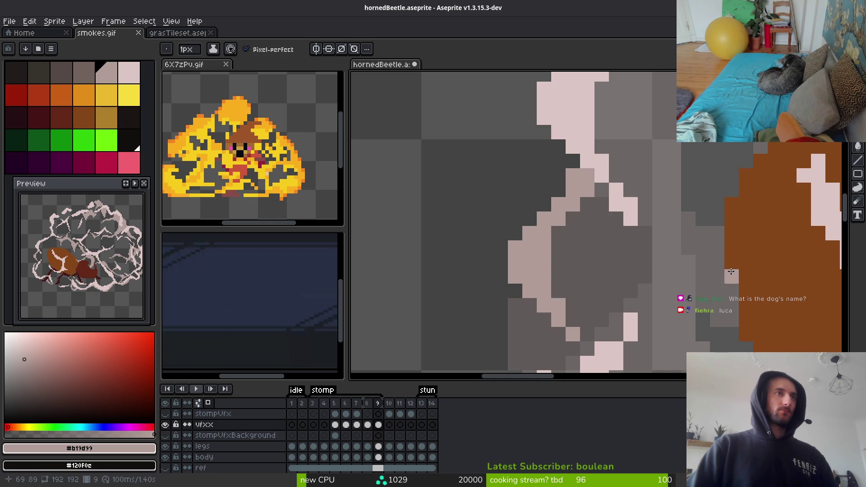
left_click_drag(663, 251, 548, 231)
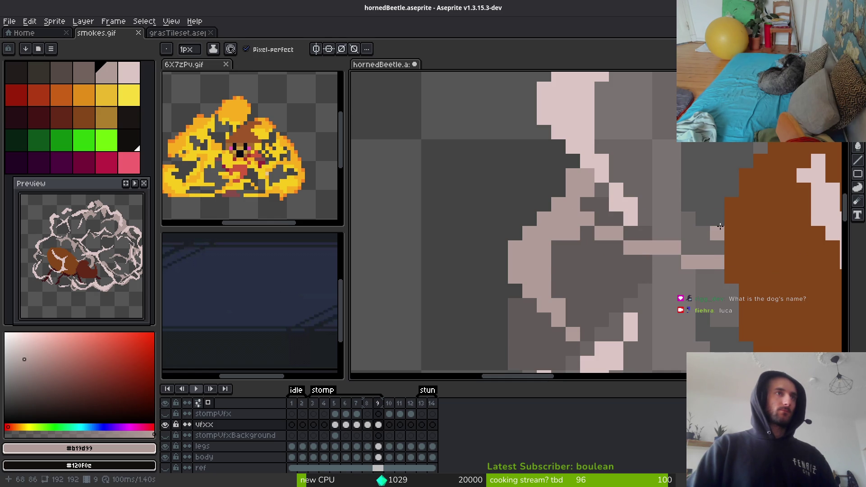
mouse_move(721, 226)
left_mouse_down()
mouse_move(650, 144)
mouse_move(611, 117)
mouse_move(615, 131)
mouse_move(598, 136)
left_mouse_up()
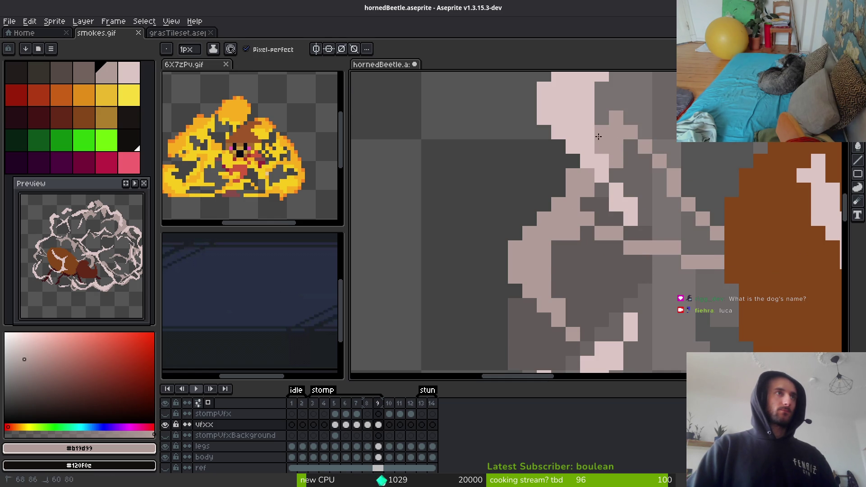
left_click(602, 118)
Bucket-fill a small grey patch light pink, undoing an oversized fill first
key("g")
left_click(667, 246)
key("ctrl+z")
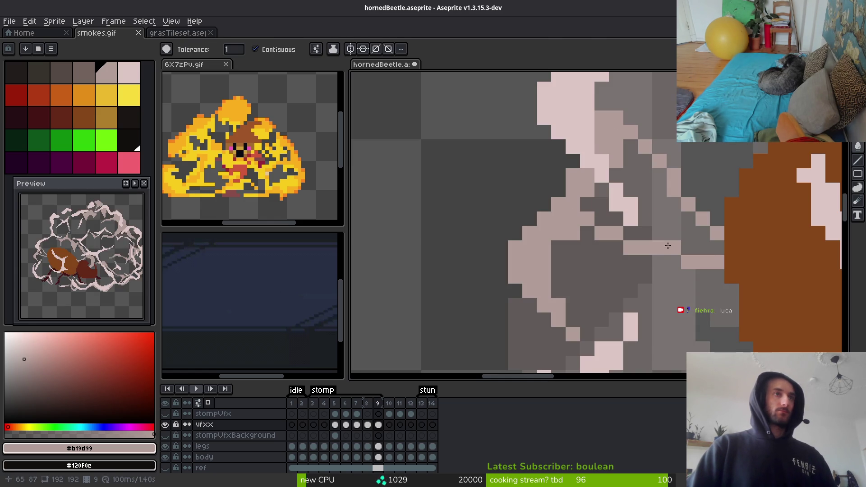
left_click(673, 219)
scroll(597, 222, "down", 1)
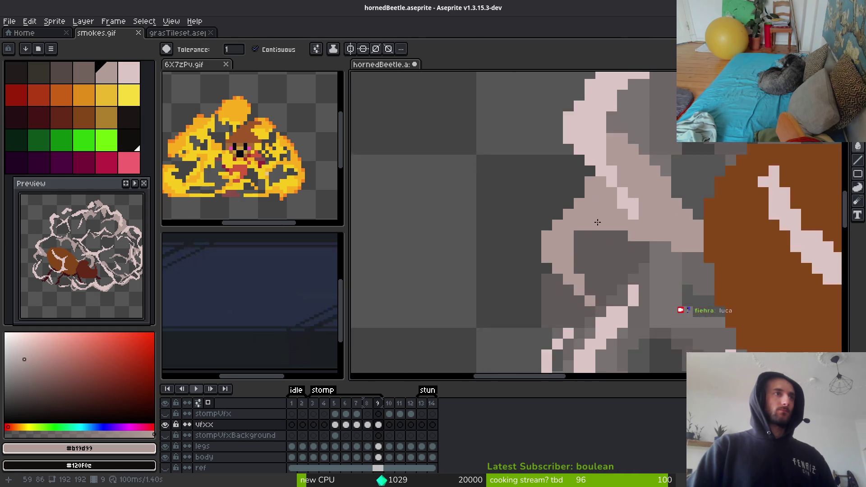
scroll(598, 222, "up", 1)
key("b")
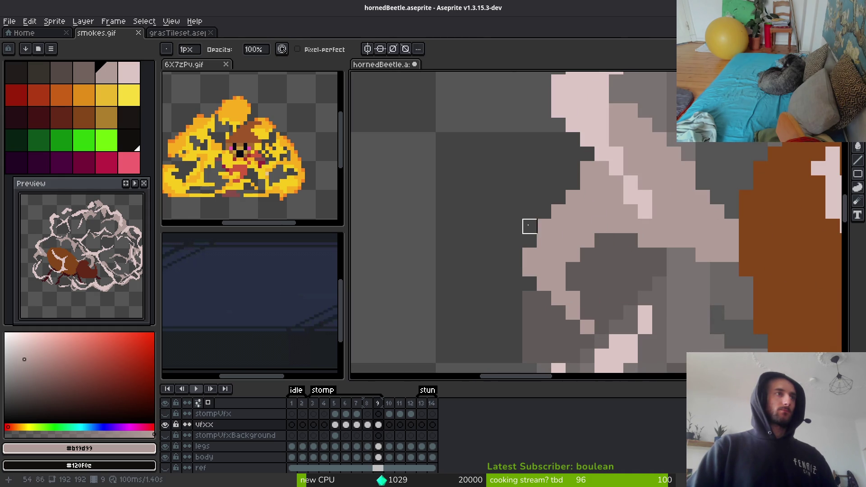
scroll(627, 285, "down", 5)
scroll(662, 280, "up", 5)
key("f")
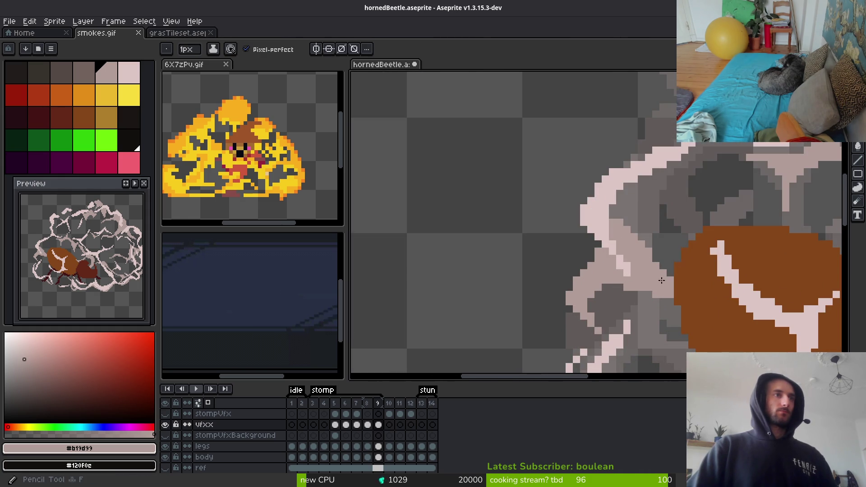
scroll(662, 253, "up", 1)
scroll(694, 256, "down", 3)
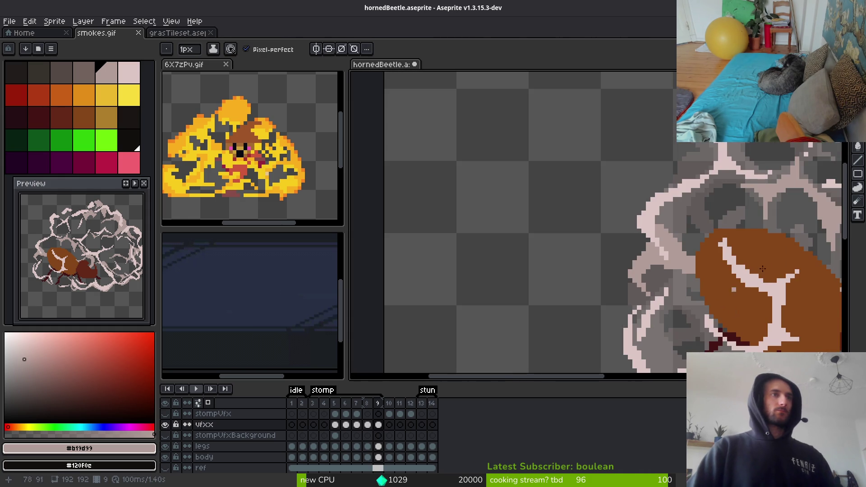
scroll(762, 269, "down", 3)
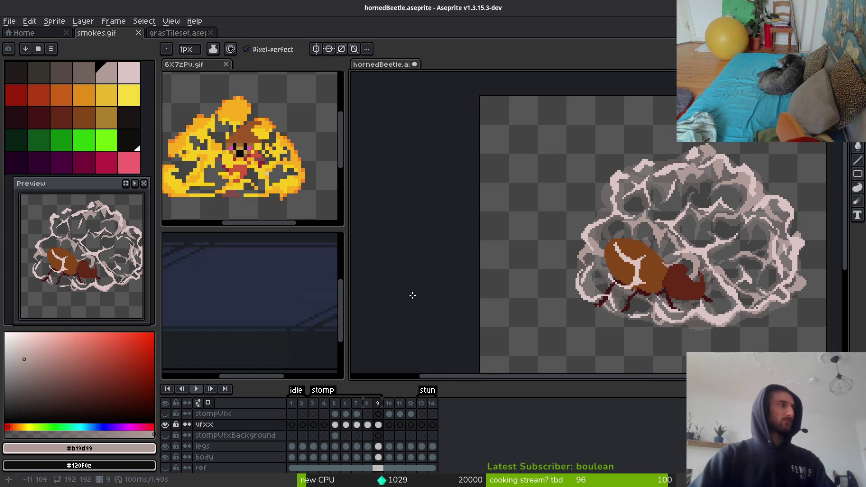
Zoom in and draw a #b19d99 pixel staircase along a crack, extending it down-right
scroll(97, 273, "down", 2)
scroll(96, 273, "up", 4)
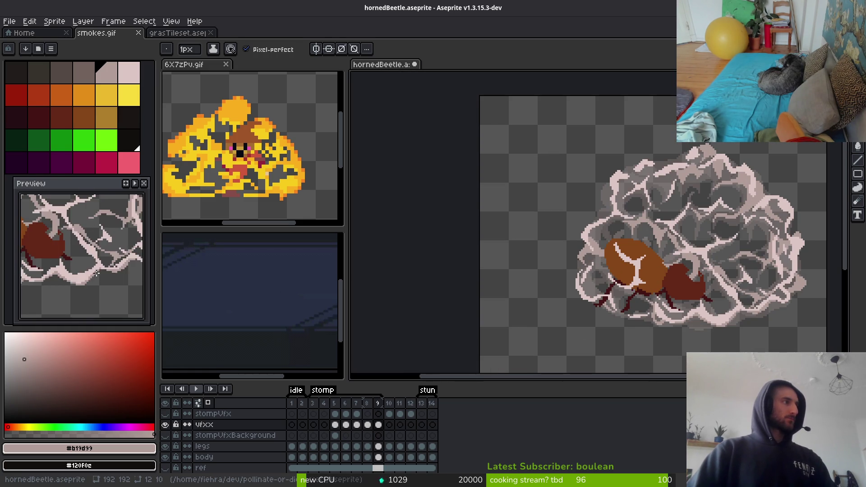
scroll(96, 273, "down", 2)
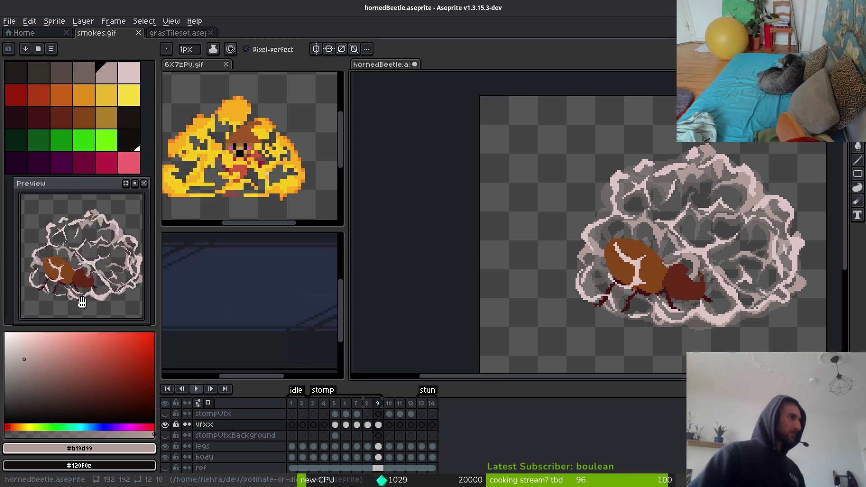
scroll(682, 238, "up", 5)
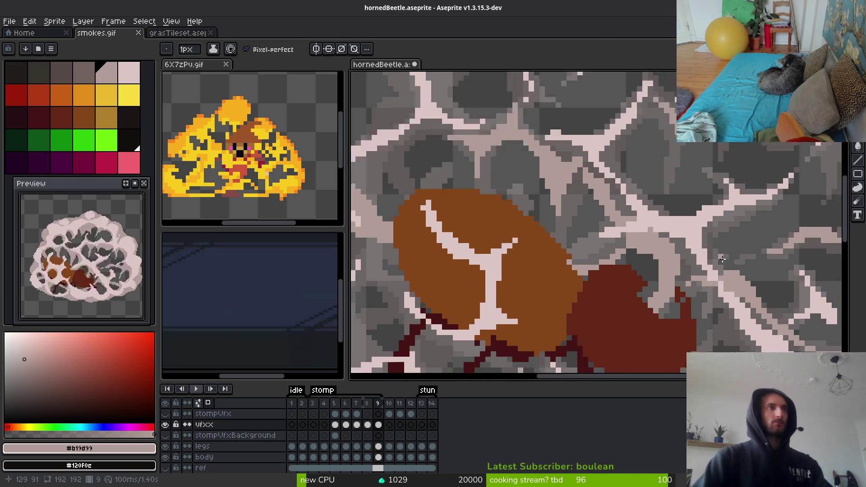
scroll(682, 239, "up", 2)
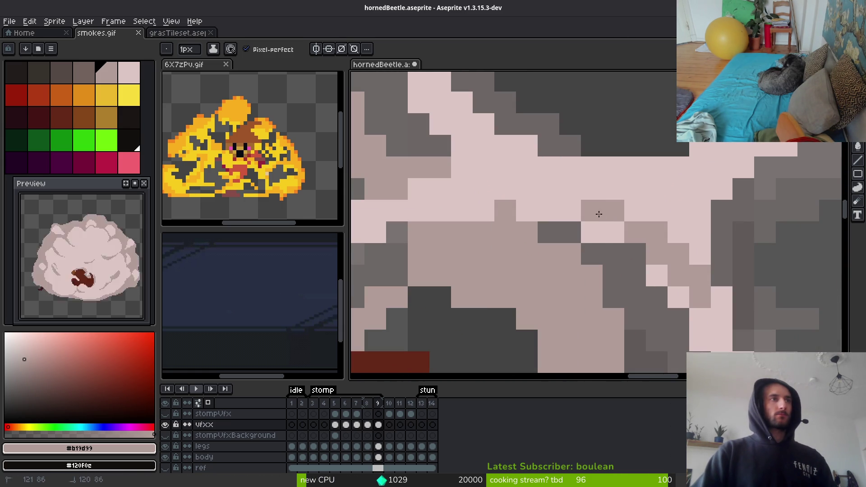
mouse_move(500, 163)
left_mouse_down()
mouse_move(588, 244)
mouse_move(472, 160)
mouse_move(507, 189)
left_mouse_up()
mouse_move(609, 271)
left_mouse_down()
mouse_move(631, 316)
mouse_move(674, 336)
left_mouse_up()
scroll(631, 243, "down", 2)
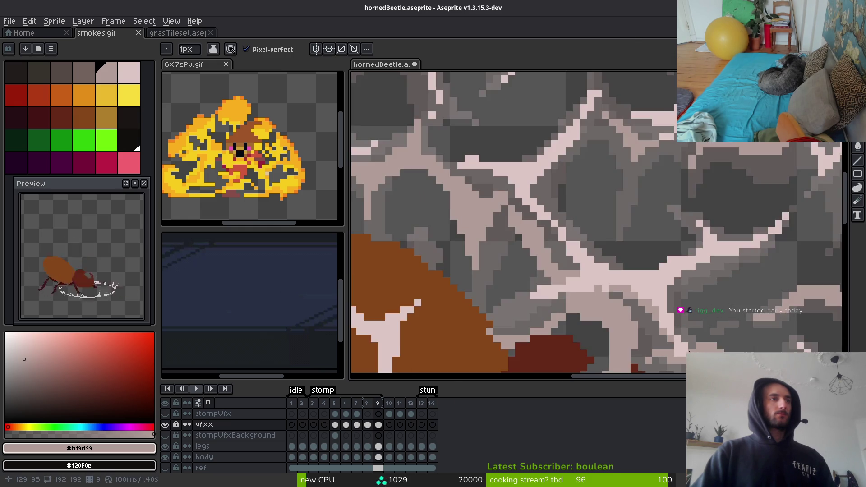
scroll(631, 243, "down", 3)
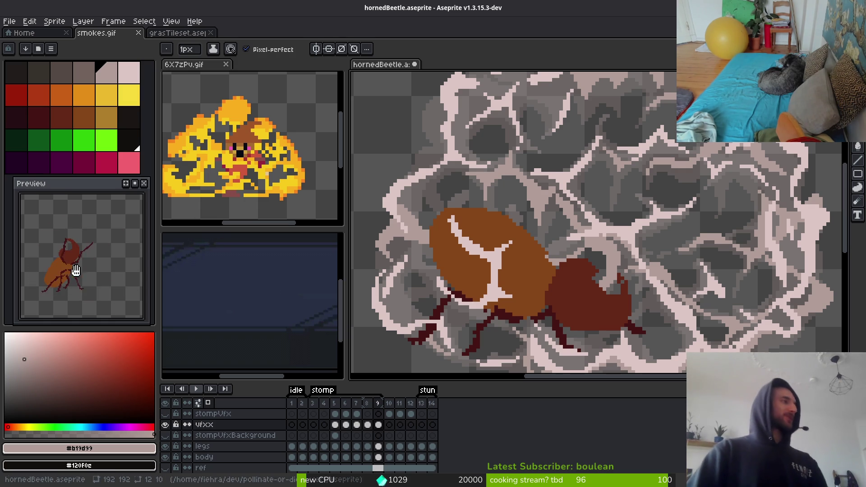
After checking the previous frame, paint light pixels along the highlight and into a grey patch
key("Left")
scroll(626, 195, "down", 2)
key("i")
key("Right")
key("b")
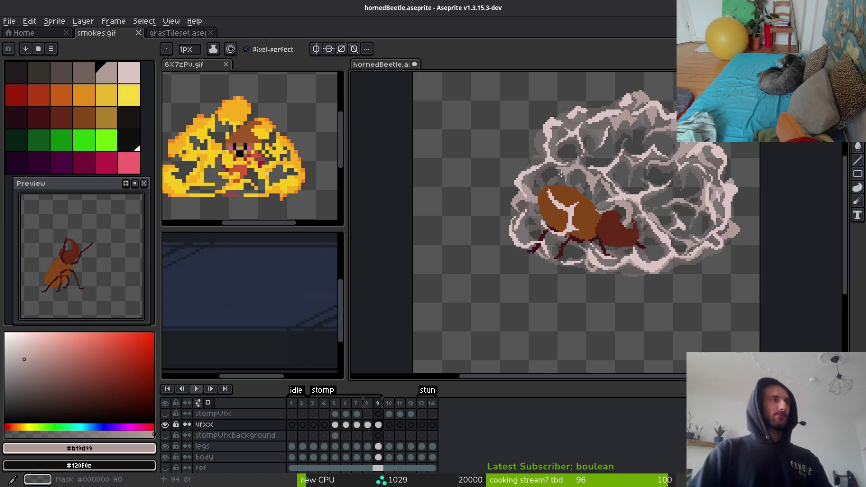
scroll(564, 171, "up", 5)
left_click_drag(585, 154, 553, 232)
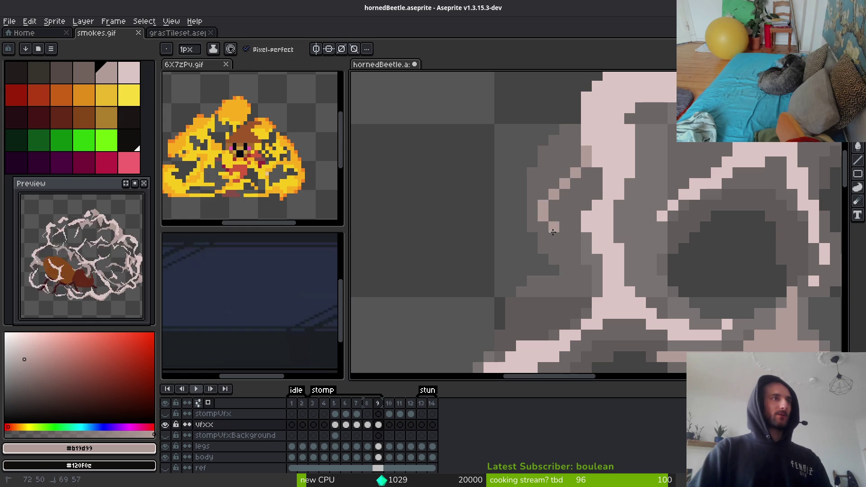
mouse_move(630, 271)
left_mouse_down()
mouse_move(710, 307)
mouse_move(619, 210)
left_mouse_up()
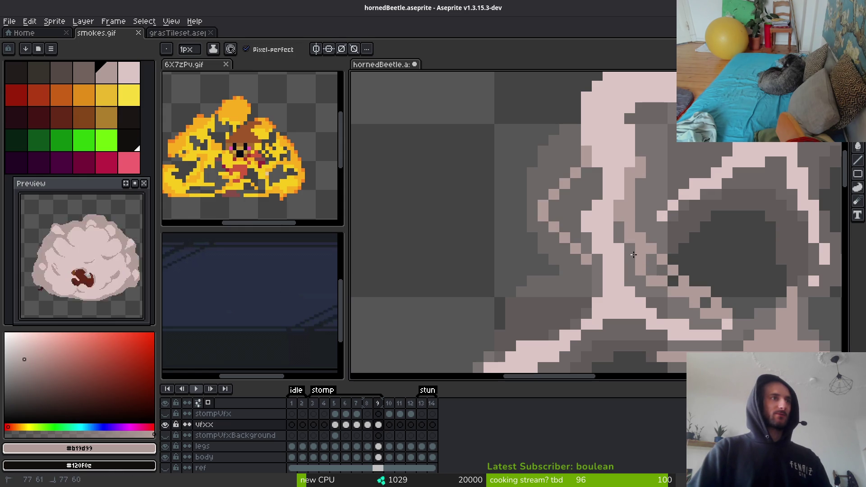
mouse_move(595, 171)
left_mouse_down()
mouse_move(555, 243)
mouse_move(541, 225)
mouse_move(572, 259)
mouse_move(652, 272)
left_mouse_up()
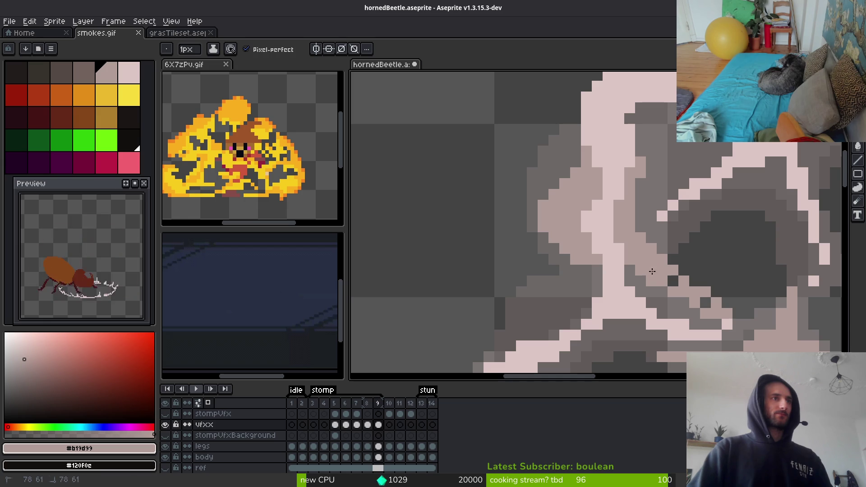
Erase a few stray light pixels near the highlight
scroll(684, 271, "down", 1)
scroll(713, 289, "up", 1)
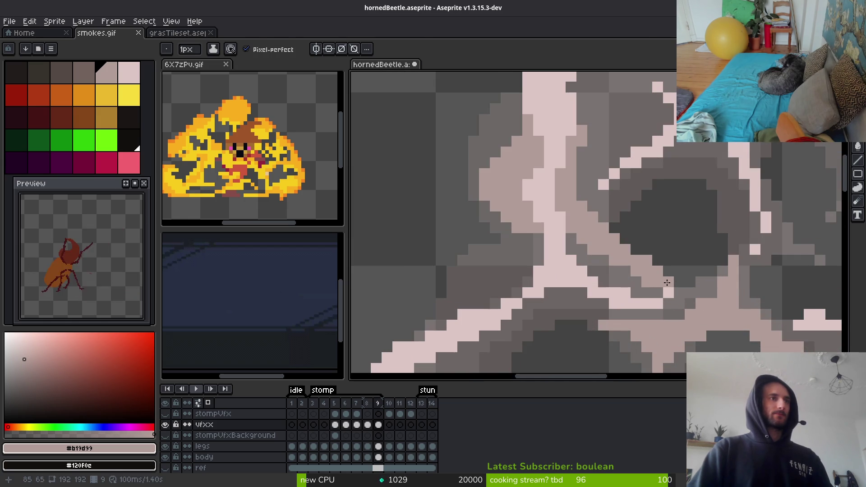
key("e")
left_click_drag(636, 271, 658, 283)
left_click_drag(614, 260, 594, 250)
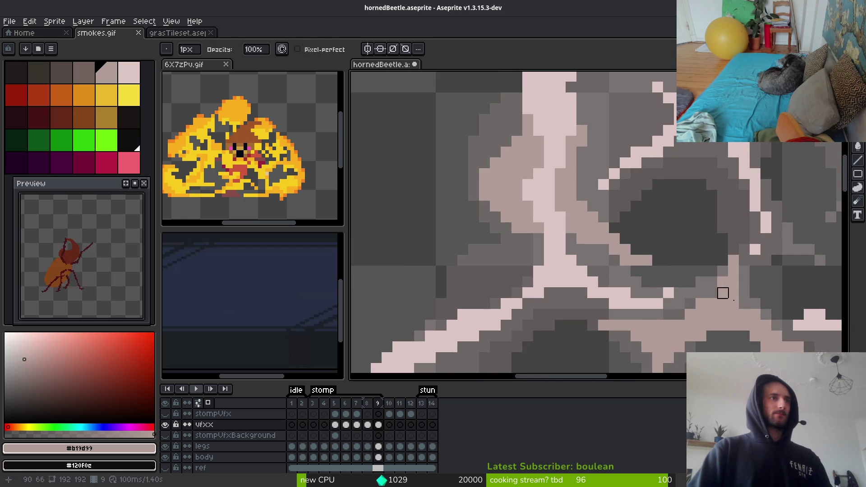
key("b")
Repaint dark pixels along the highlight edge in light pink #dcc6c5
scroll(690, 241, "down", 3)
scroll(691, 242, "up", 2)
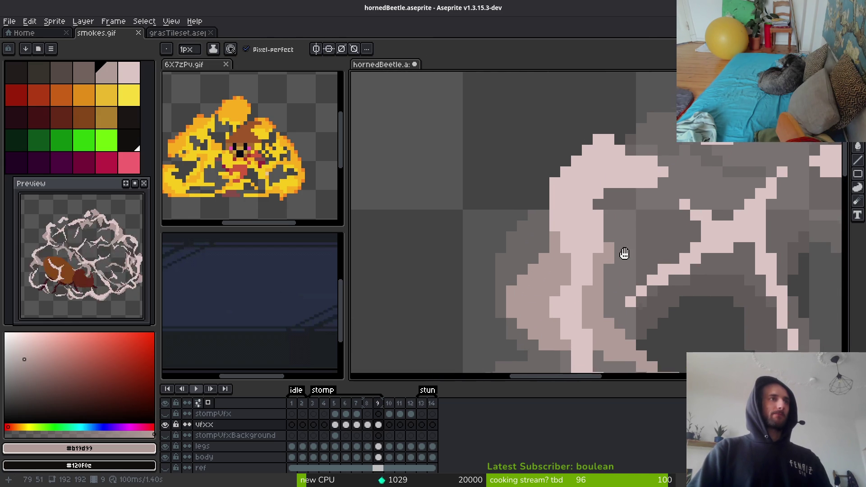
left_click_drag(638, 196, 609, 254)
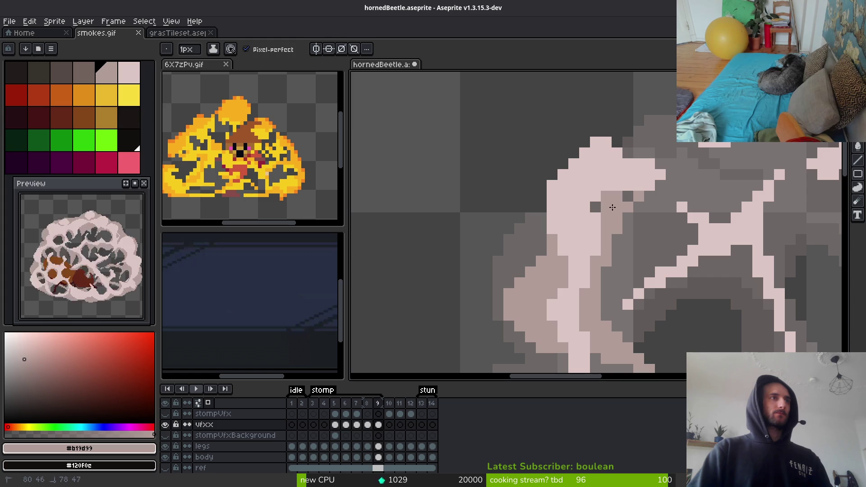
left_click(609, 178, "alt")
left_click_drag(606, 197, 596, 207)
key("e")
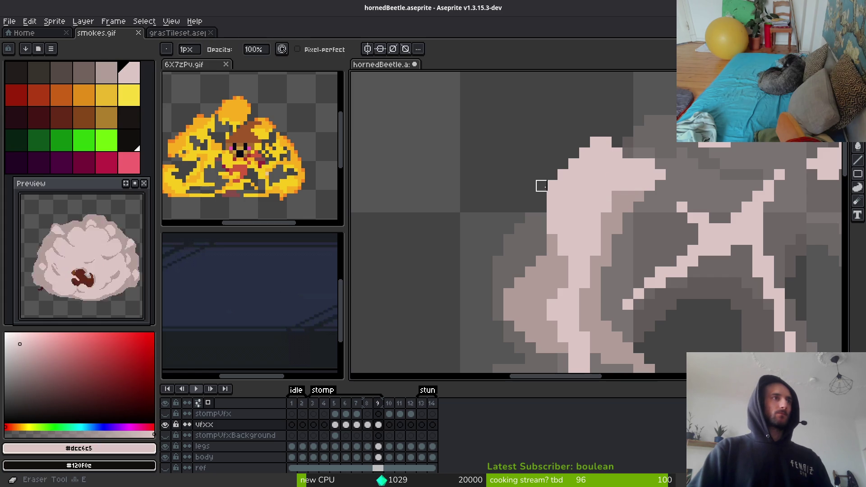
scroll(553, 185, "down", 2)
scroll(586, 198, "up", 1)
scroll(622, 212, "down", 2)
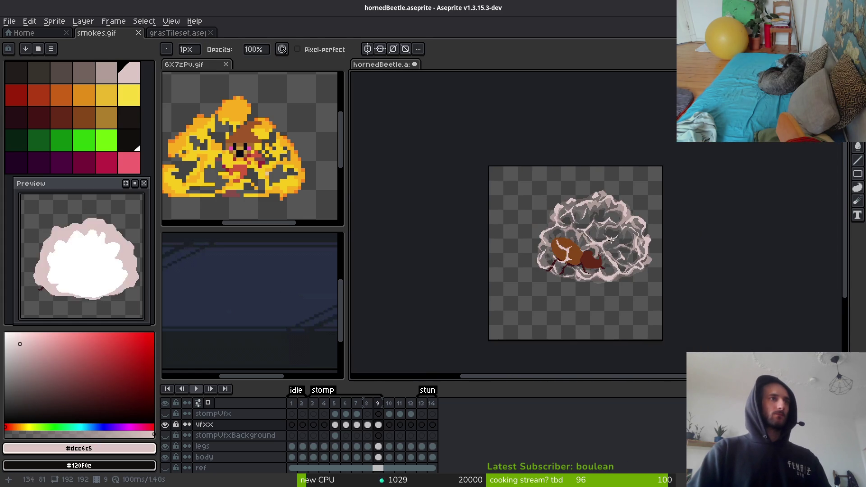
scroll(641, 222, "up", 2)
Replace the mid pink #b19d99 with the dark grey-brown #71625d
left_click(623, 145, "alt")
right_click(86, 77)
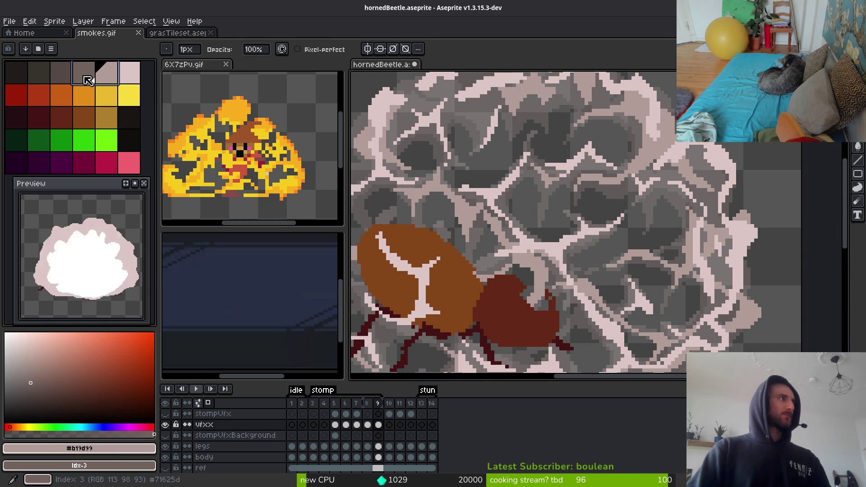
key("shift+r")
left_click(289, 81)
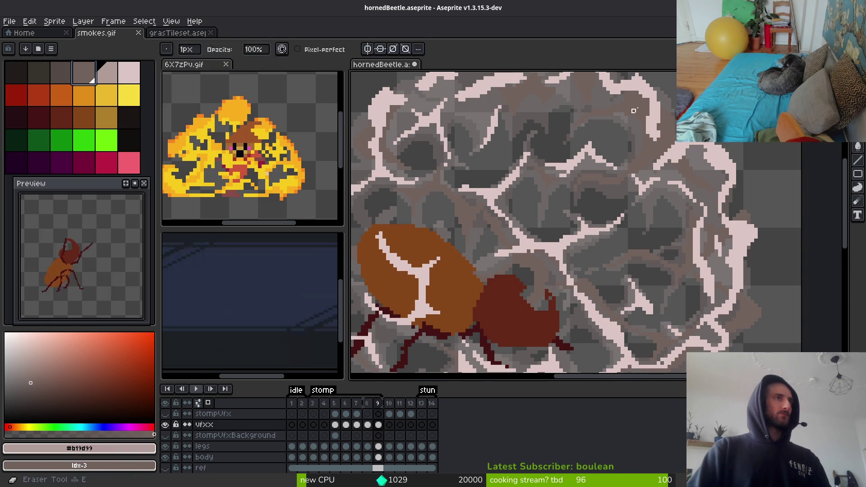
Replace the light pink #dcc6c5 with palette entry Idx-4
left_click(659, 107, "alt")
right_click(106, 72)
key("shift+r")
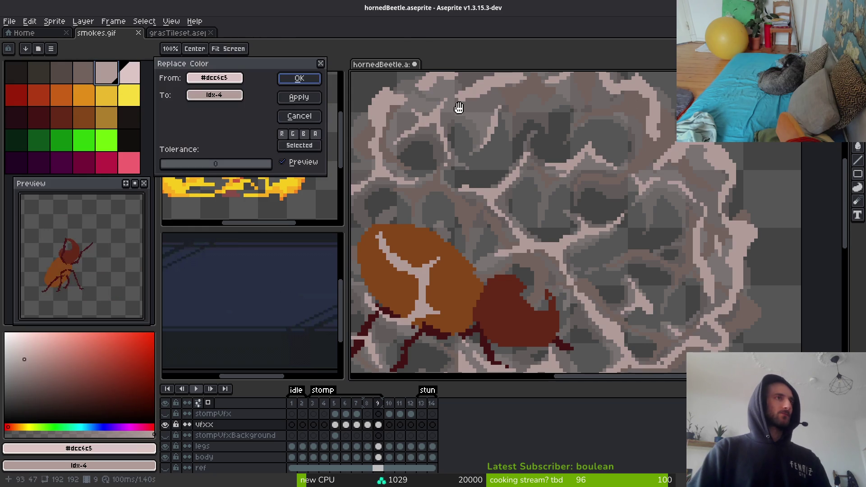
left_click(311, 83)
Compare frames 8 and 9 and sample colours from the canvas
key("e")
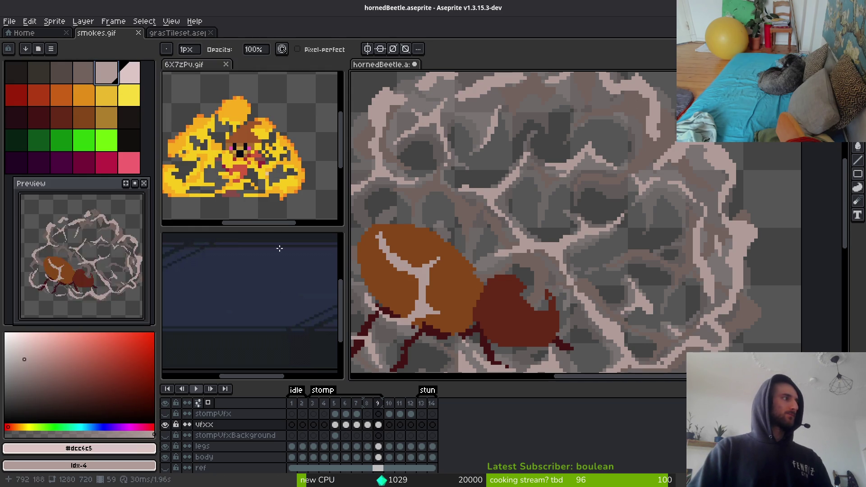
scroll(546, 226, "down", 1)
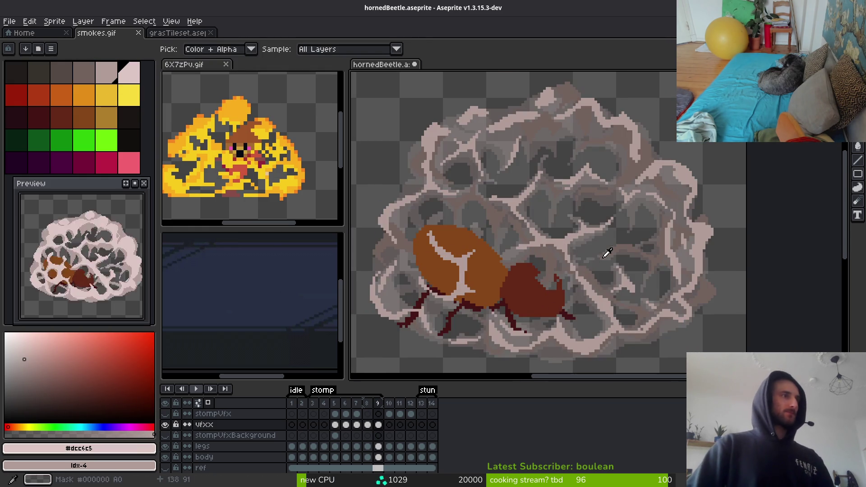
scroll(453, 275, "up", 1)
scroll(518, 266, "up", 1)
key("i")
key("Left")
key("Right")
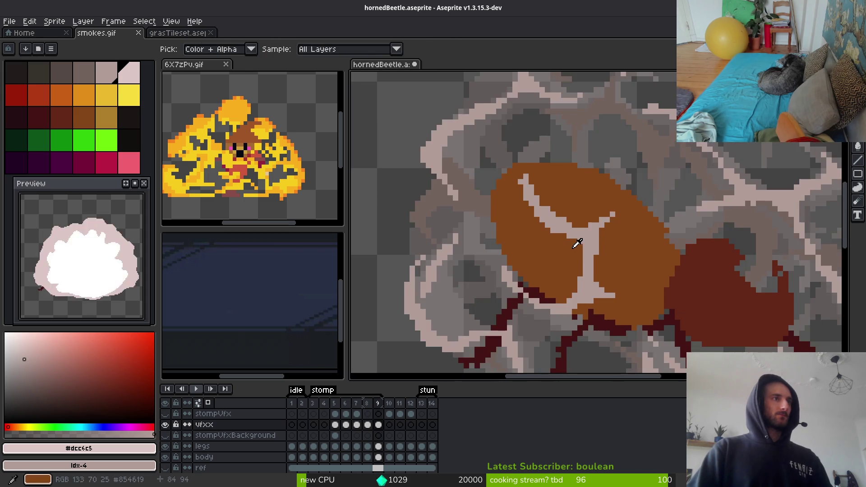
key("Left")
left_click(575, 246, "alt")
key("Right")
left_click(429, 184, "alt")
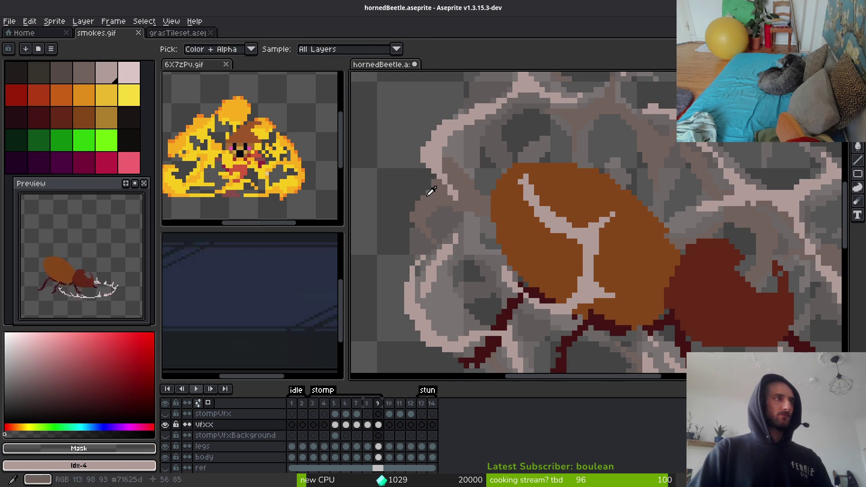
scroll(642, 283, "up", 1)
Draw dark grey-brown #71625d pixels along the pale shell stripe's brown and pink edges
left_click_drag(439, 209, 456, 202)
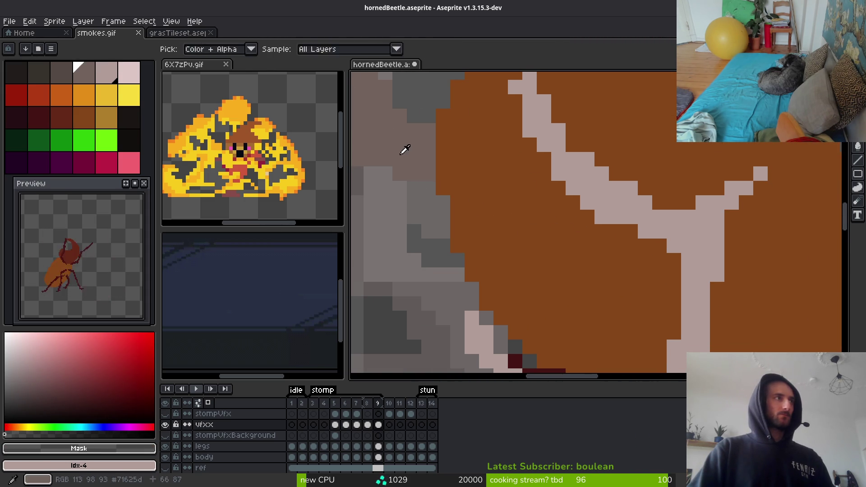
left_click(406, 147, "alt")
mouse_move(686, 299)
left_mouse_down()
mouse_move(586, 201)
mouse_move(515, 106)
mouse_move(542, 167)
mouse_move(598, 220)
mouse_move(612, 216)
left_mouse_up()
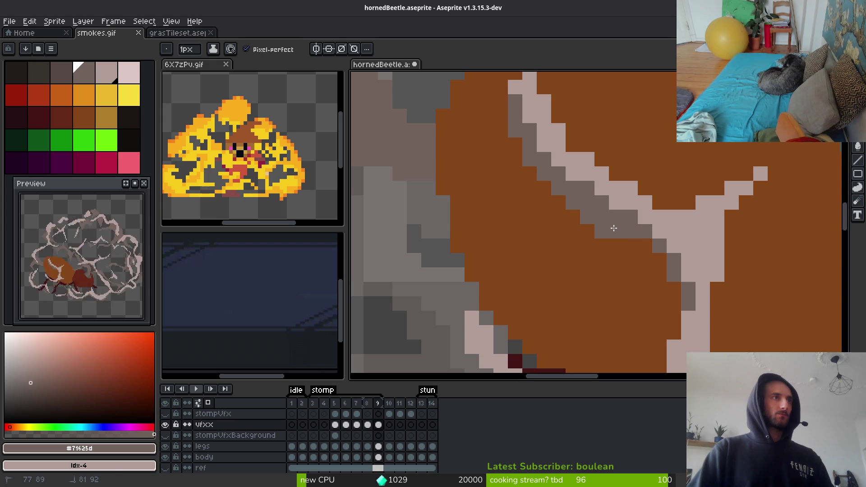
scroll(655, 234, "down", 2)
scroll(684, 222, "up", 2)
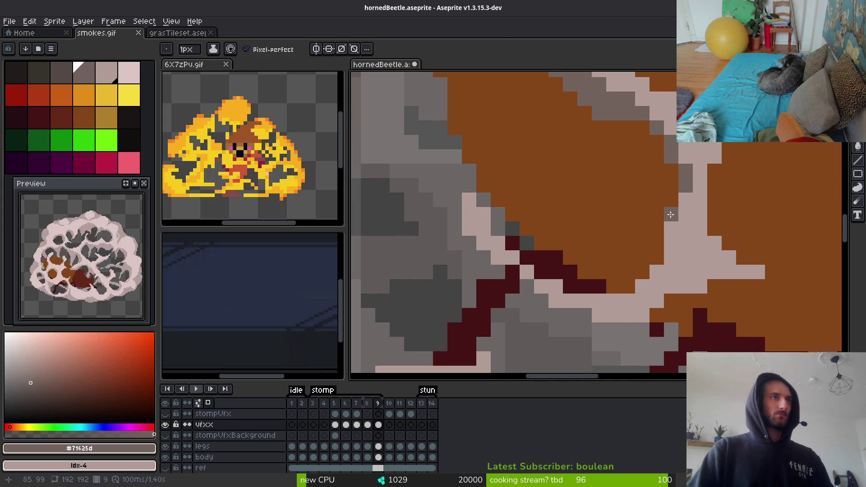
left_click_drag(671, 215, 633, 285)
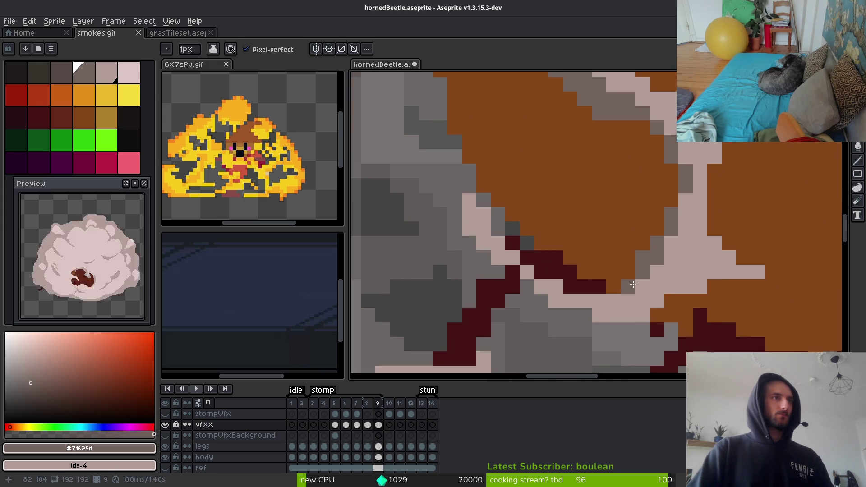
scroll(633, 285, "down", 2)
scroll(714, 299, "up", 2)
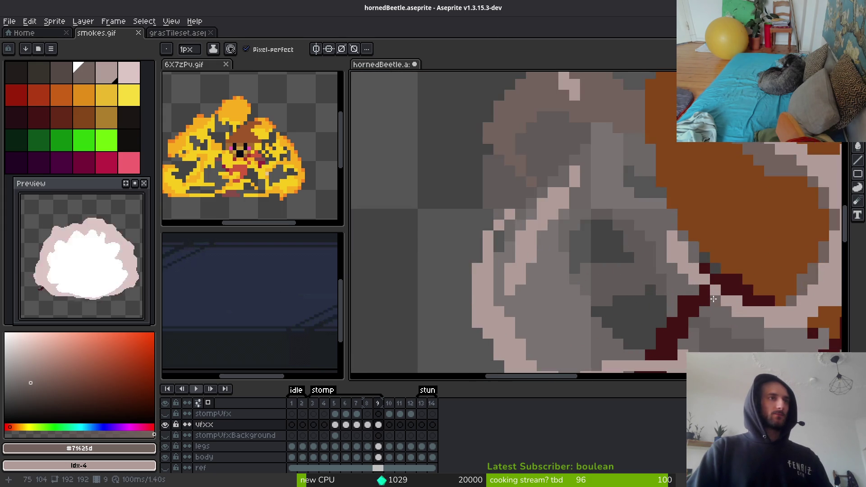
left_click_drag(714, 300, 589, 246)
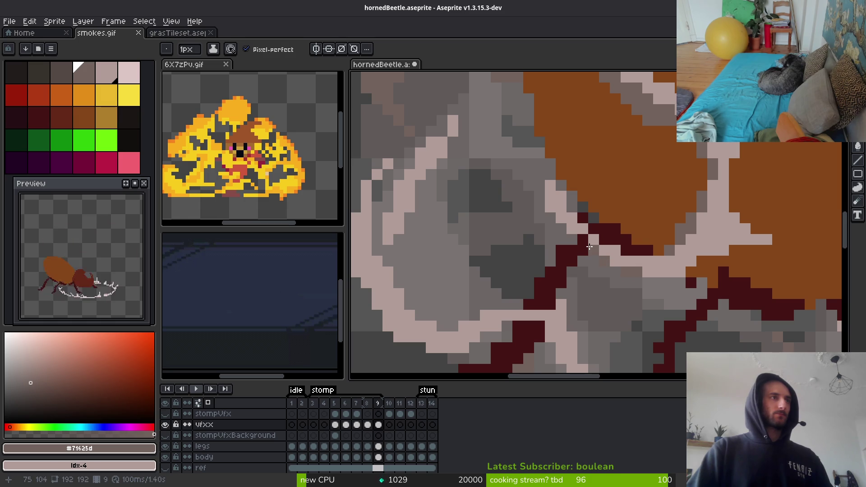
scroll(548, 209, "down", 4)
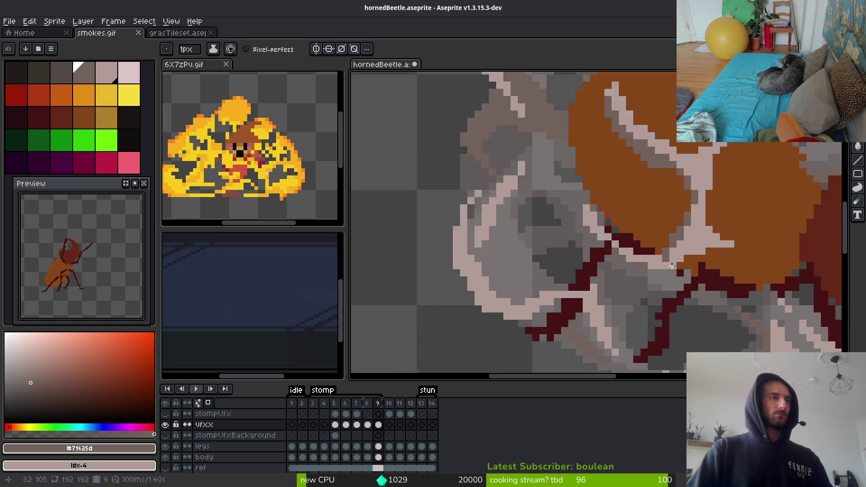
scroll(707, 244, "up", 4)
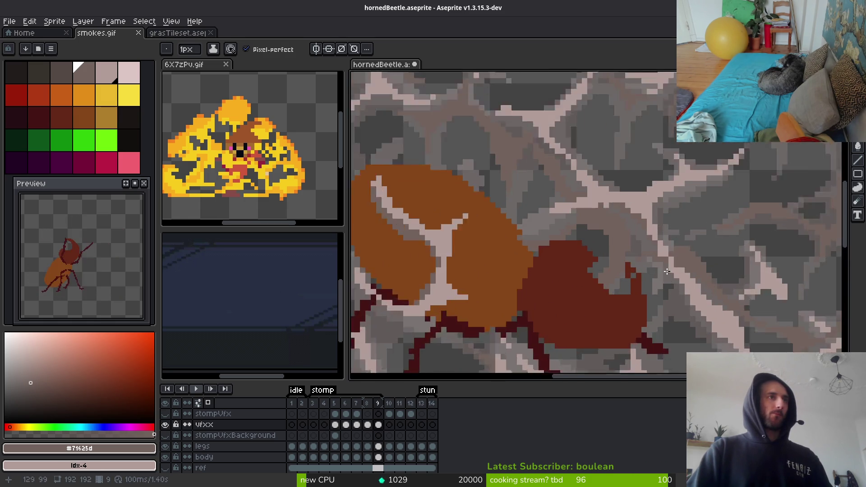
scroll(585, 183, "down", 4)
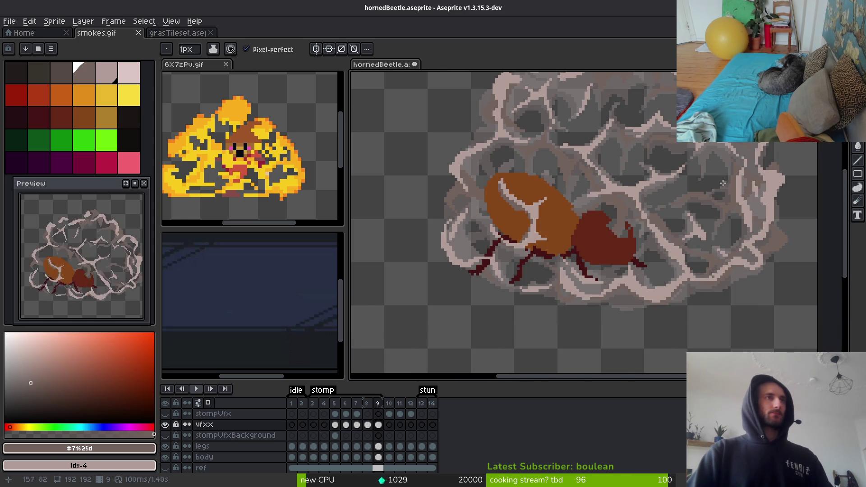
scroll(723, 234, "up", 5)
Sample #b19d99 and #71625d from the canvas, then compare frames 8 and 9 repeatedly
key("alt")
scroll(722, 234, "up", 2)
scroll(654, 247, "down", 2)
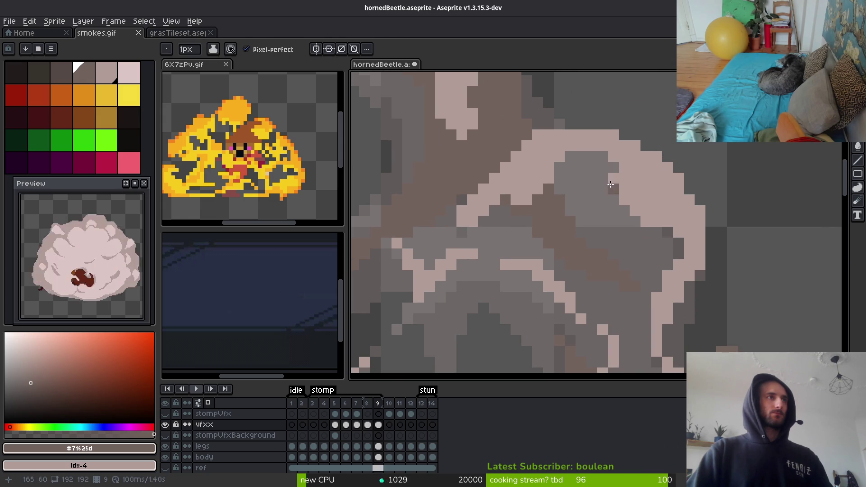
left_click(604, 153, "alt")
scroll(651, 218, "down", 2)
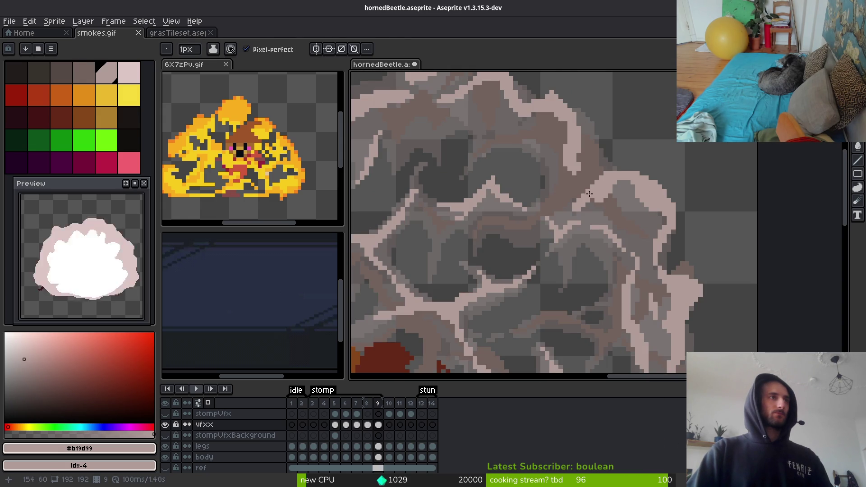
left_click(598, 170, "alt")
key("comma")
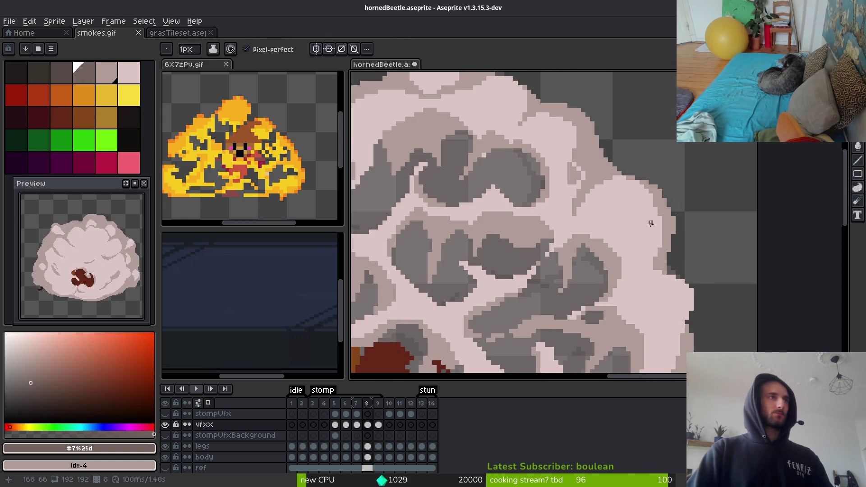
scroll(651, 224, "down", 3)
key("period")
key("comma")
key("period")
key("comma")
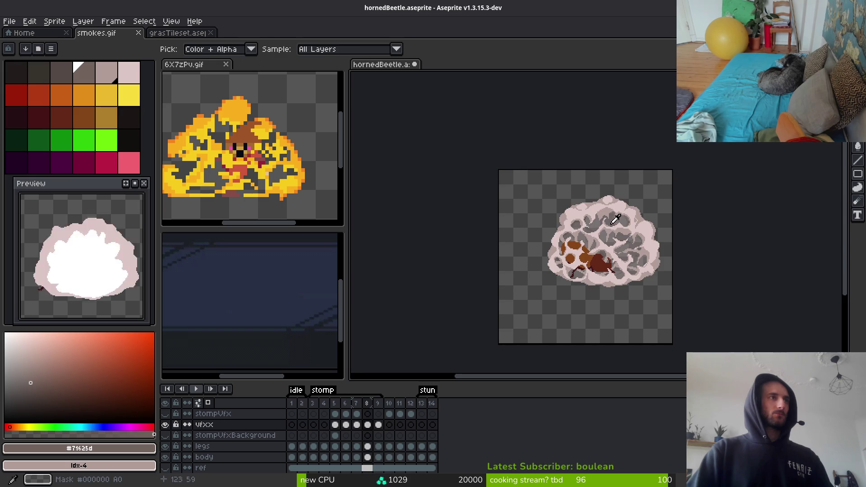
scroll(616, 220, "up", 5)
key("period")
key("comma")
key("period")
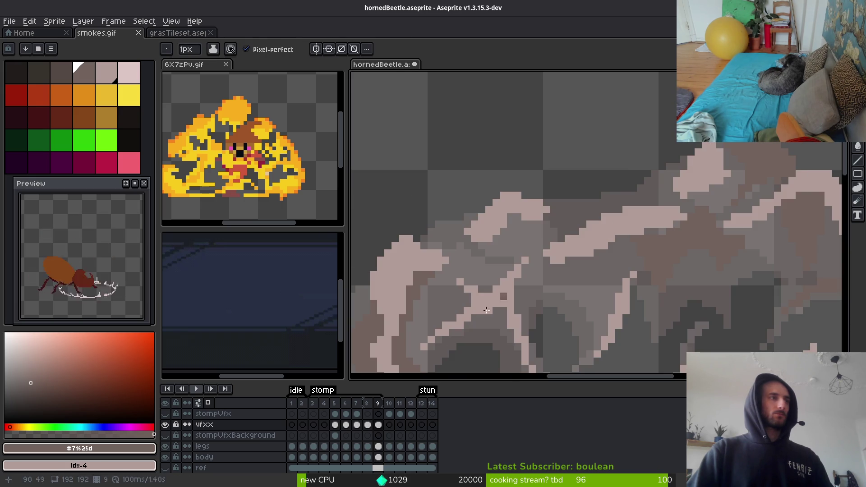
scroll(654, 268, "down", 2)
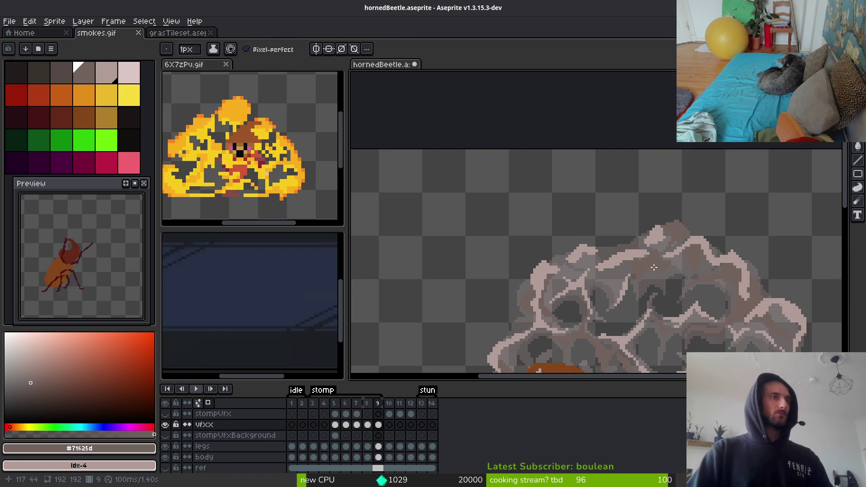
Brighten the cloud outlines by replacing mid pink #b19d99 with palette entry Idx-5
left_click(638, 251, "alt")
right_click(136, 82)
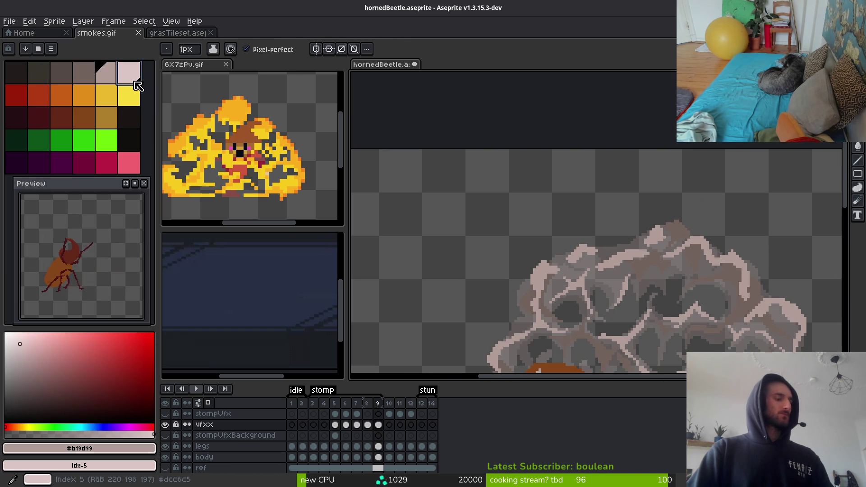
key("shift+r")
left_click(299, 78)
Replace the cloud's dark grey-brown #71625d with palette colour Idx-4 and confirm
key("i")
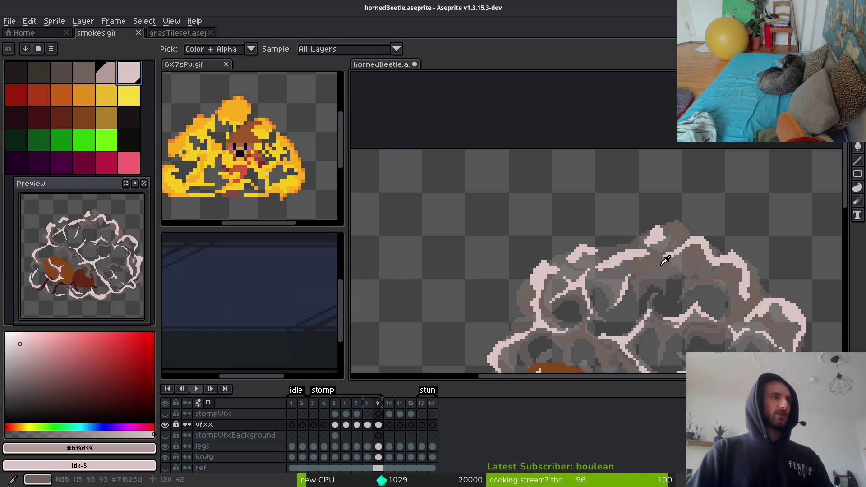
left_click(665, 261)
right_click(106, 72)
key("shift+r")
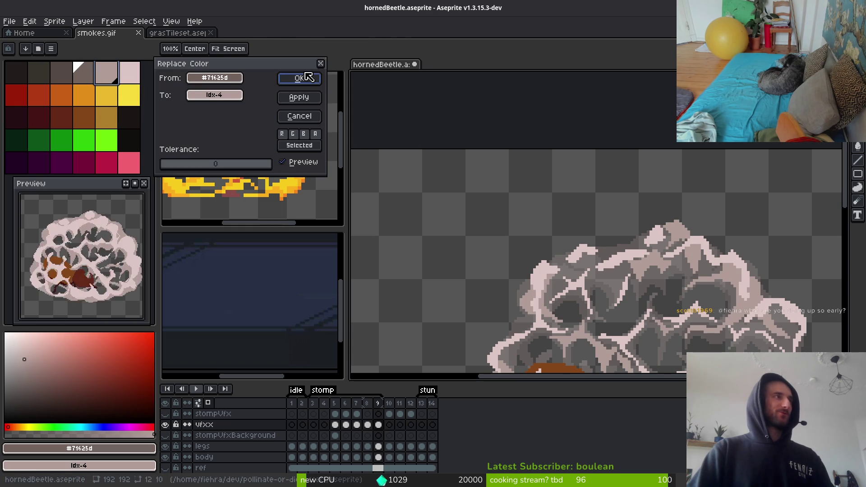
left_click(299, 78)
left_click(647, 260)
scroll(664, 239, "up", 3)
key("b")
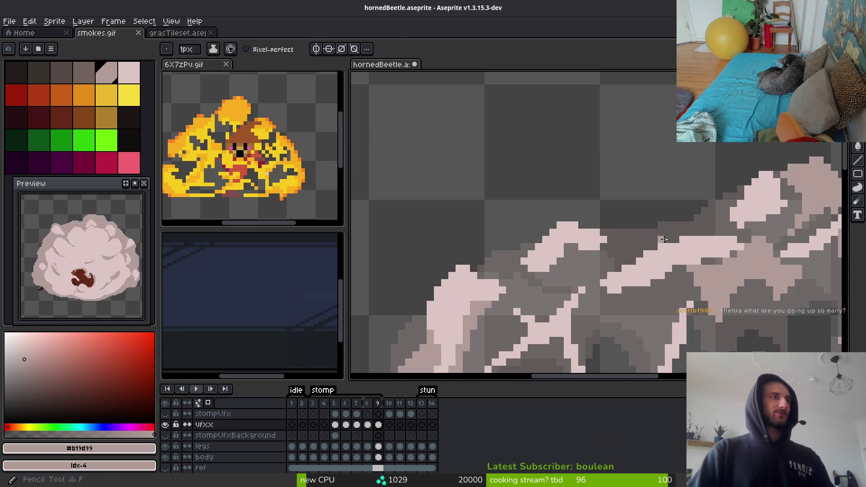
scroll(665, 239, "up", 1)
scroll(704, 244, "down", 2)
scroll(727, 248, "up", 1)
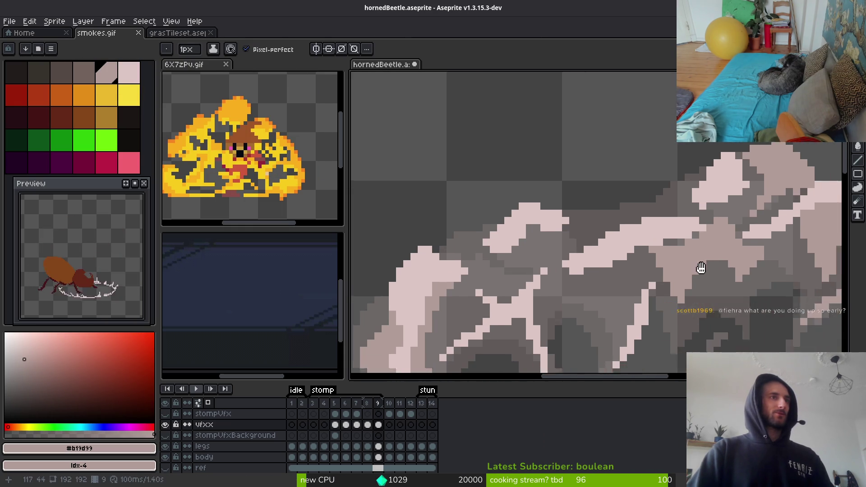
scroll(653, 285, "up", 1)
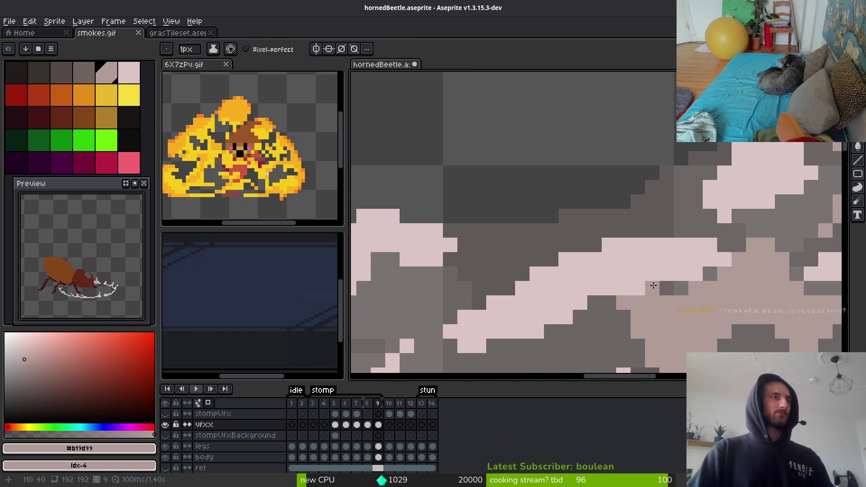
Paint light strokes over dark cloud pixels and bucket-fill three dark patches with mauve
left_click_drag(654, 286, 713, 279)
mouse_move(671, 235)
left_mouse_down()
mouse_move(647, 211)
mouse_move(533, 191)
mouse_move(478, 268)
mouse_move(578, 226)
mouse_move(542, 249)
left_mouse_up()
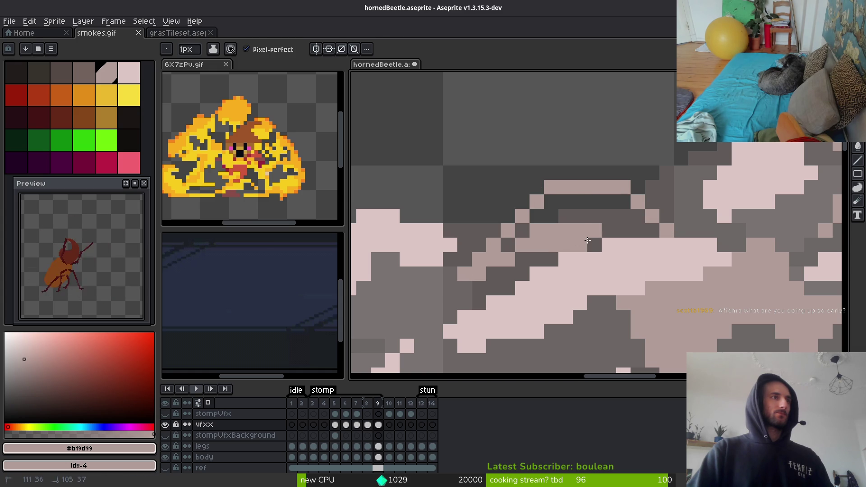
key("g")
left_click(564, 216)
left_click(522, 231)
left_click(508, 245)
key("b")
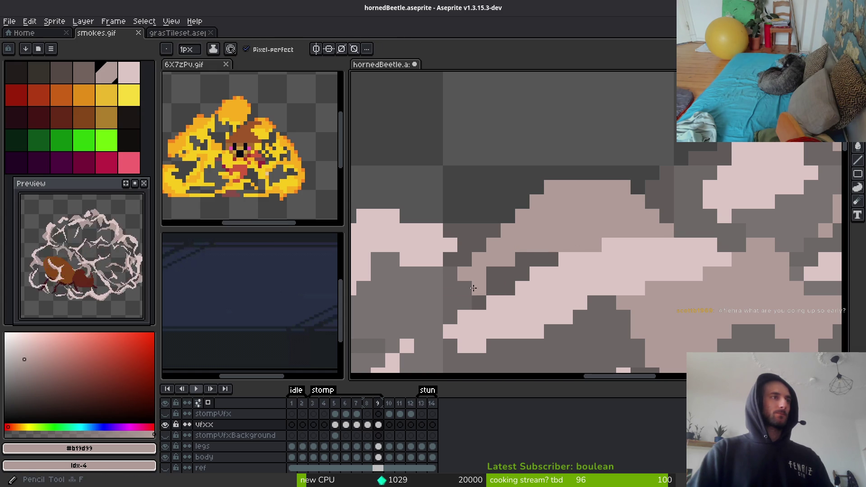
Paint Idx-4 light pink highlight bands and pixels inside the cloud on frame 9
scroll(523, 271, "down", 1)
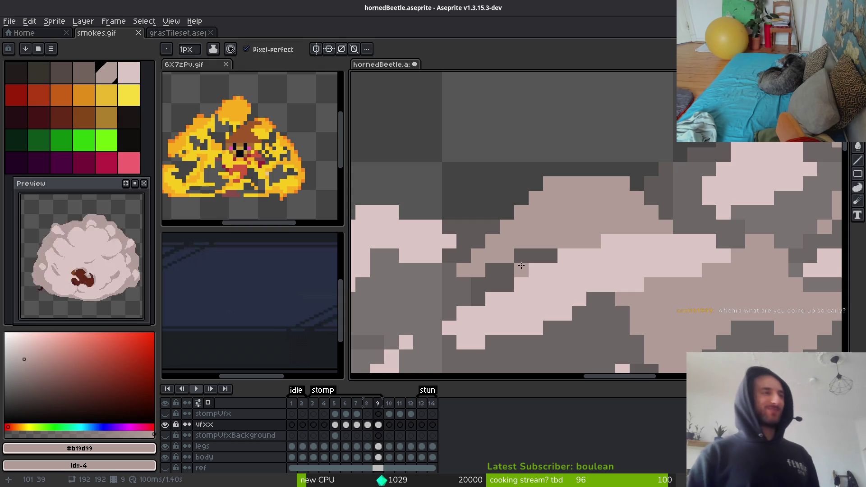
scroll(521, 266, "down", 3)
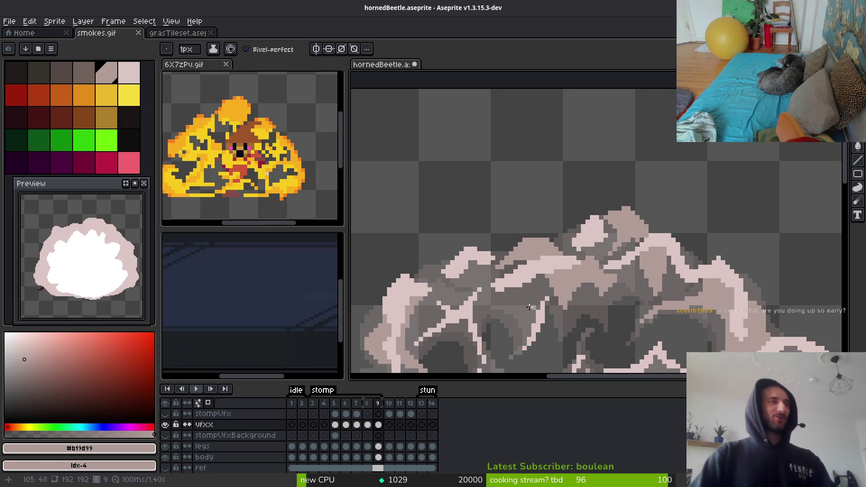
scroll(529, 307, "up", 3)
scroll(548, 243, "up", 1)
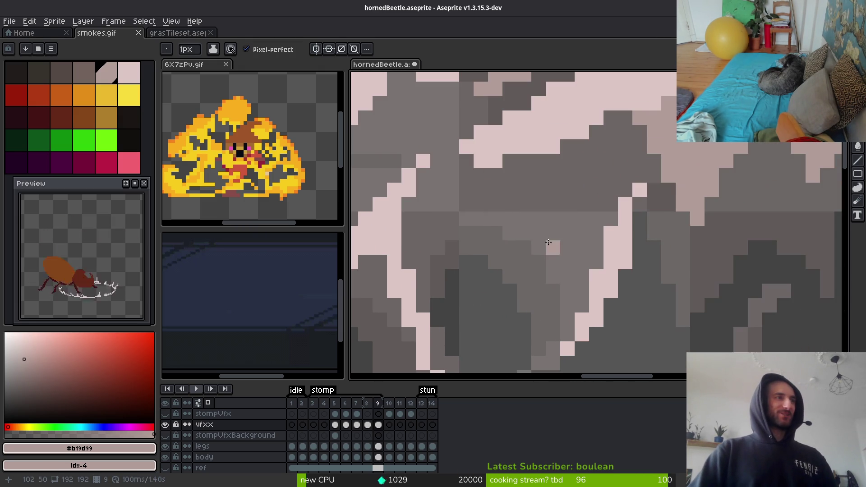
left_click(561, 232, "alt")
key("Left")
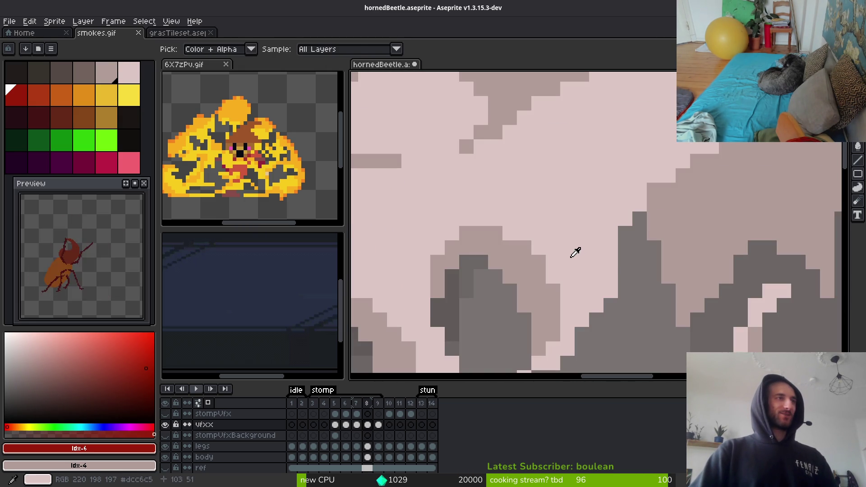
key("Right")
left_click(106, 73)
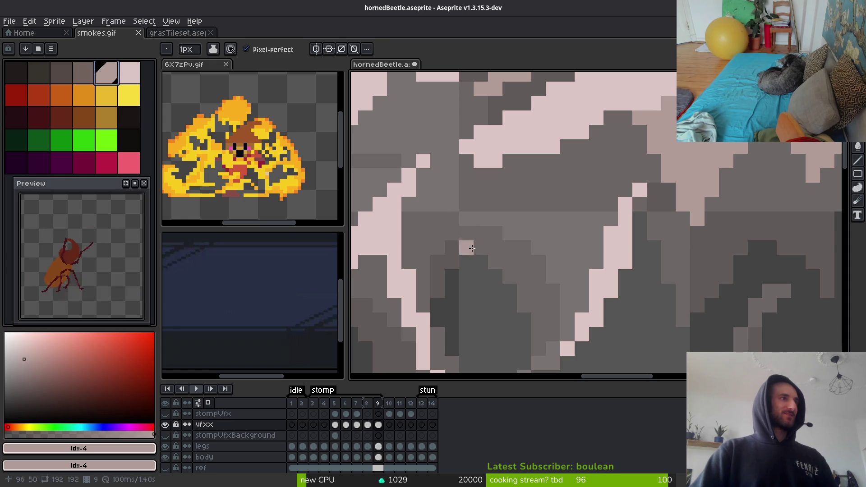
mouse_move(472, 249)
left_mouse_down()
mouse_move(519, 237)
mouse_move(496, 217)
mouse_move(579, 189)
mouse_move(533, 209)
mouse_move(571, 185)
mouse_move(567, 195)
left_mouse_up()
left_click_drag(513, 216, 497, 203)
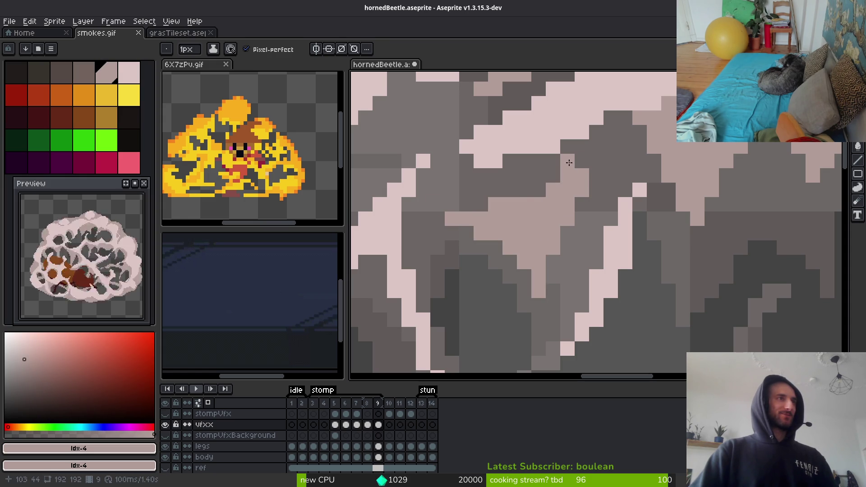
mouse_move(582, 149)
left_mouse_down()
mouse_move(595, 133)
mouse_move(586, 146)
left_mouse_up()
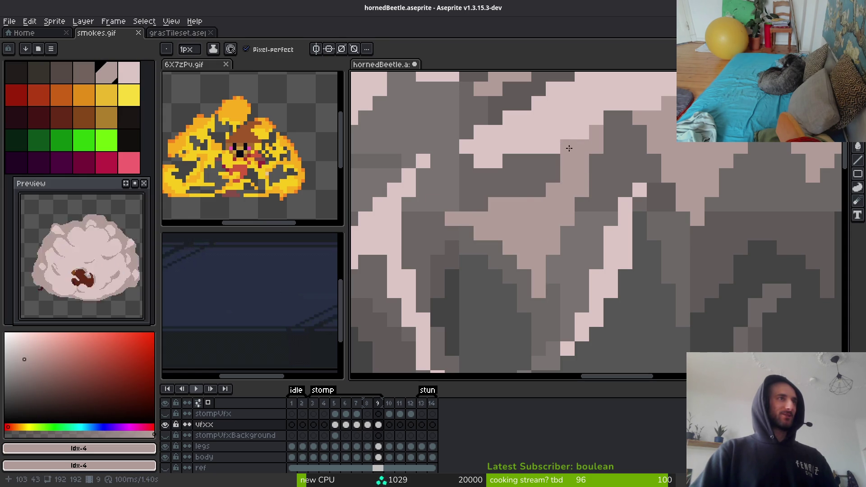
left_click_drag(554, 175, 541, 193)
Erase stray light pixels scattered in the smoke cloud
scroll(540, 241, "down", 4)
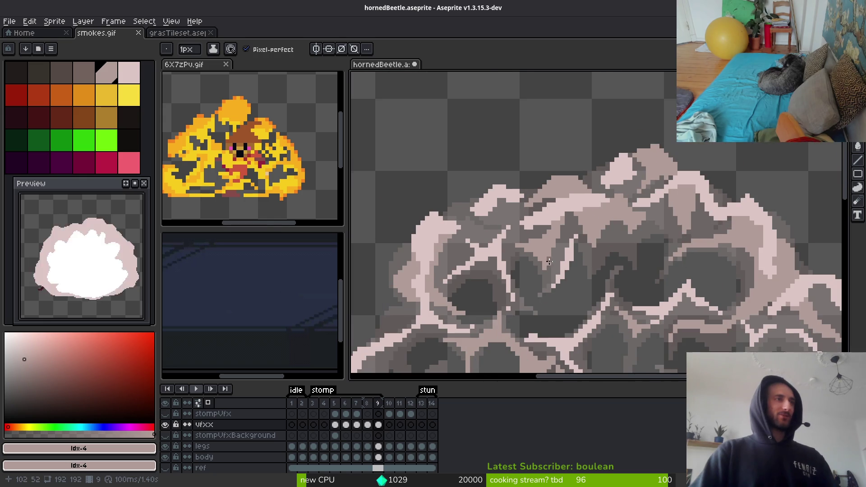
scroll(578, 248, "down", 4)
scroll(655, 217, "up", 4)
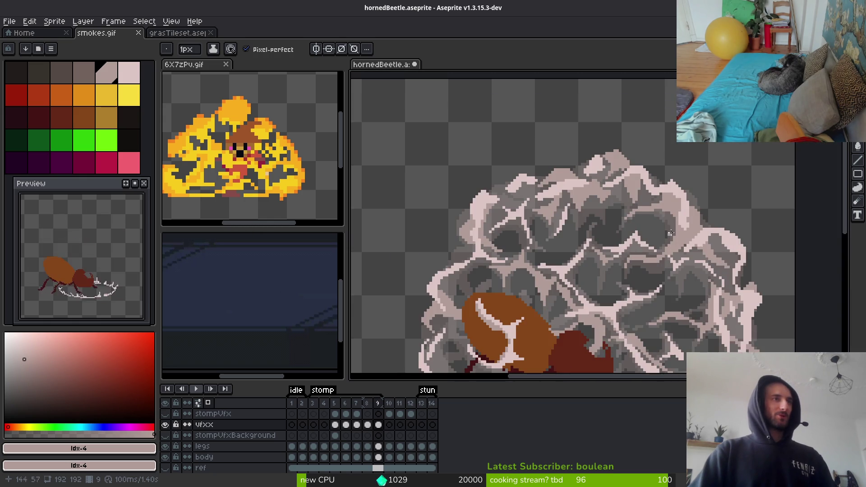
scroll(654, 217, "up", 3)
key("e")
mouse_move(587, 194)
left_mouse_down()
mouse_move(589, 171)
mouse_move(662, 289)
left_mouse_up()
key("b")
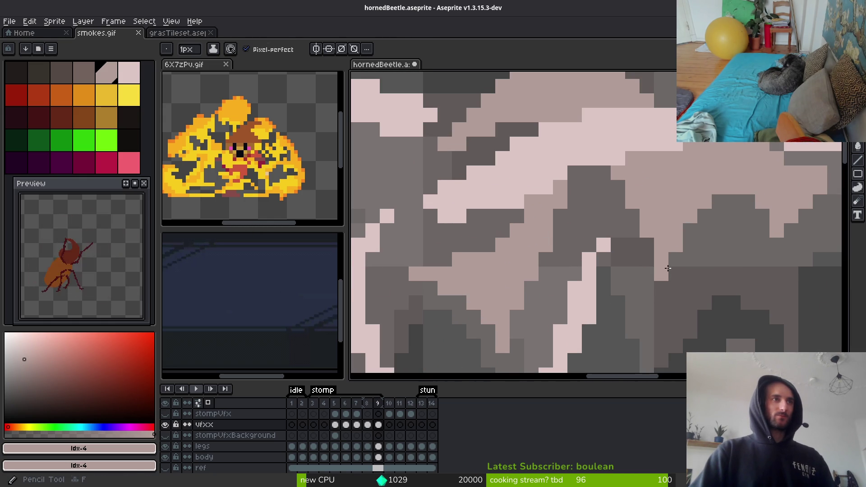
key("e")
left_click_drag(531, 199, 531, 216)
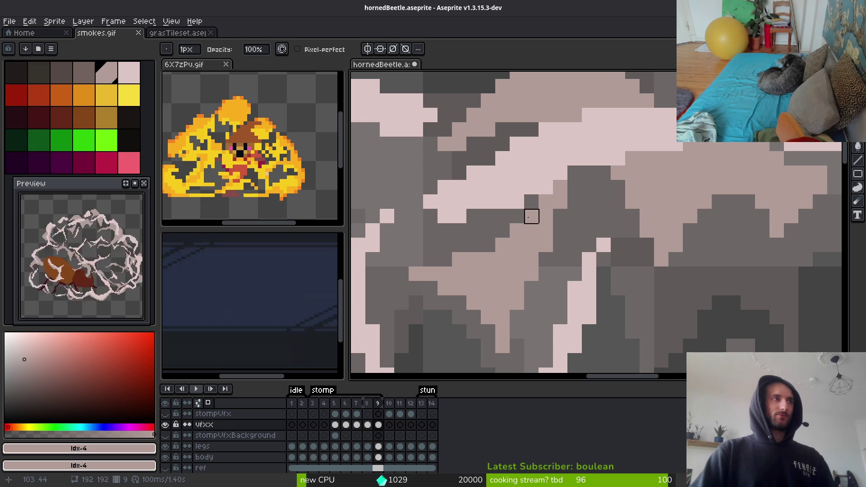
scroll(519, 240, "down", 3)
scroll(525, 249, "up", 2)
key("b")
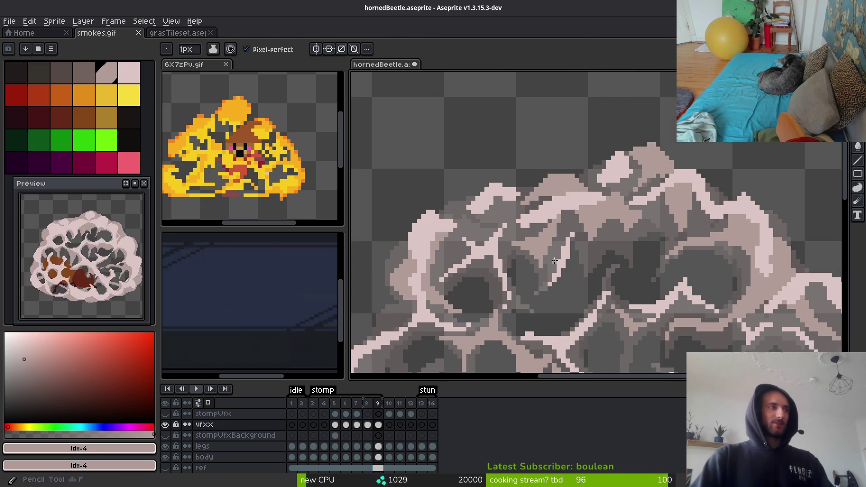
Draw a pinkish-grey highlight stroke in another part of the cloud
left_click_drag(529, 255, 592, 198)
scroll(602, 249, "up", 3)
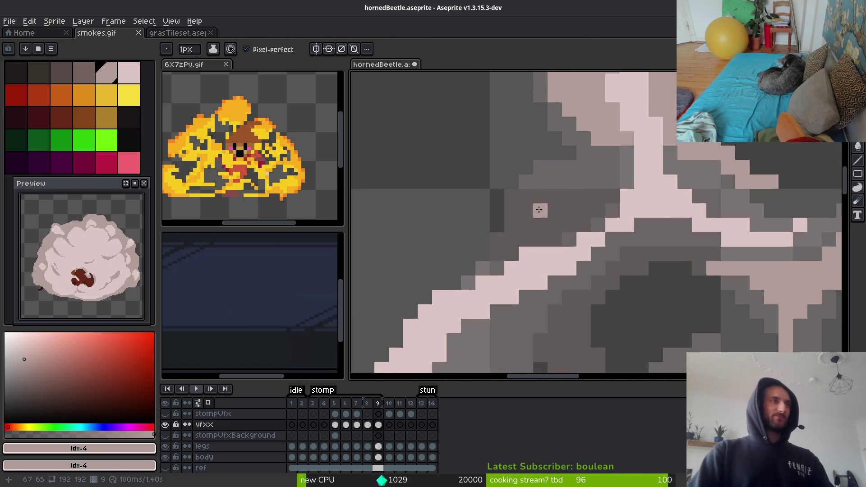
mouse_move(598, 154)
left_mouse_down()
mouse_move(461, 184)
mouse_move(452, 201)
mouse_move(526, 192)
left_mouse_up()
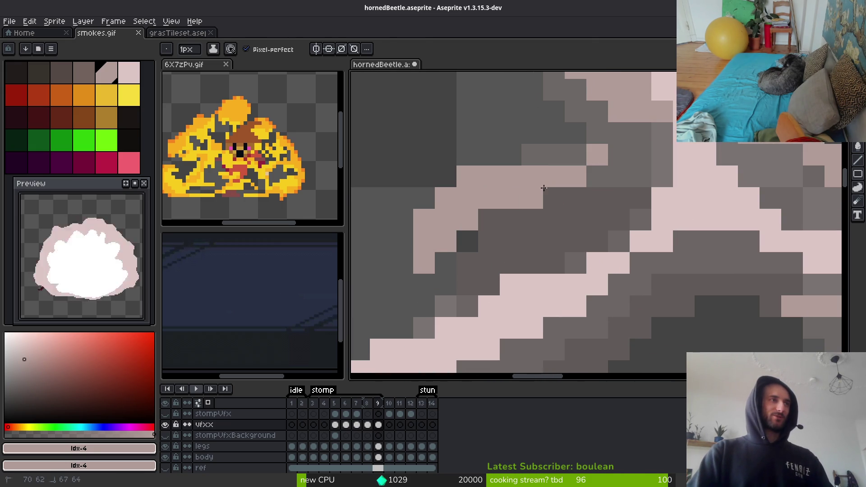
scroll(613, 275, "down", 5)
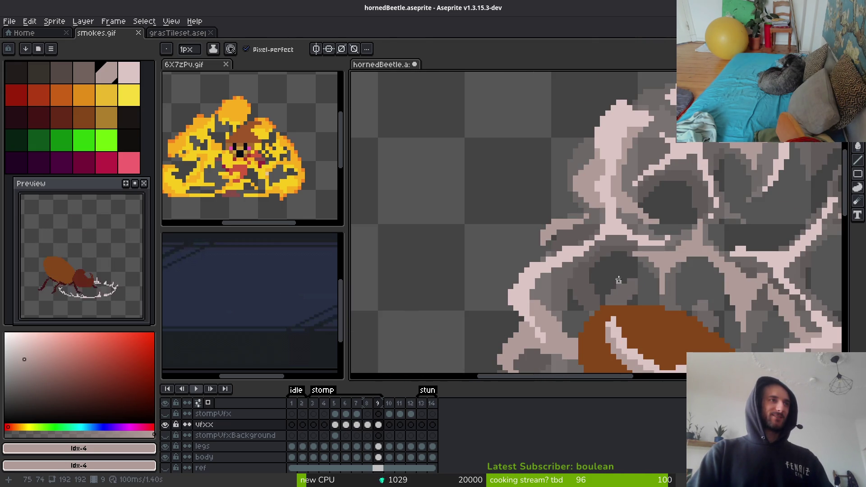
scroll(619, 280, "up", 2)
scroll(531, 235, "up", 2)
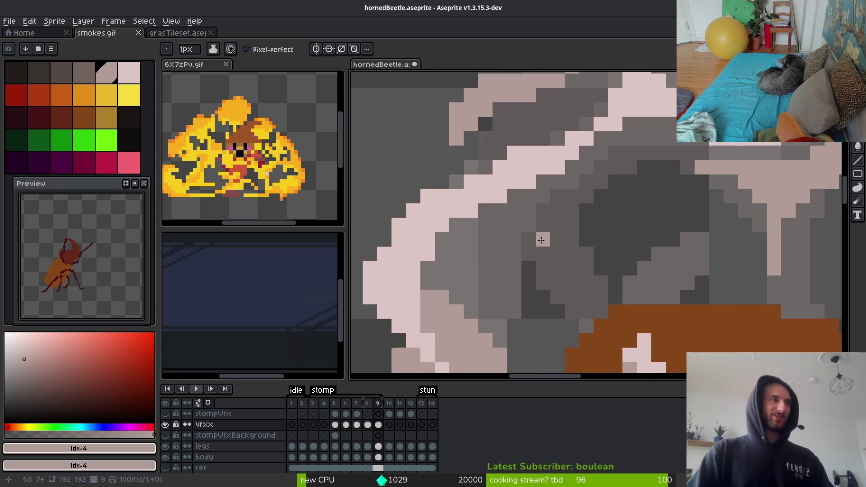
Draw a diagonal pink line down to the beetle's shell, thicken it, and erase excess pixels
left_click(514, 225)
left_click(572, 283, "shift")
mouse_move(481, 215)
left_mouse_down()
mouse_move(587, 298)
mouse_move(604, 287)
left_mouse_up()
left_click(587, 283)
left_click(571, 269)
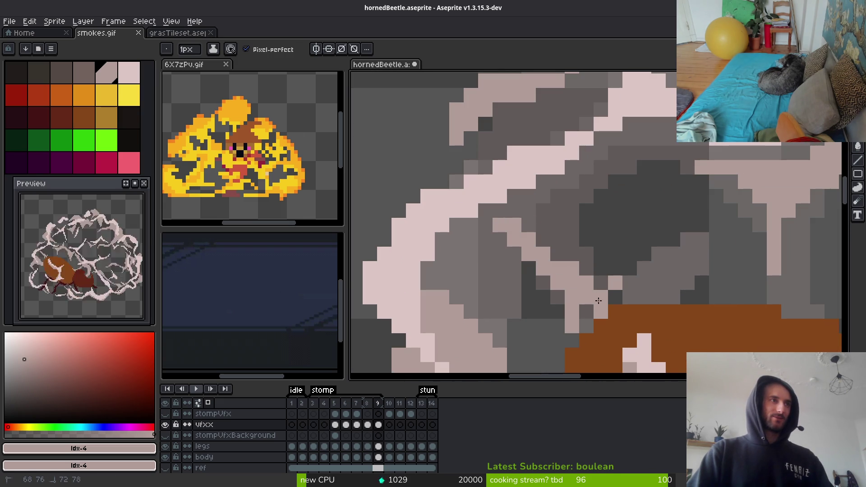
left_click(587, 311)
left_click(601, 283)
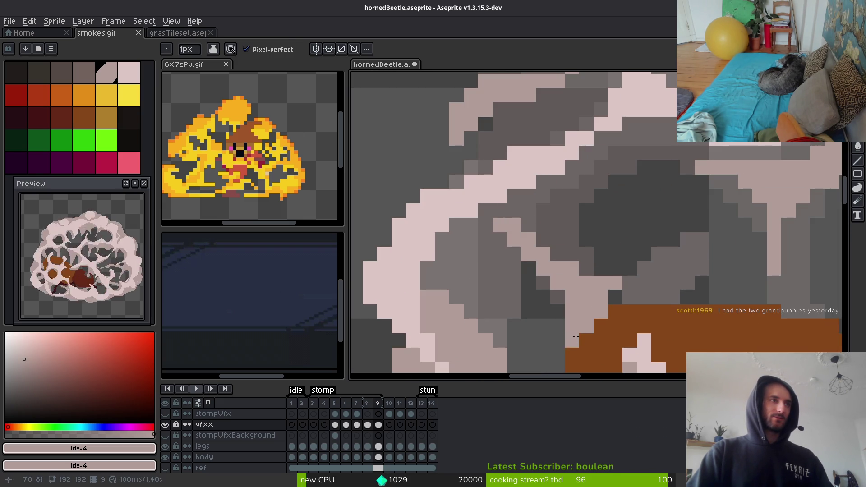
key("e")
mouse_move(572, 327)
left_mouse_down()
mouse_move(570, 311)
mouse_move(599, 296)
left_mouse_up()
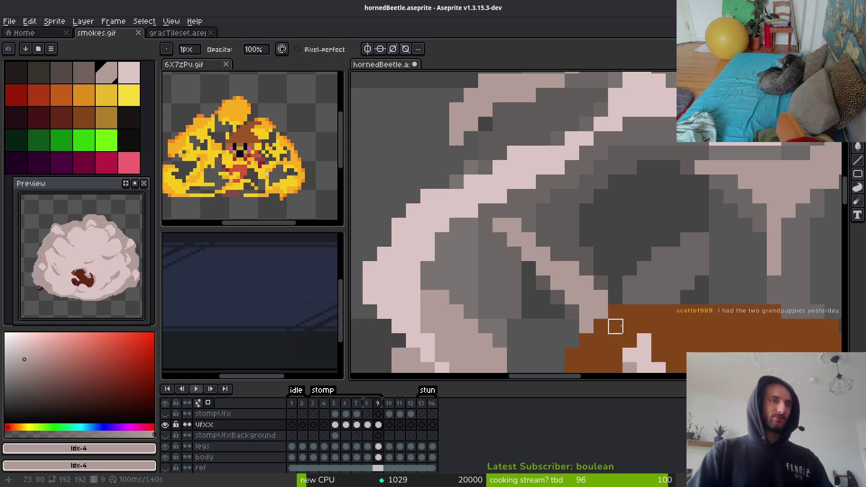
key("f")
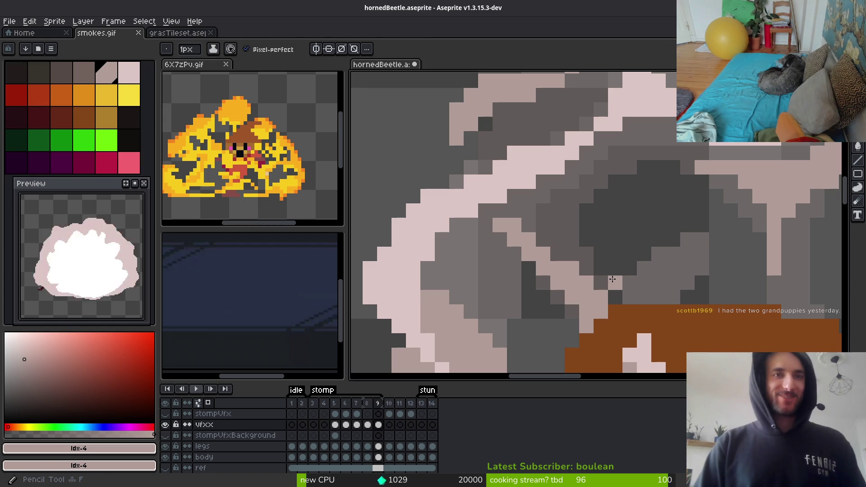
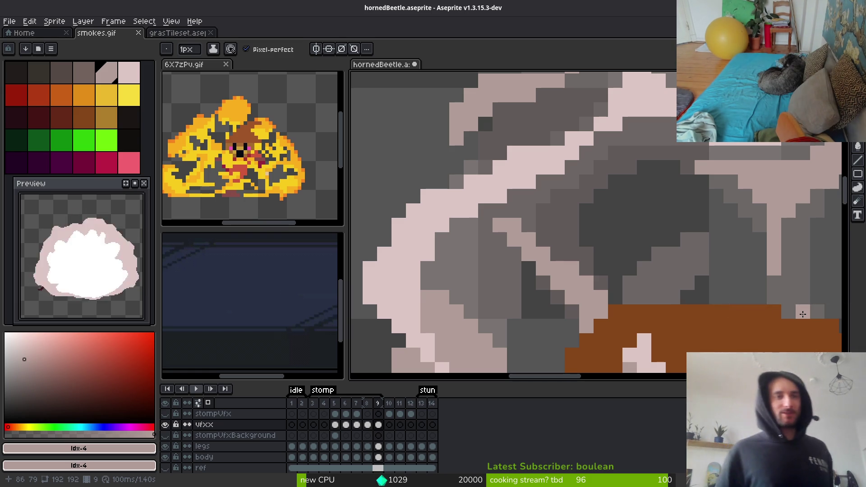
Draw a light pink highlight line across the frame 9 smoke, undoing stray muted pink pixels
scroll(802, 310, "down", 1)
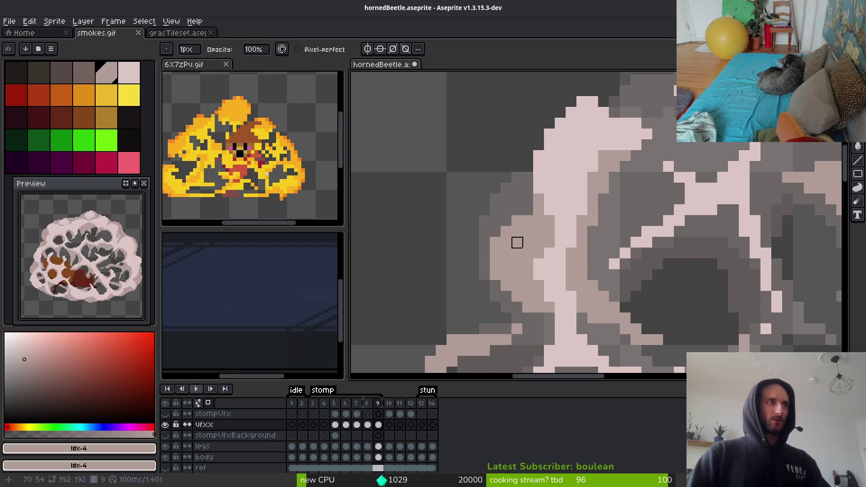
scroll(527, 230, "down", 1)
scroll(591, 278, "up", 2)
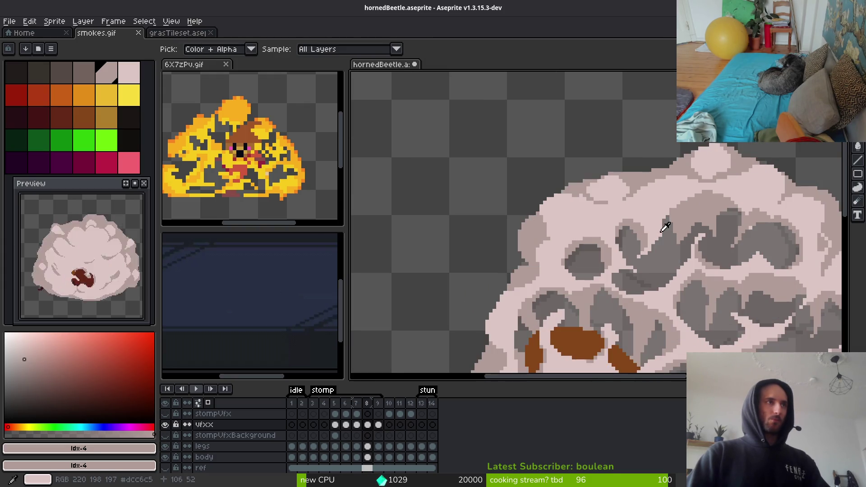
scroll(598, 212, "up", 2)
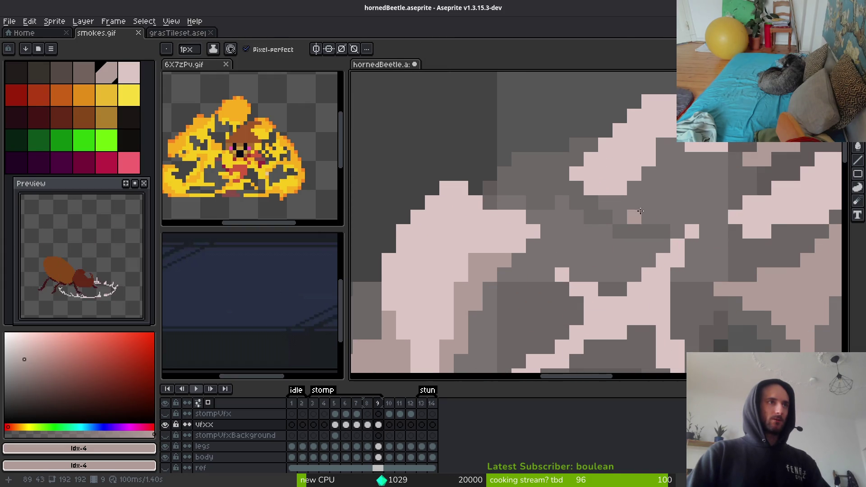
mouse_move(590, 246)
left_mouse_down()
mouse_move(634, 261)
mouse_move(554, 201)
mouse_move(541, 180)
mouse_move(599, 210)
mouse_move(562, 183)
mouse_move(562, 158)
mouse_move(519, 136)
mouse_move(535, 155)
mouse_move(490, 189)
left_mouse_up()
key("e")
key("b")
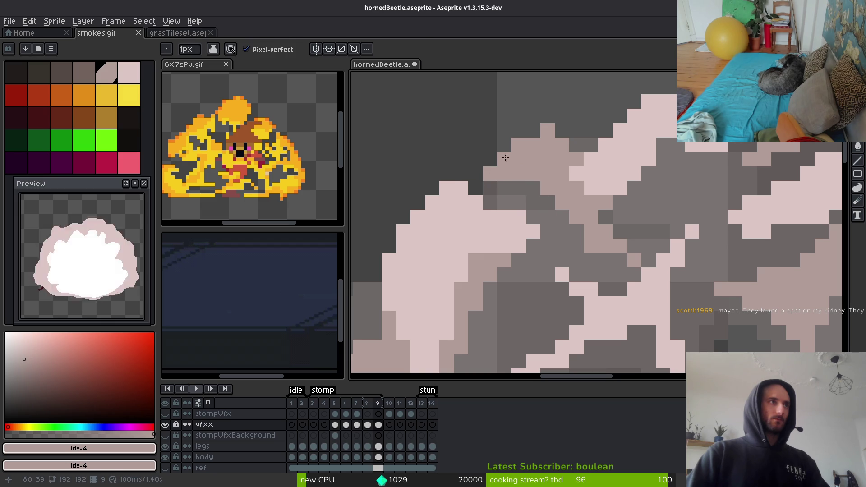
key("e")
key("b")
left_click_drag(476, 159, 447, 159)
key("e")
key("ctrl+z")
Erase a stray pink pixel from the smoke and remove a test pixel
left_click(519, 175)
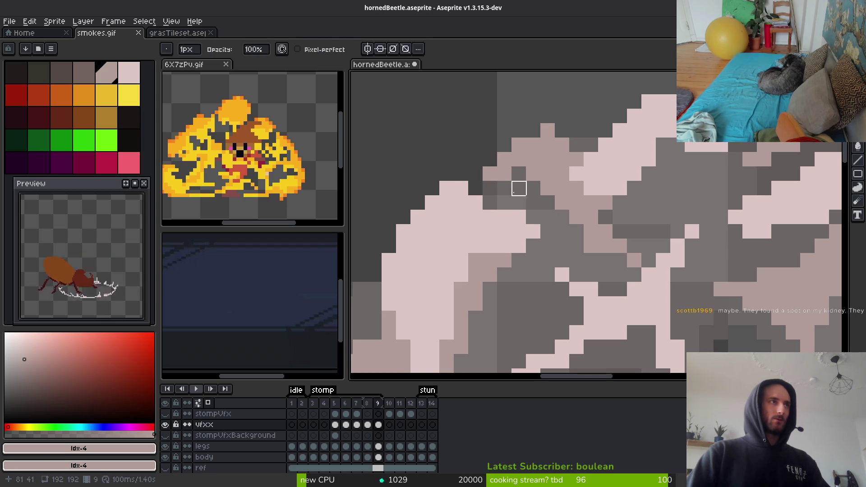
key("b")
left_click(533, 188)
key("e")
left_click(532, 185)
key("b")
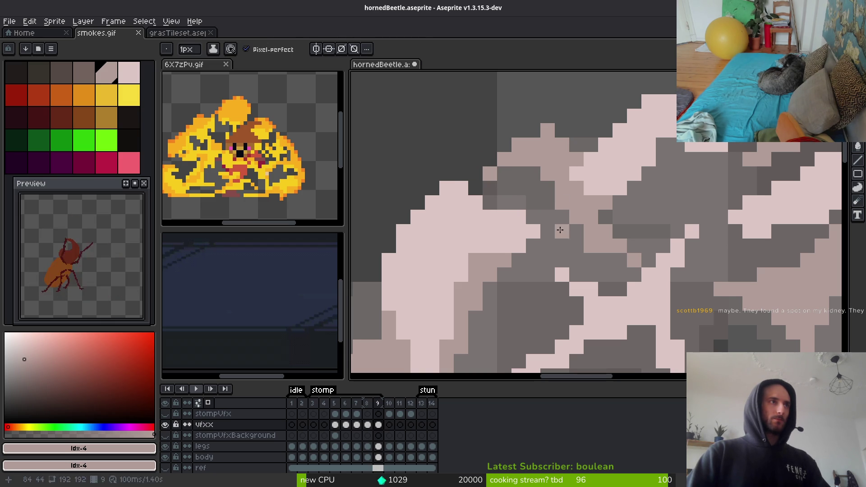
Paint a muted pink stroke down a smoke fold and dither muted pink shading into the lower smoke
mouse_move(563, 234)
left_mouse_down()
mouse_move(577, 259)
mouse_move(533, 289)
left_mouse_up()
left_click(562, 275)
left_click(562, 289)
left_click(548, 303)
left_click(533, 317)
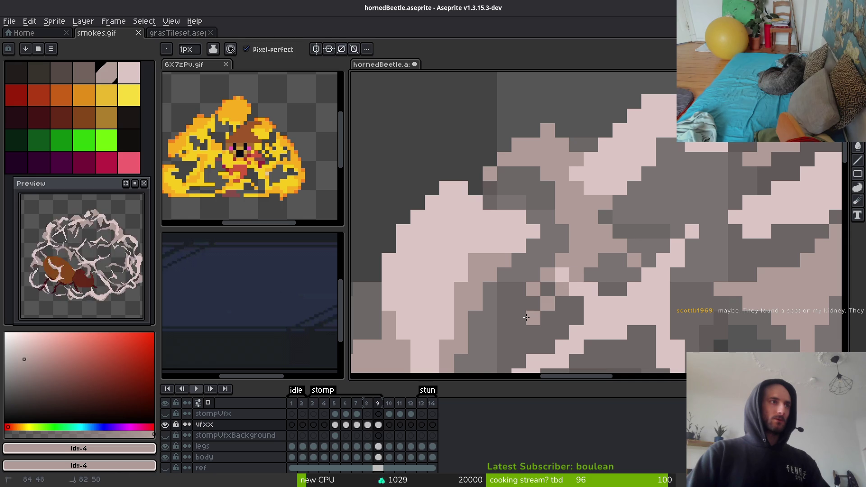
left_click(523, 307)
left_click(547, 289)
left_click(519, 318)
left_click(504, 332)
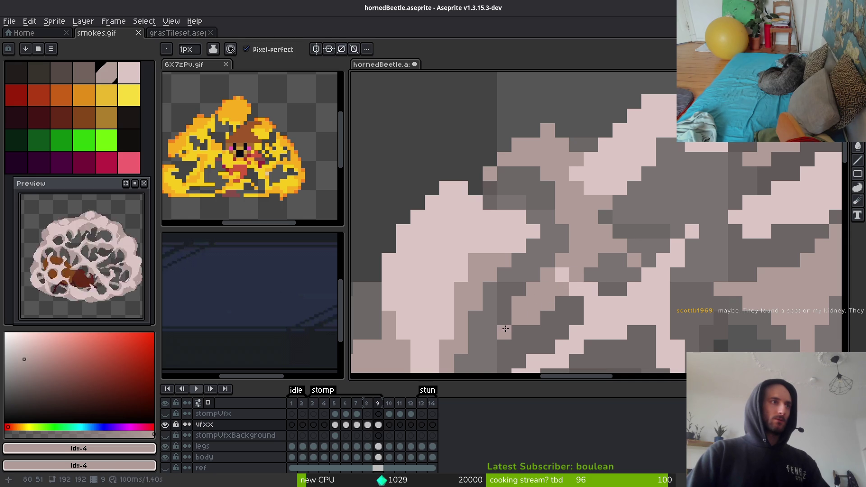
left_click(475, 333)
key("e")
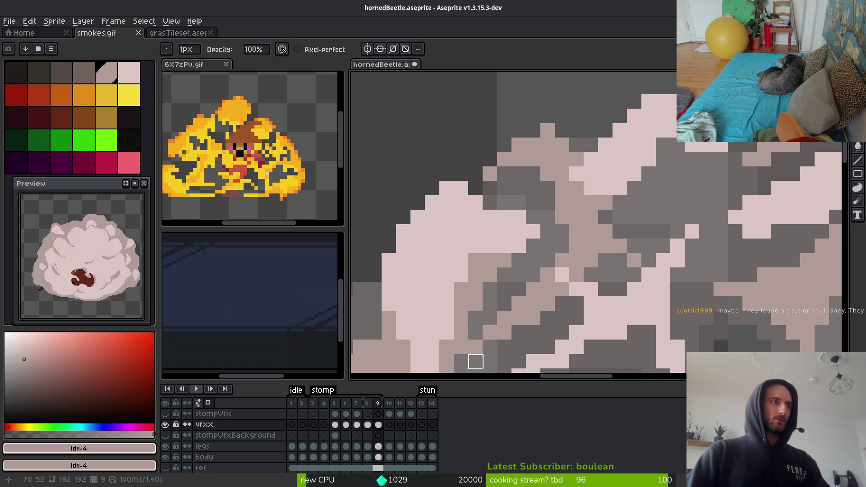
key("b")
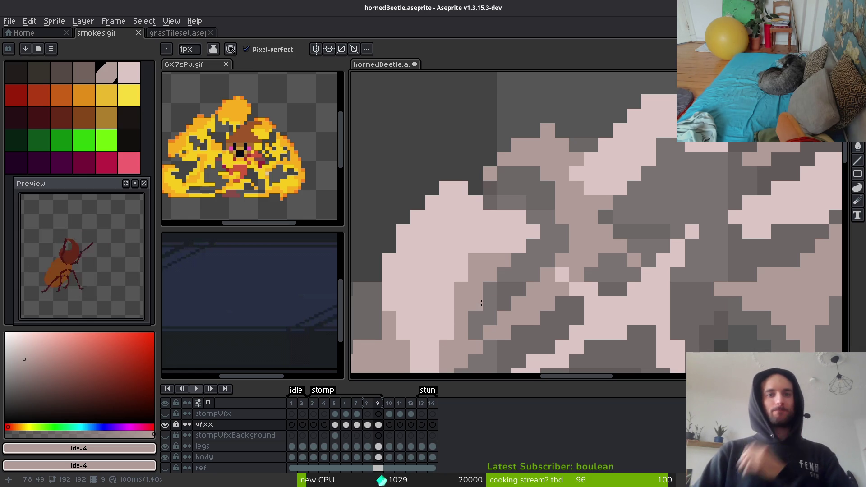
Sample the light pink smoke highlight colour from frame 8, then return to frame 9
scroll(564, 298, "down", 2)
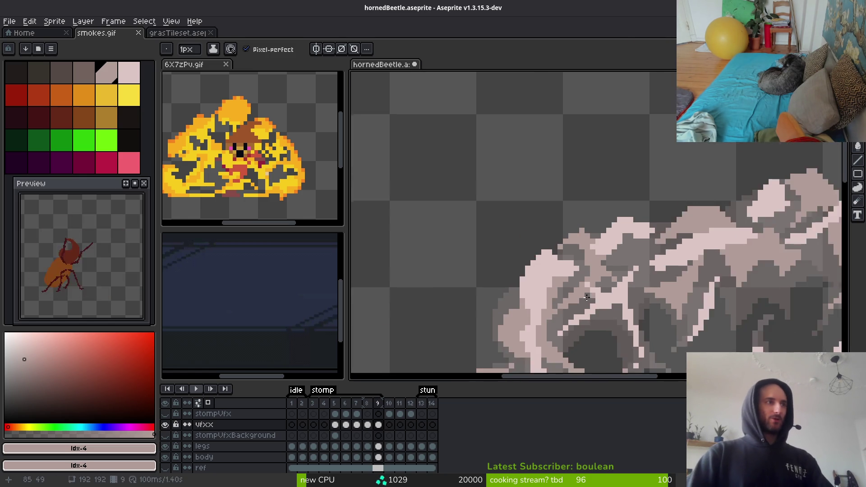
scroll(596, 288, "up", 3)
key("e")
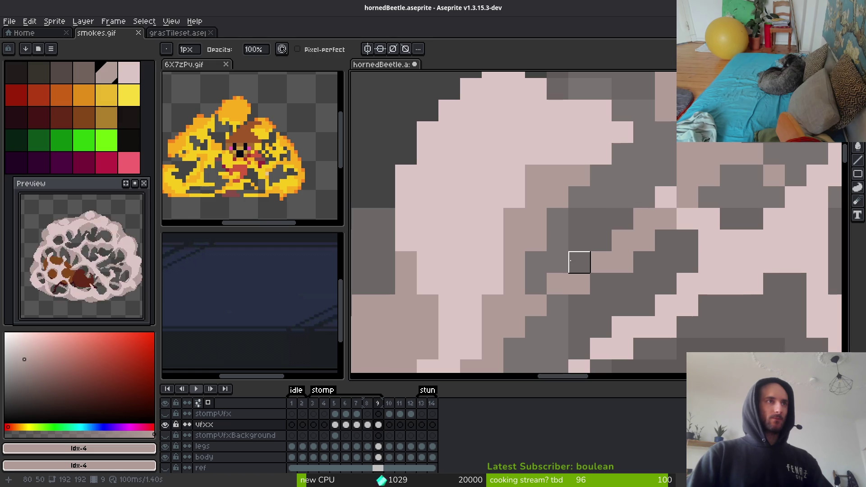
key("b")
scroll(601, 306, "down", 3)
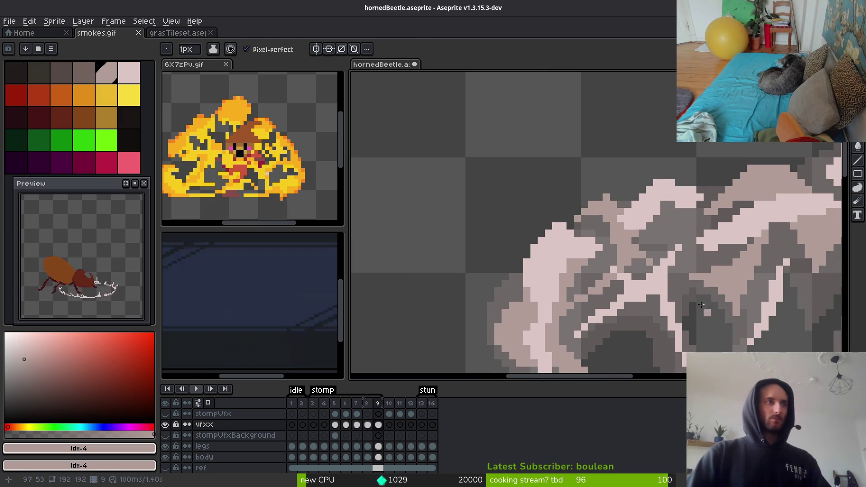
key("Left")
scroll(669, 281, "up", 5)
key("i")
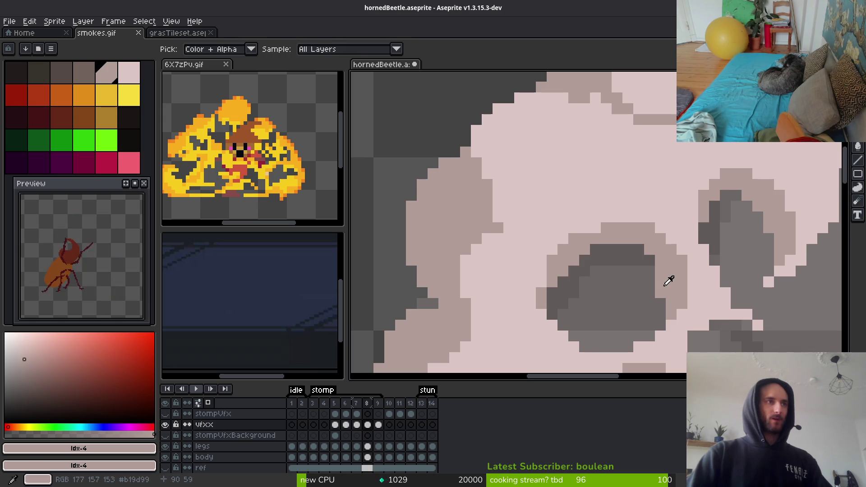
key("b")
key("Right")
scroll(618, 229, "up", 2)
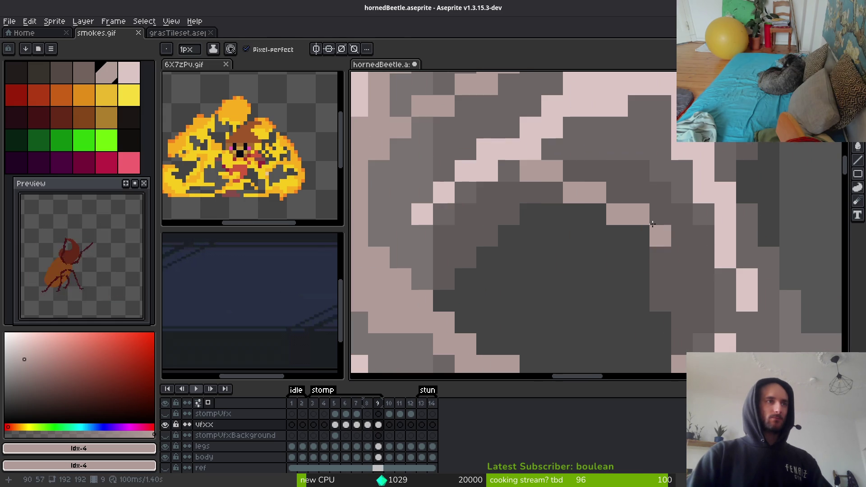
Add light pink highlight pixels along the smoke's inner rims
mouse_move(653, 224)
left_mouse_down()
mouse_move(581, 172)
mouse_move(644, 257)
mouse_move(597, 149)
mouse_move(643, 197)
left_mouse_up()
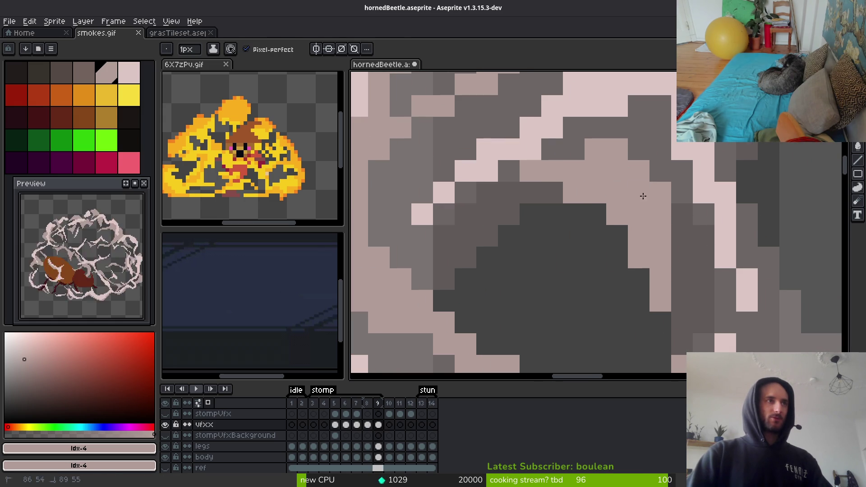
left_click_drag(574, 149, 552, 148)
scroll(650, 223, "down", 3)
left_click(640, 247)
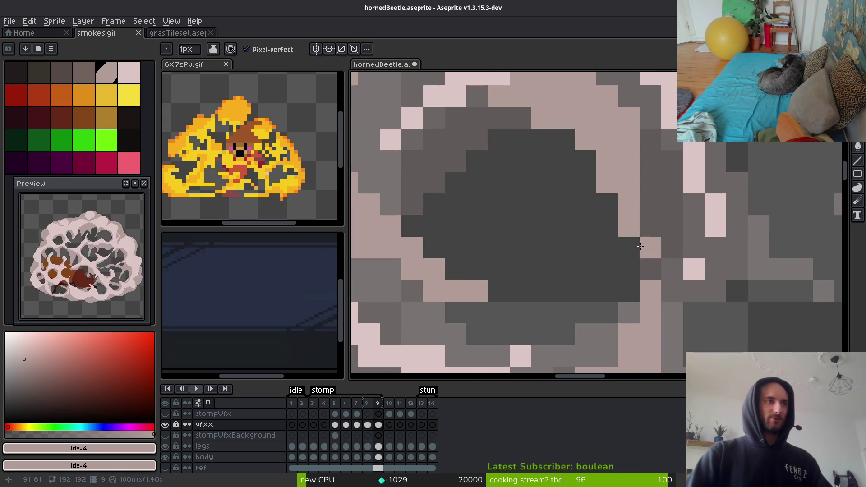
scroll(640, 247, "down", 2)
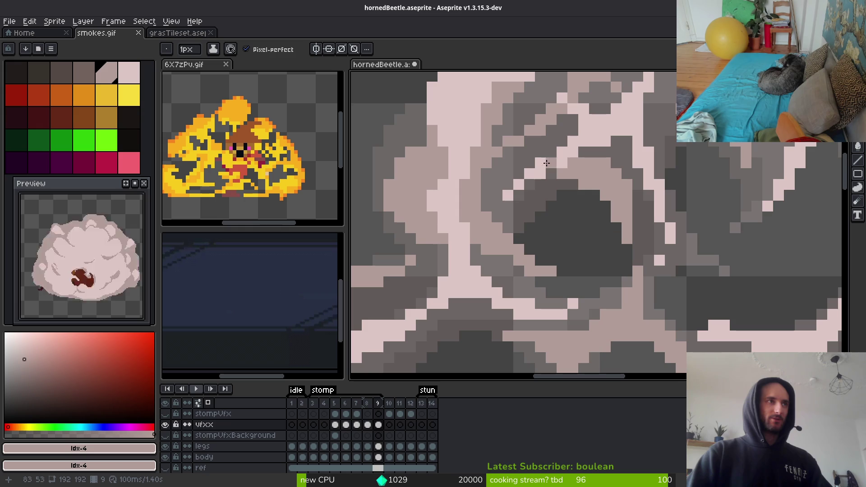
mouse_move(501, 150)
left_mouse_down()
mouse_move(583, 207)
mouse_move(609, 196)
left_mouse_up()
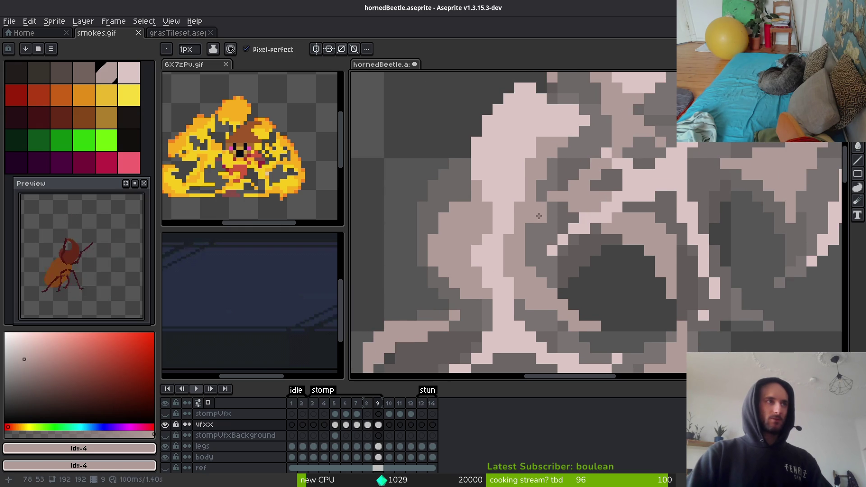
scroll(564, 185, "down", 4)
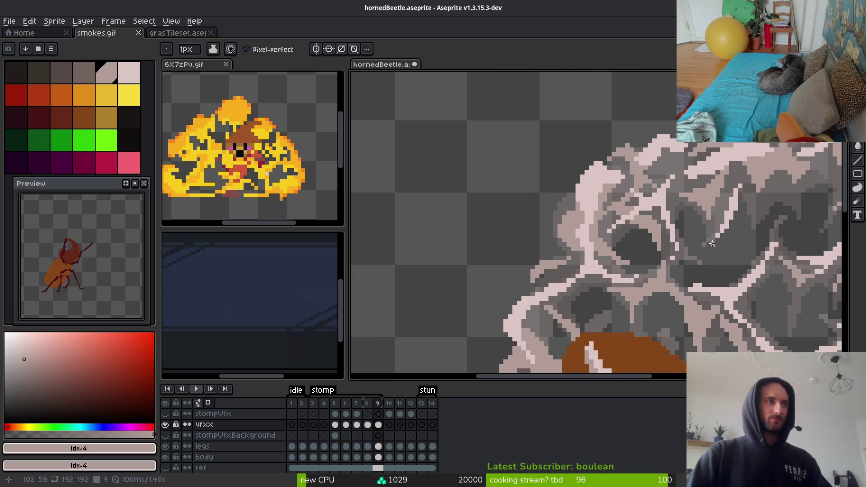
scroll(729, 262, "up", 3)
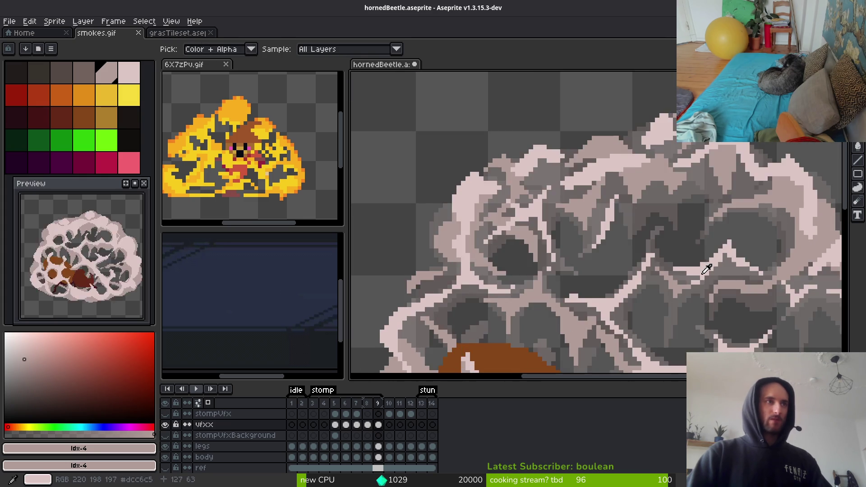
scroll(699, 311, "down", 2)
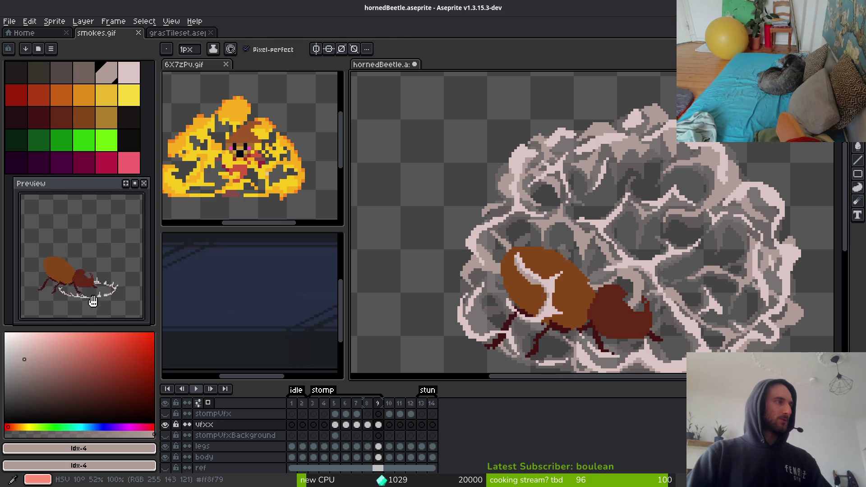
scroll(515, 190, "up", 3)
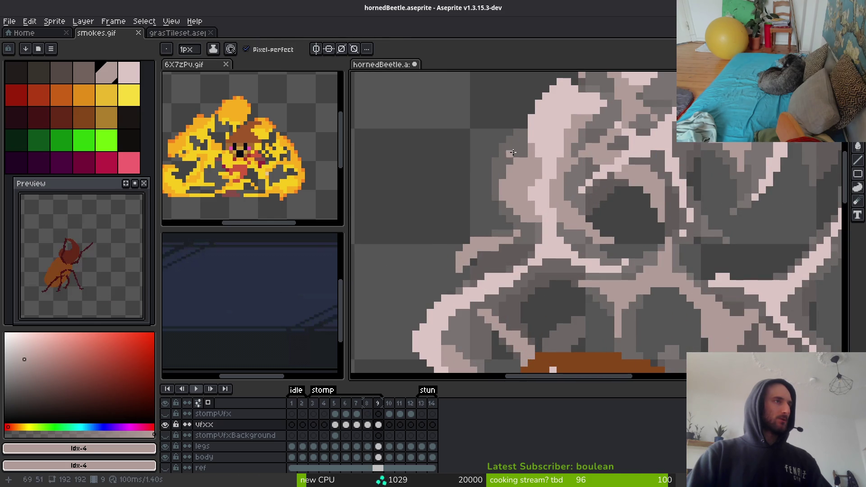
scroll(513, 153, "up", 2)
Outline the smoke's left edge with light pixels, erasing the excess and stray pixels
mouse_move(516, 112)
left_mouse_down()
mouse_move(492, 133)
mouse_move(476, 230)
mouse_move(487, 128)
mouse_move(457, 232)
left_mouse_up()
left_click(486, 199)
key("e")
mouse_move(514, 155)
left_mouse_down()
mouse_move(515, 202)
mouse_move(544, 186)
mouse_move(500, 200)
mouse_move(500, 245)
mouse_move(487, 242)
mouse_move(516, 257)
mouse_move(514, 271)
mouse_move(515, 245)
mouse_move(530, 230)
left_mouse_up()
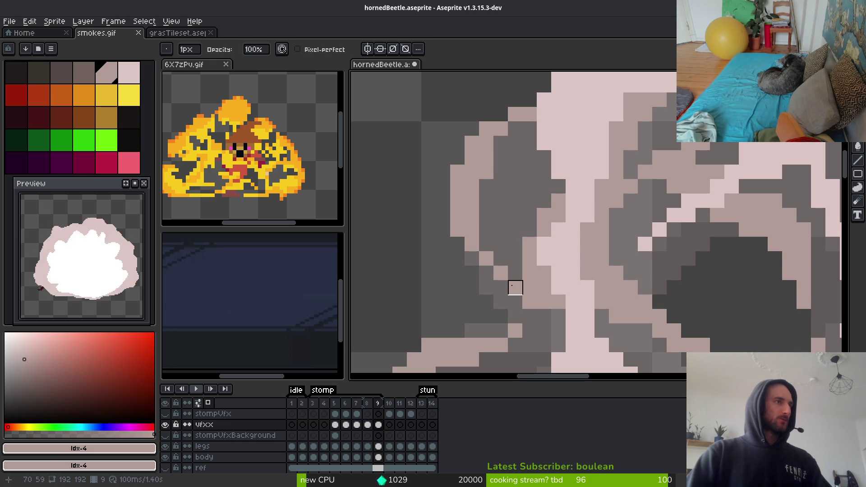
mouse_move(515, 287)
left_mouse_down()
mouse_move(516, 302)
mouse_move(572, 315)
left_mouse_up()
scroll(572, 315, "down", 3)
key("b")
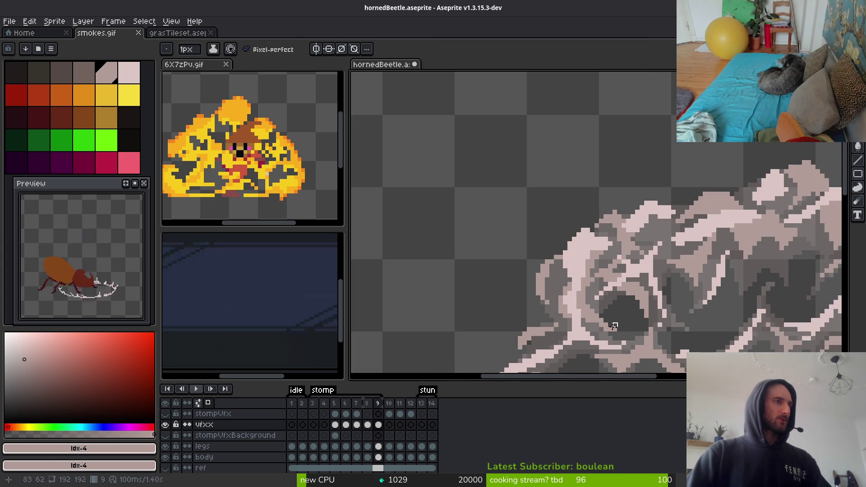
scroll(612, 297, "down", 1)
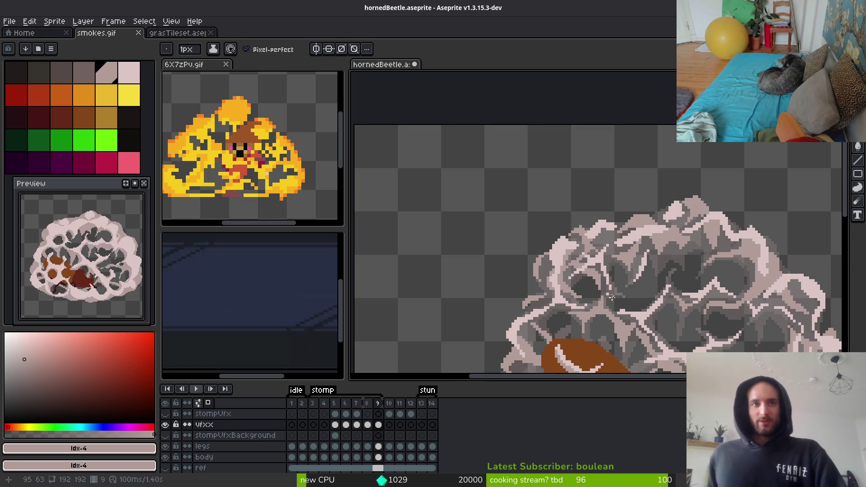
key("ctrl+z")
key("i")
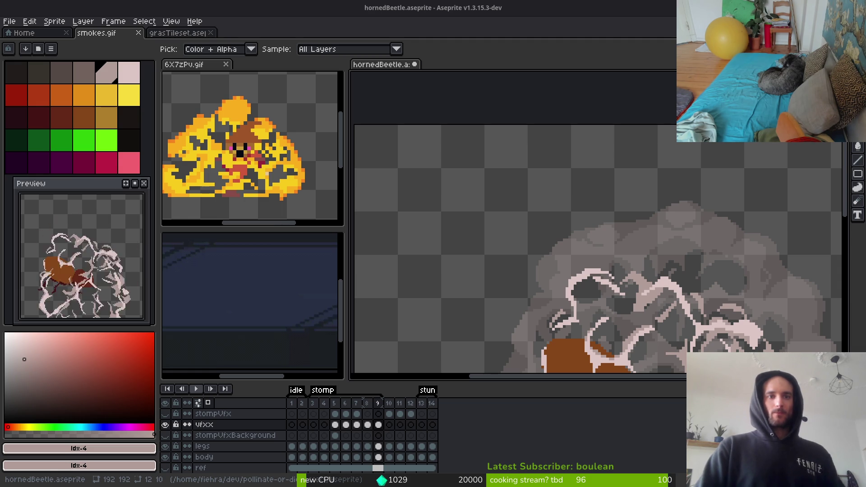
Save hornedBeetle.aseprite with the highlighted smoke
left_click_drag(729, 242, 648, 170)
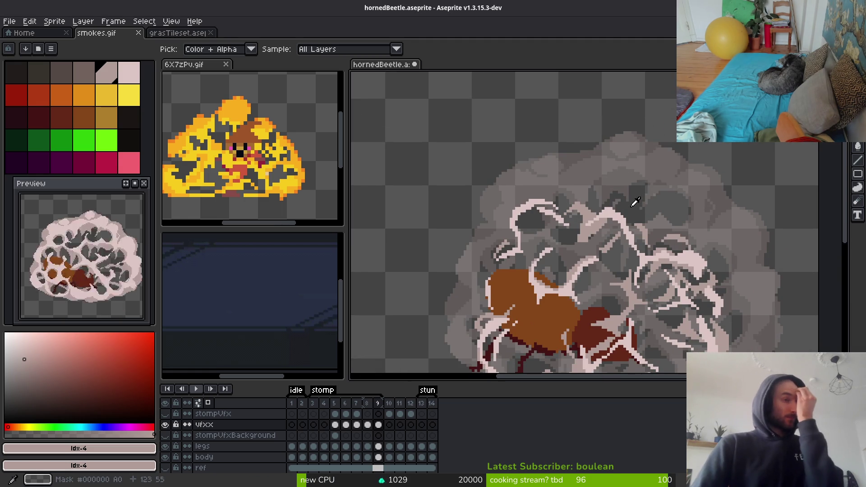
scroll(635, 201, "down", 3)
scroll(606, 269, "up", 4)
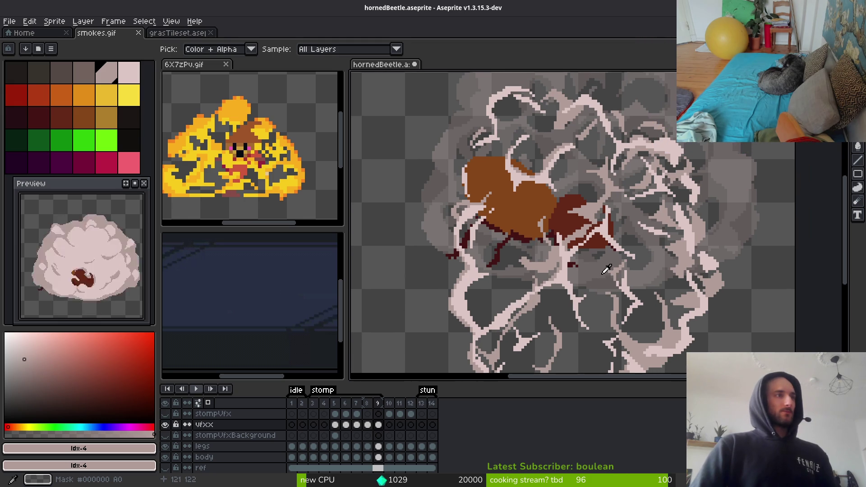
scroll(606, 270, "down", 1)
key("ctrl+s")
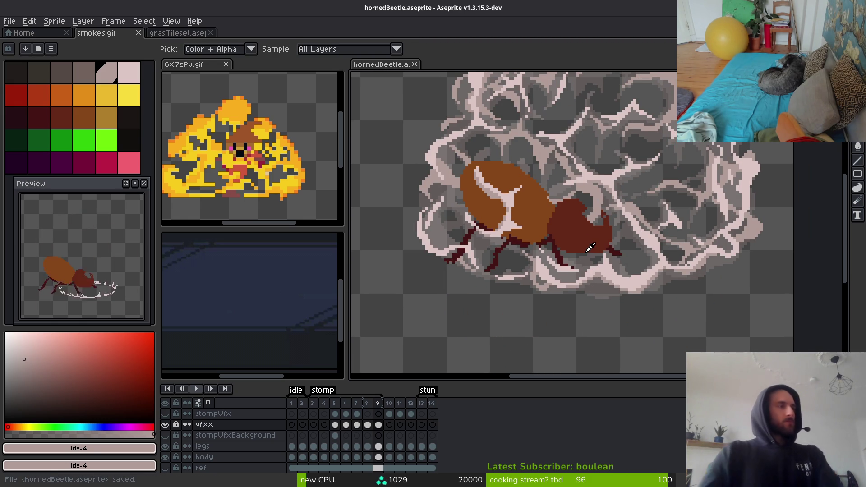
Insert a new empty frame 10 after frame 9
scroll(600, 252, "up", 1)
scroll(546, 273, "down", 1)
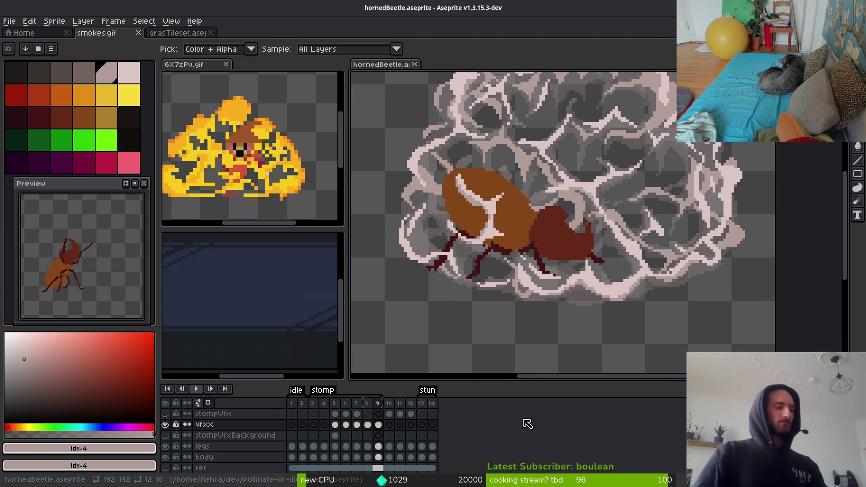
key("alt+b")
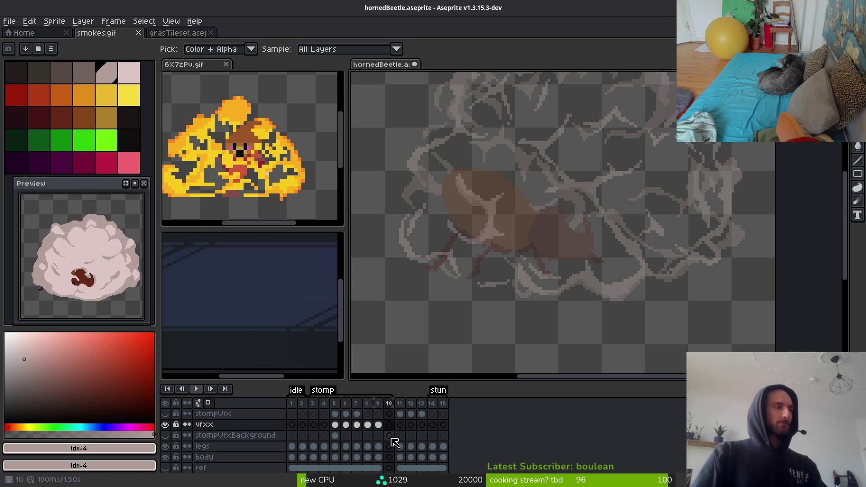
Compare frames 9 and 10 of the vfxx layer, ending on frame 9's smoke
left_click(378, 425)
left_click(378, 446)
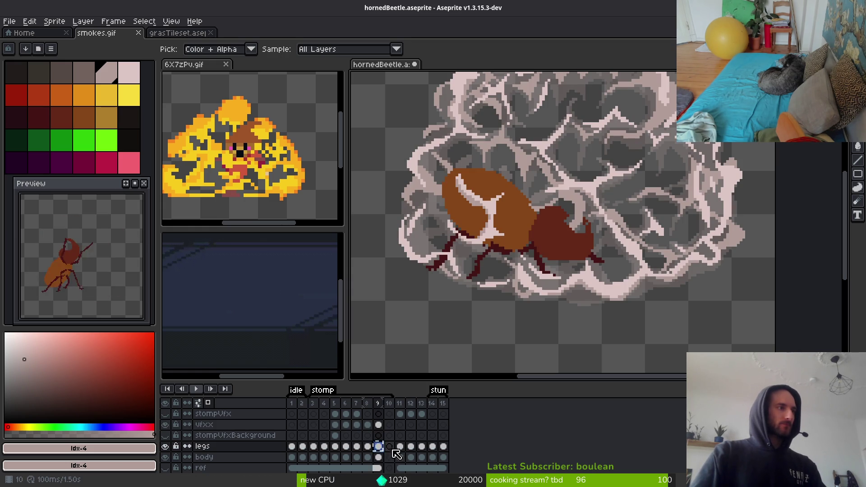
left_click(389, 446)
left_click(378, 457)
left_click(389, 457)
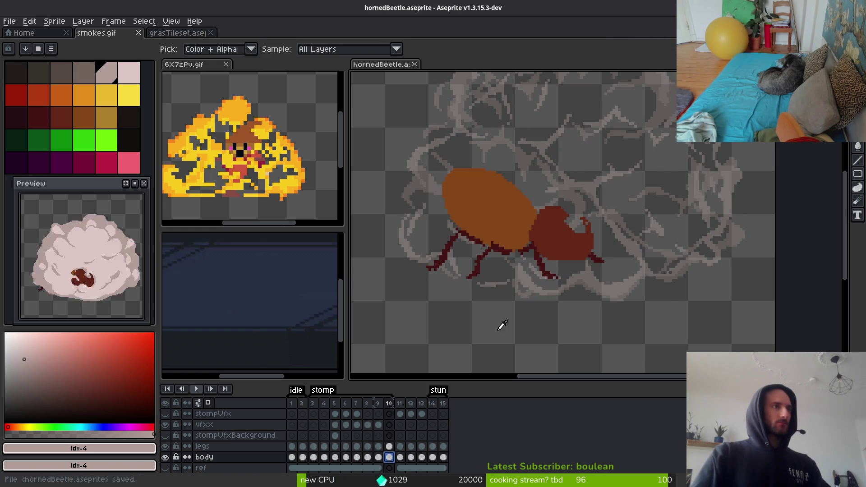
left_click(389, 425)
left_click_drag(619, 232, 630, 268)
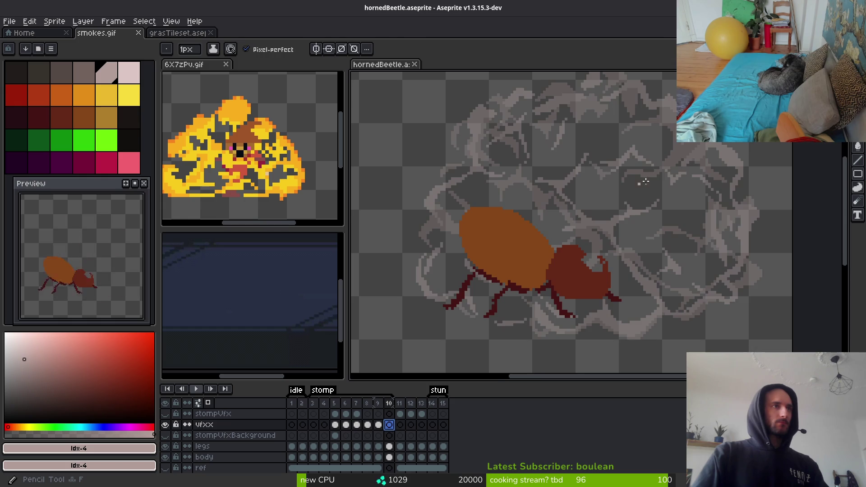
key("Left")
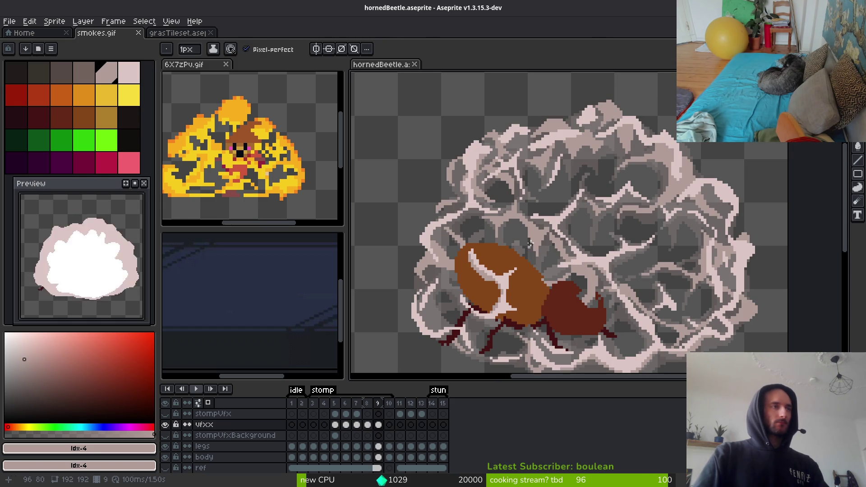
Replace the #b19d99 smoke tone with the darker palette grey, then pick #b19d99 for drawing
key("w")
left_click(530, 243)
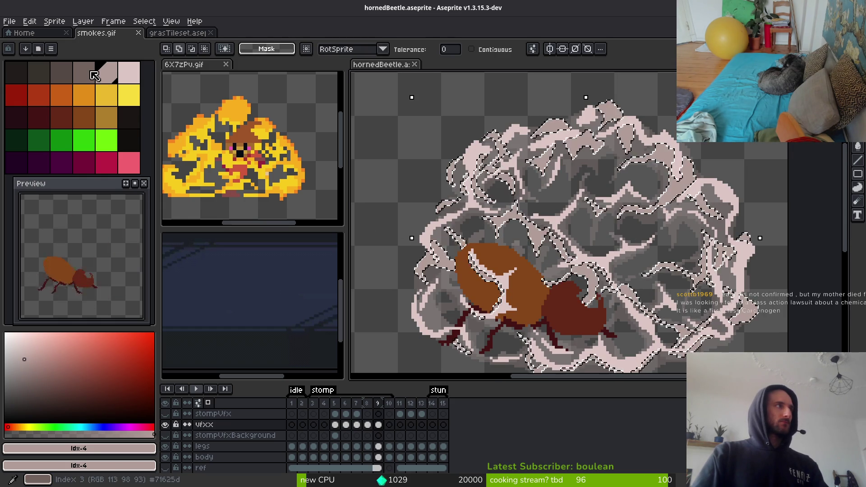
key("ctrl+d")
key("i")
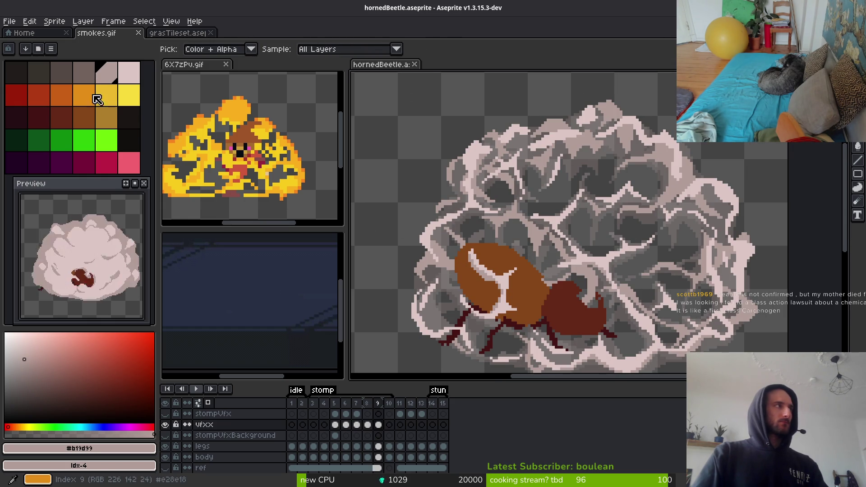
right_click(84, 72)
key("shift+r")
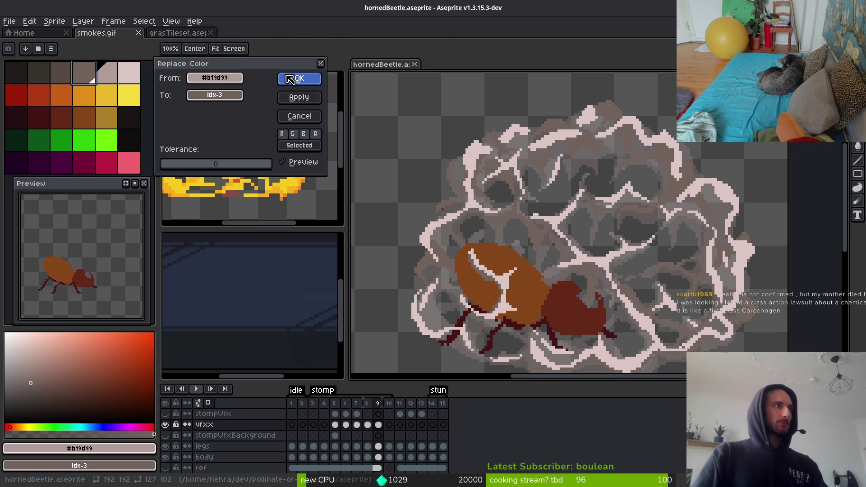
left_click(291, 80)
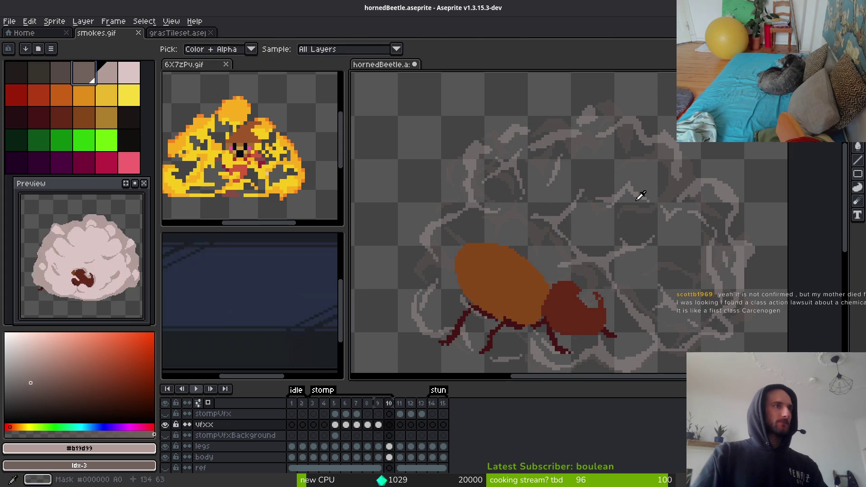
left_click(107, 79)
Switch to the 1px Pencil and check frame 9's pale strokes against frame 10
scroll(561, 240, "up", 2)
key("b")
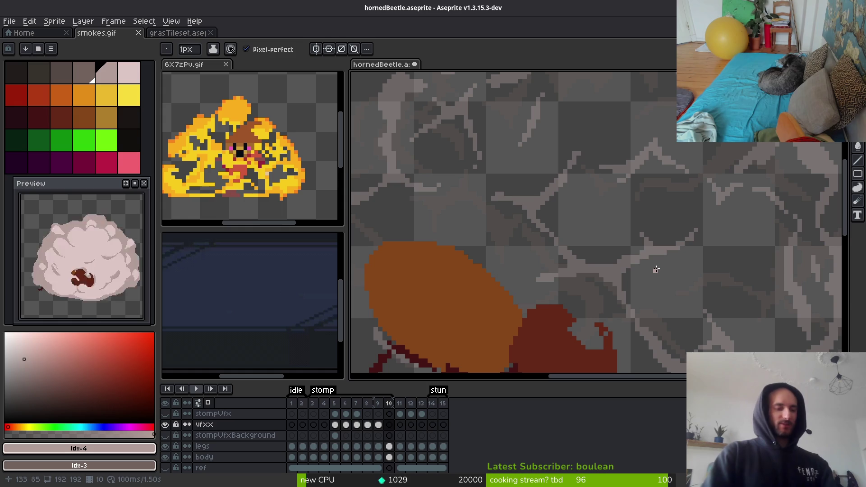
scroll(669, 273, "down", 2)
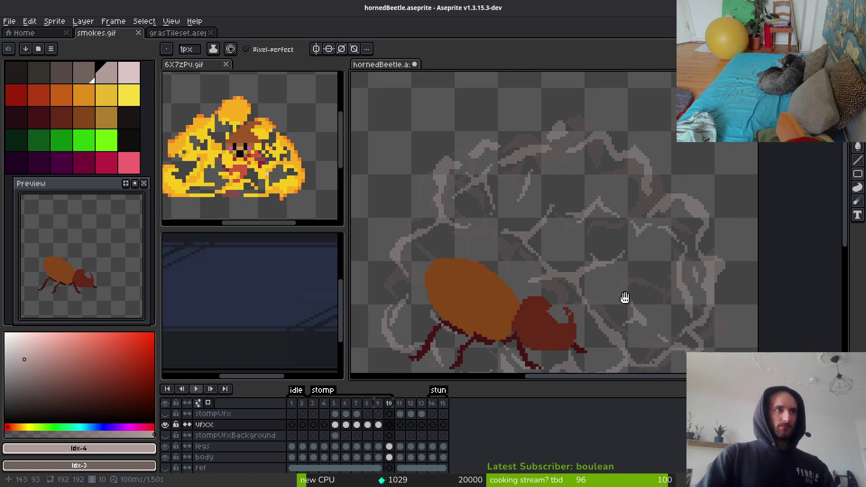
scroll(624, 298, "up", 1)
key("f")
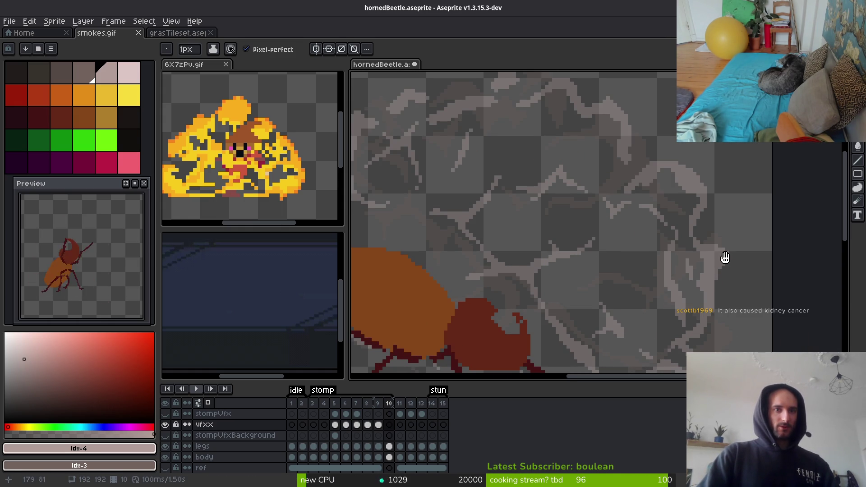
left_click_drag(725, 257, 700, 261)
scroll(677, 239, "up", 2)
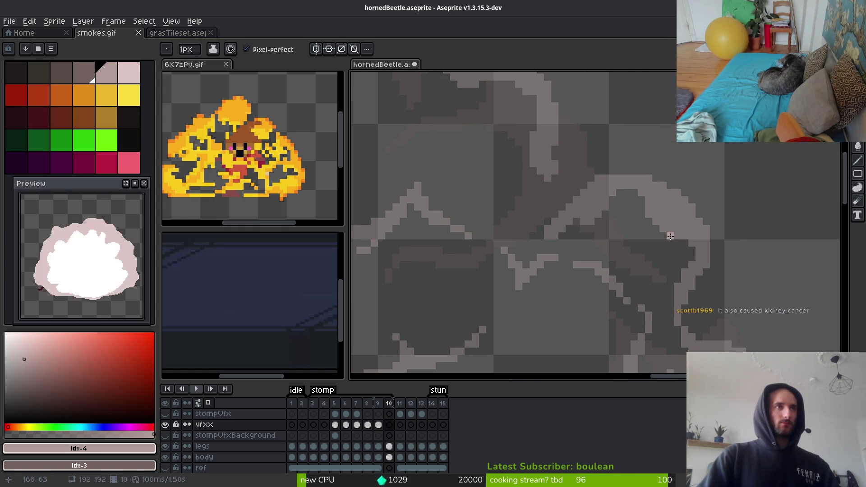
key("comma")
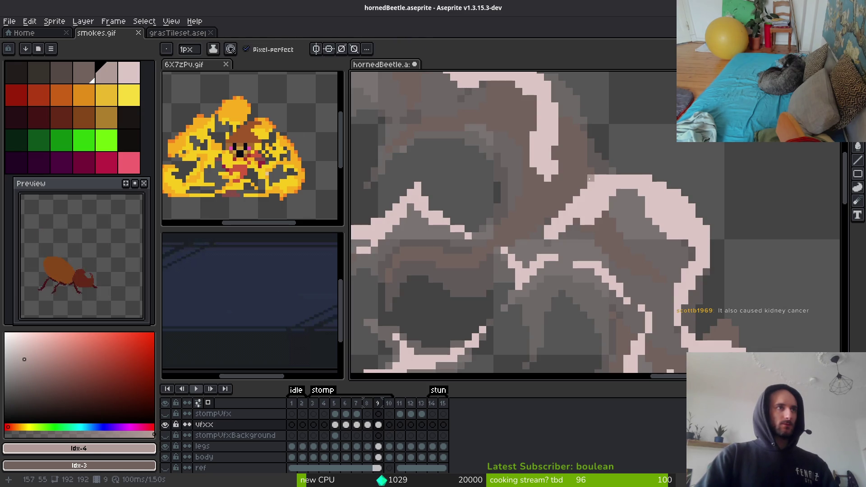
key("e")
key("b")
key("period")
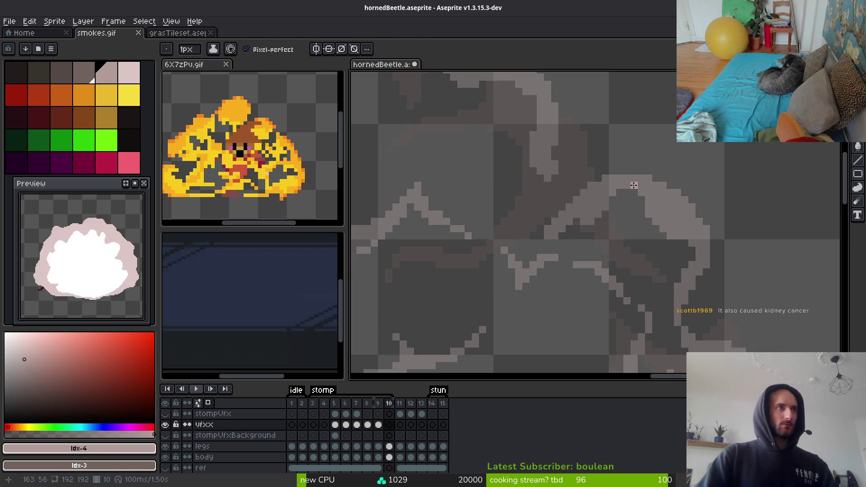
Set the #b19d99 drawing colour and return to frame 10 after comparing with frame 9
left_click(88, 79)
key("bracketright")
key("comma")
key("period")
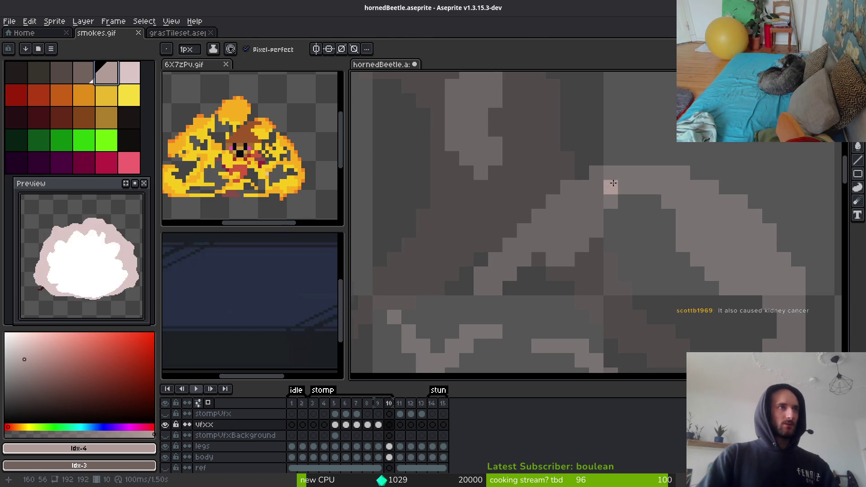
key("comma")
key("alt")
scroll(737, 252, "down", 3)
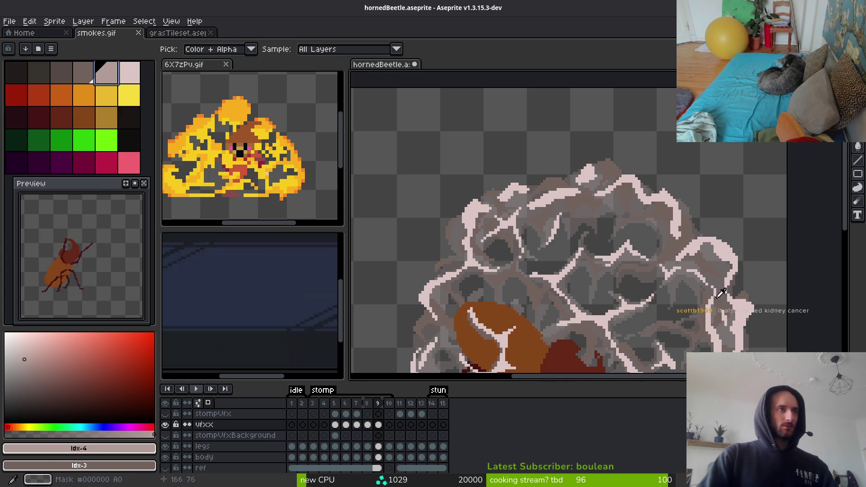
key("period")
scroll(645, 238, "up", 3)
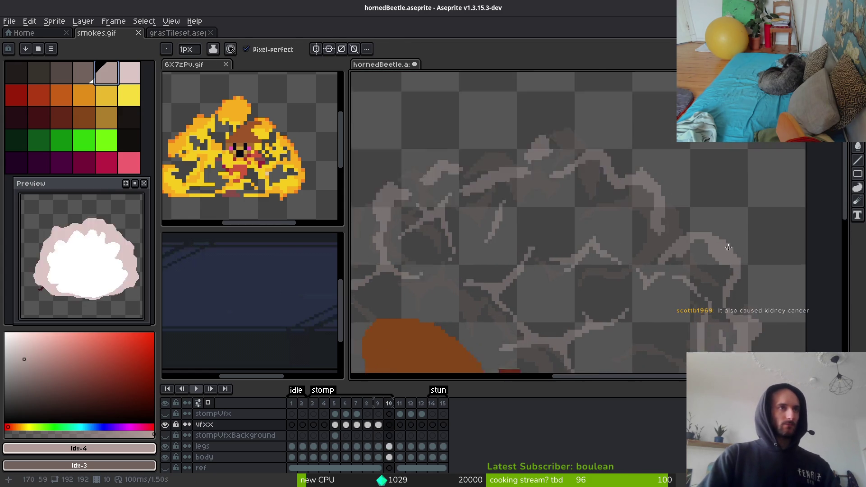
scroll(632, 234, "up", 3)
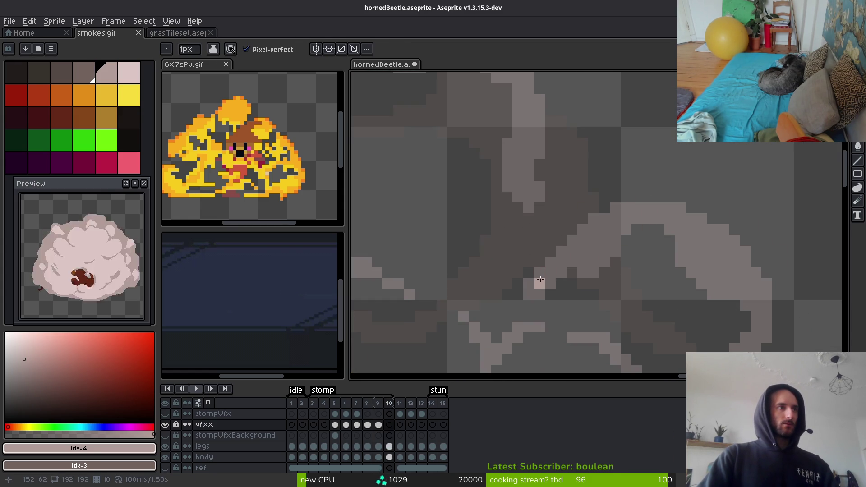
Draw a diagonal light smoke arc and a curved outline bending down-left on frame 10
mouse_move(538, 284)
left_mouse_down()
mouse_move(582, 218)
mouse_move(611, 203)
mouse_move(594, 229)
mouse_move(632, 201)
mouse_move(659, 199)
mouse_move(605, 182)
mouse_move(667, 254)
mouse_move(643, 200)
mouse_move(677, 216)
mouse_move(650, 182)
mouse_move(684, 258)
mouse_move(653, 207)
left_mouse_up()
mouse_move(654, 207)
left_mouse_down()
mouse_move(646, 207)
mouse_move(628, 284)
mouse_move(646, 234)
mouse_move(643, 243)
left_mouse_up()
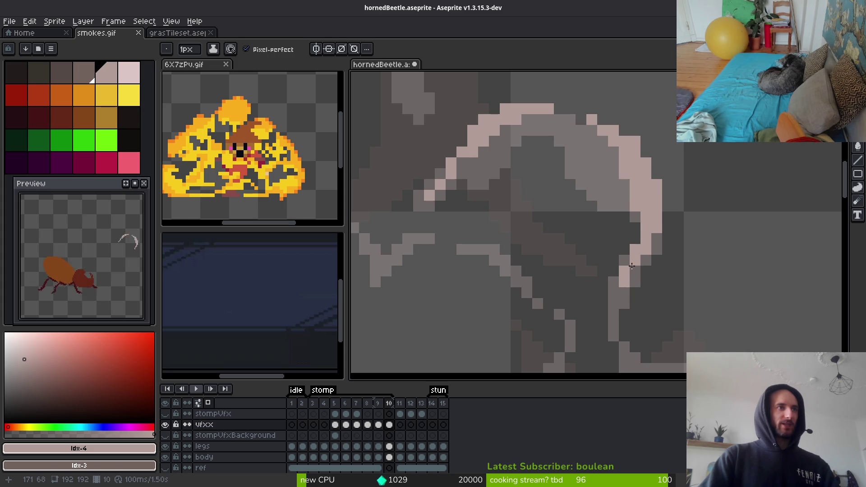
mouse_move(624, 300)
left_mouse_down()
mouse_move(641, 267)
mouse_move(594, 232)
left_mouse_up()
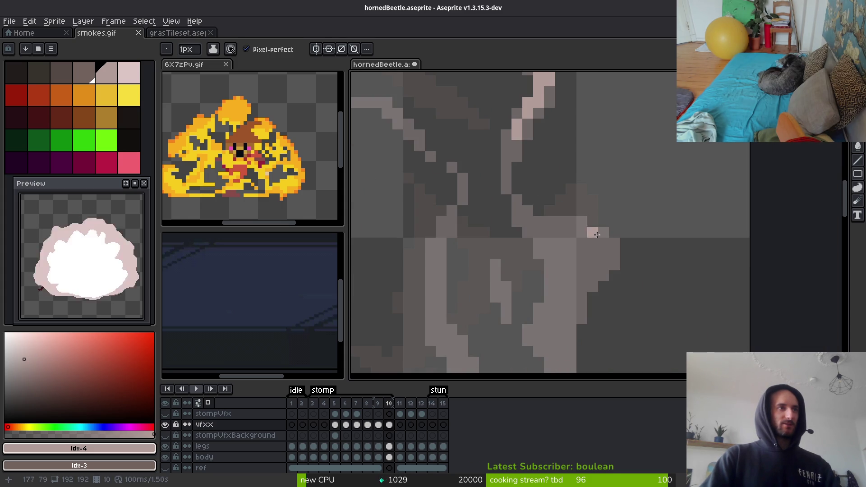
mouse_move(521, 207)
left_mouse_down()
mouse_move(603, 243)
mouse_move(605, 293)
mouse_move(640, 246)
left_mouse_up()
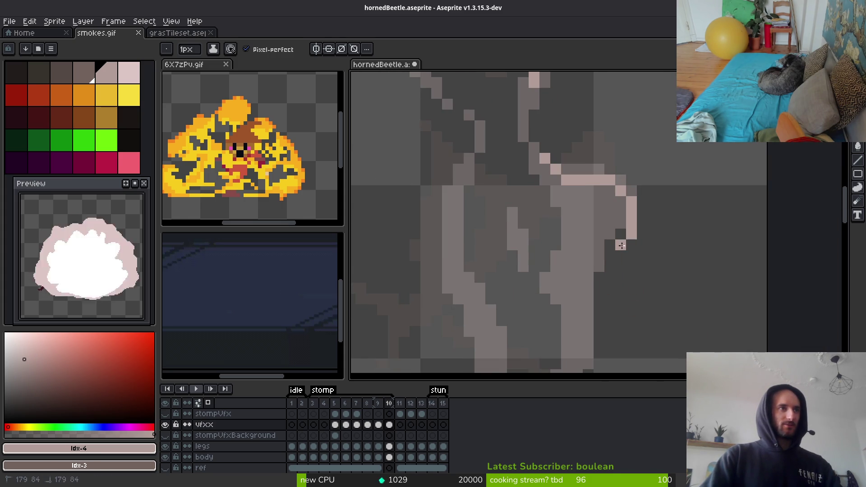
mouse_move(601, 280)
left_mouse_down()
mouse_move(621, 205)
mouse_move(604, 174)
left_mouse_up()
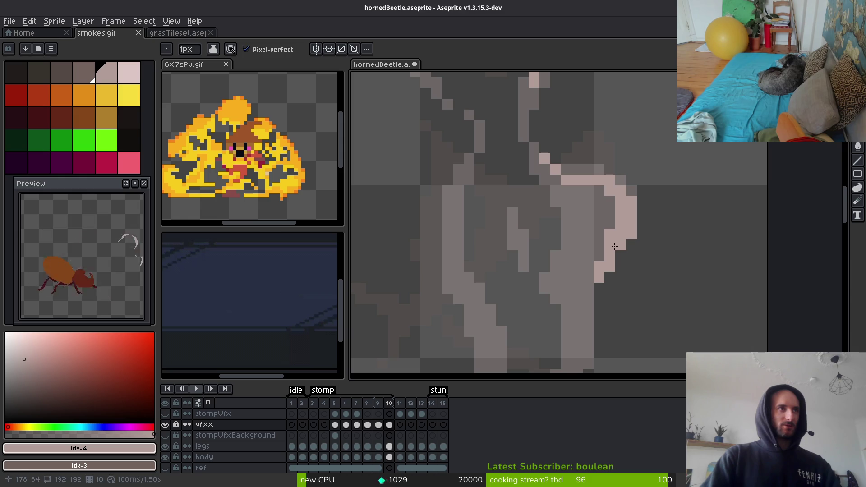
left_click_drag(600, 271, 577, 323)
scroll(587, 312, "down", 2)
left_click_drag(586, 262, 564, 306)
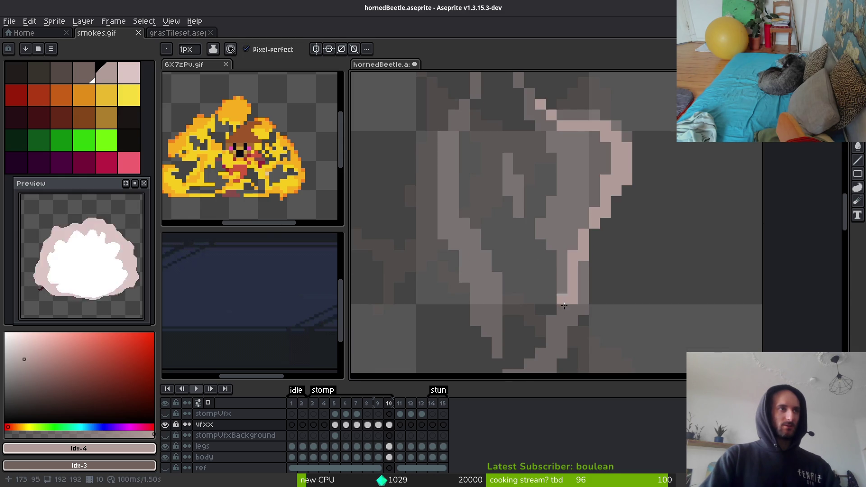
scroll(571, 203, "up", 1)
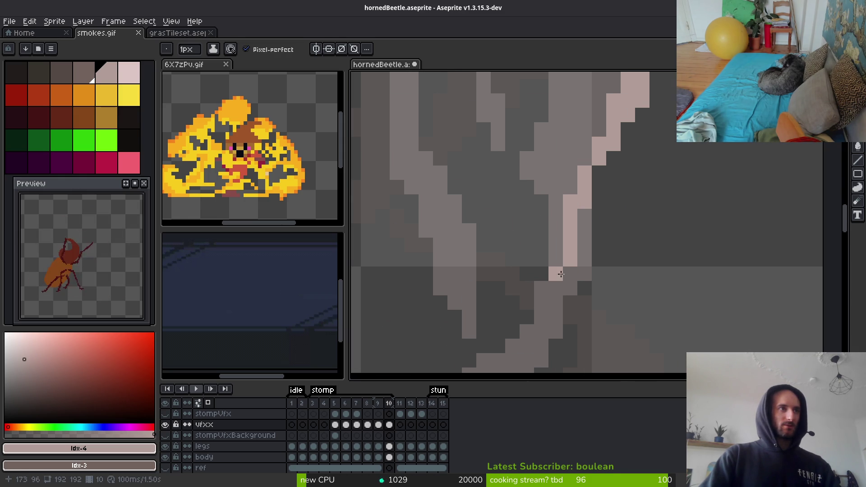
Erase a stray light pixel, then draw a diagonal and a rising light smoke stroke
key("e")
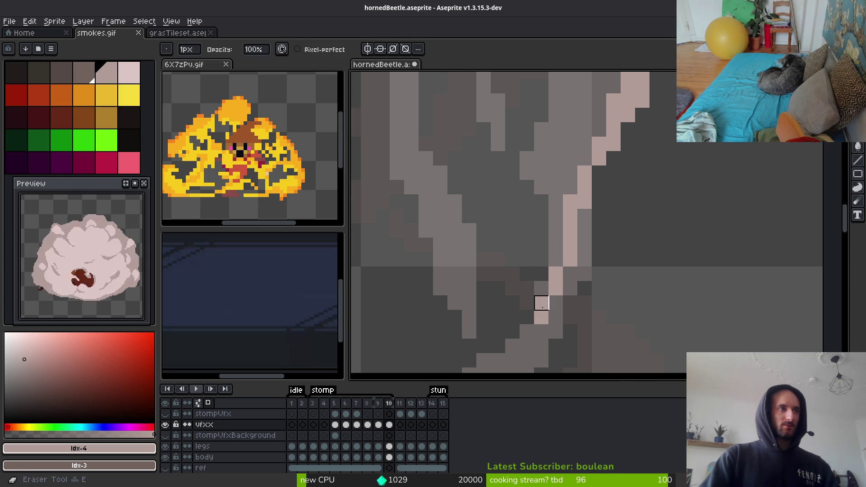
left_click(541, 305)
scroll(586, 298, "down", 3)
key("b")
scroll(550, 235, "up", 3)
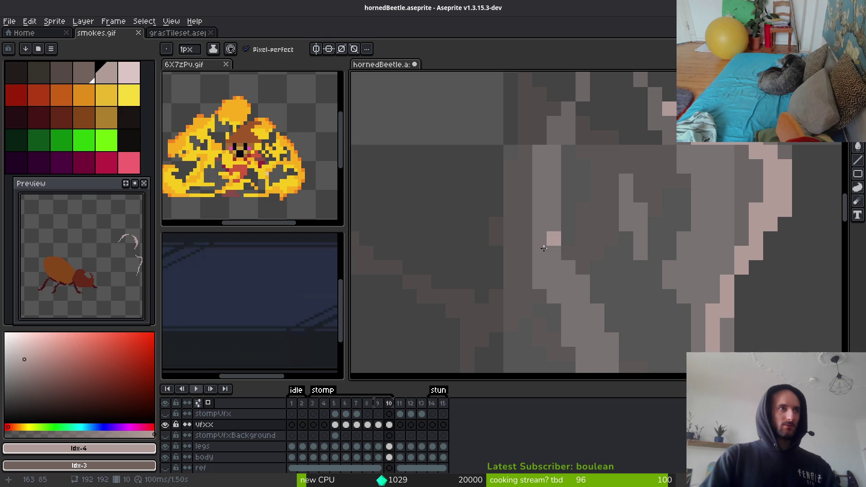
left_click(508, 153)
left_click_drag(508, 153, 558, 320)
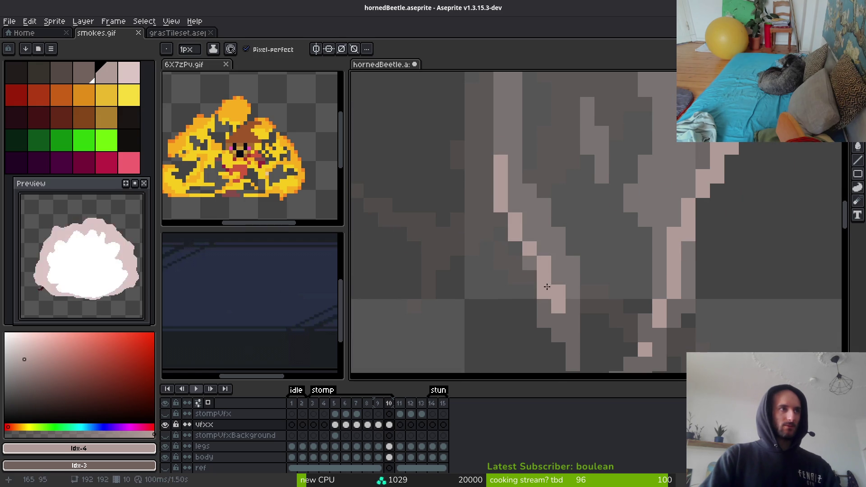
mouse_move(487, 178)
left_mouse_down()
mouse_move(497, 121)
mouse_move(495, 133)
left_mouse_up()
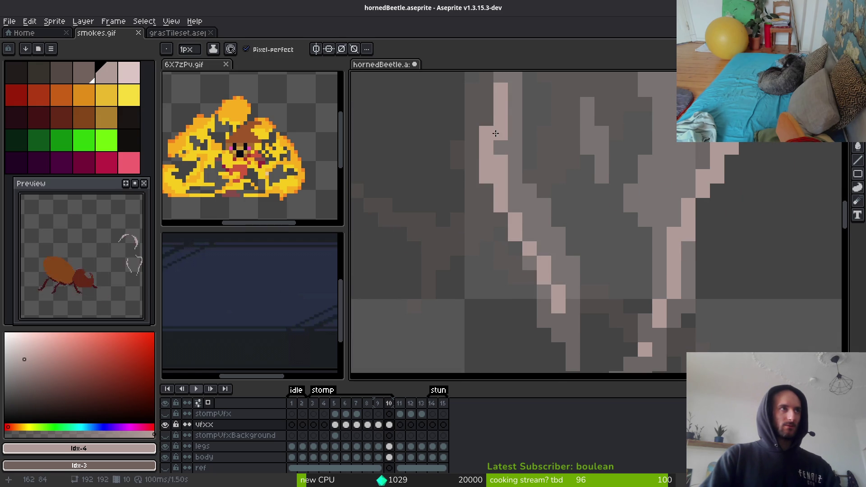
Touch up the outline pixels, erasing stray light pixels and adding one beside it
left_click(501, 220)
left_click(486, 191)
left_click(547, 250)
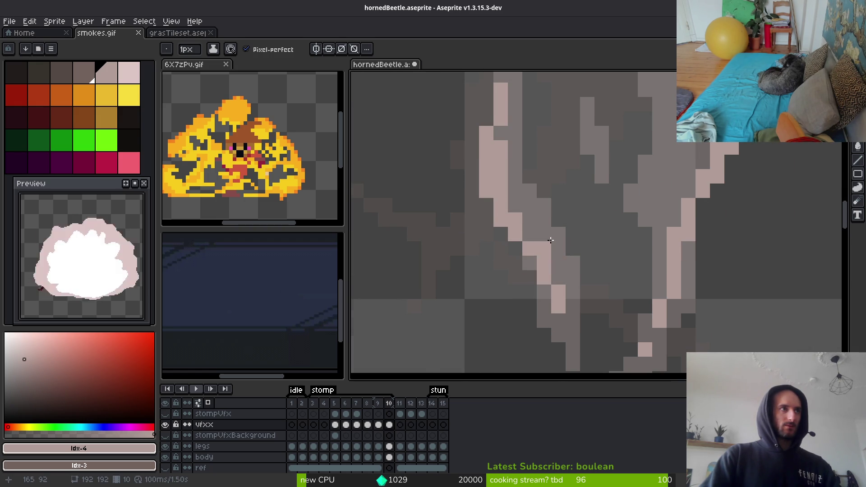
scroll(522, 186, "down", 1)
scroll(522, 185, "up", 1)
key("e")
left_click_drag(521, 182, 521, 197)
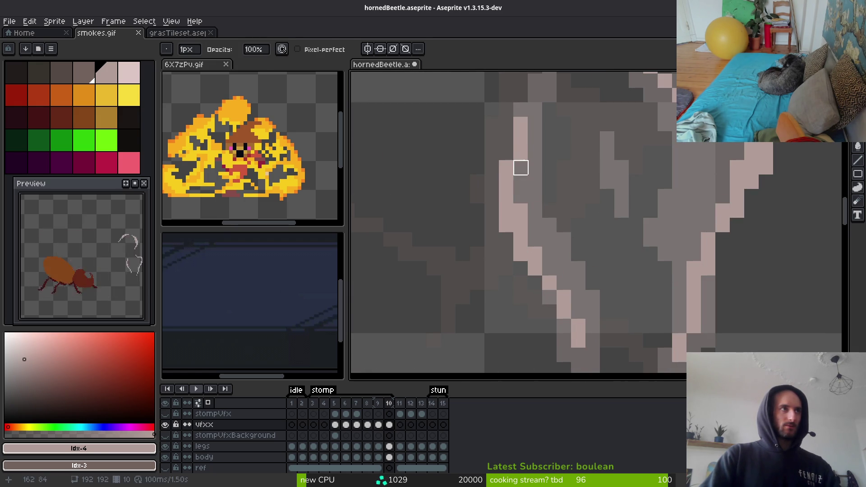
key("b")
left_click(534, 124)
key("e")
left_click(521, 122)
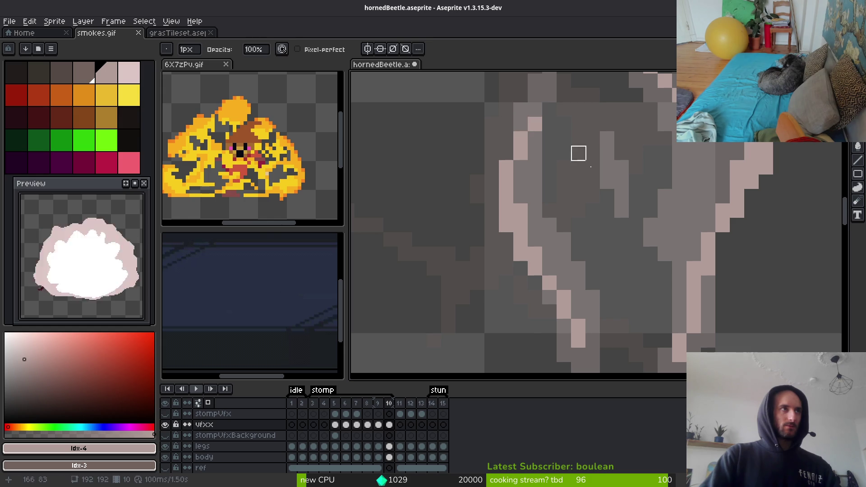
key("b")
Draw a light-pink highlight along the grey smoke stroke beside the beetle
scroll(579, 153, "down", 3)
scroll(600, 251, "up", 3)
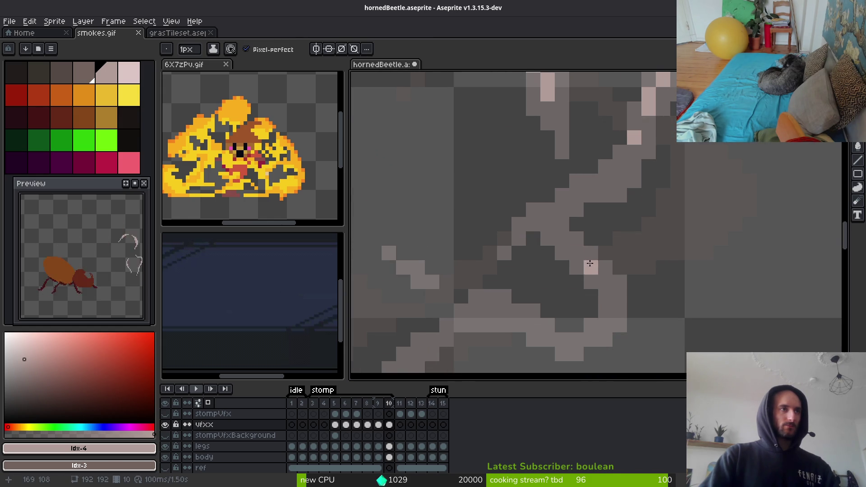
scroll(590, 263, "down", 3)
scroll(574, 257, "up", 2)
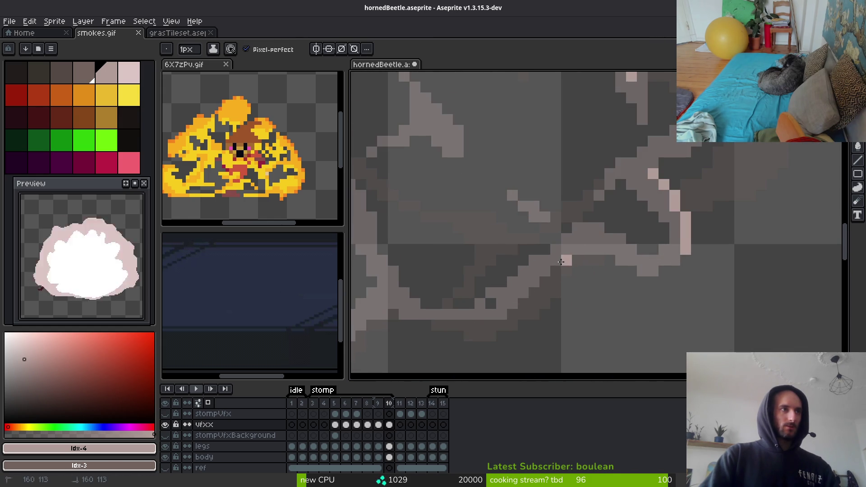
mouse_move(561, 262)
left_mouse_down()
mouse_move(505, 318)
mouse_move(523, 322)
left_mouse_up()
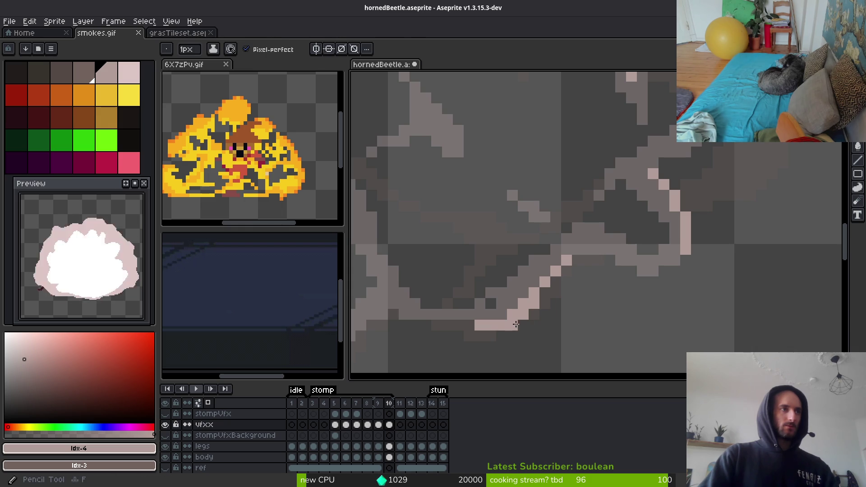
scroll(516, 325, "down", 2)
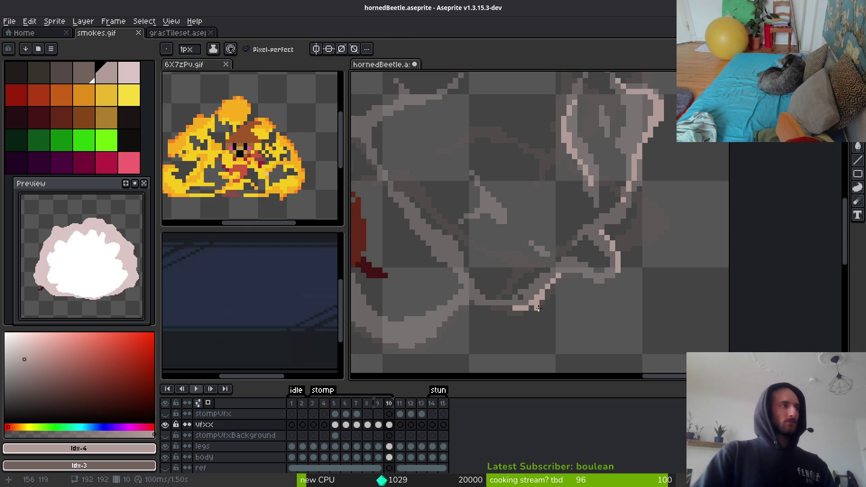
left_click_drag(539, 308, 572, 297)
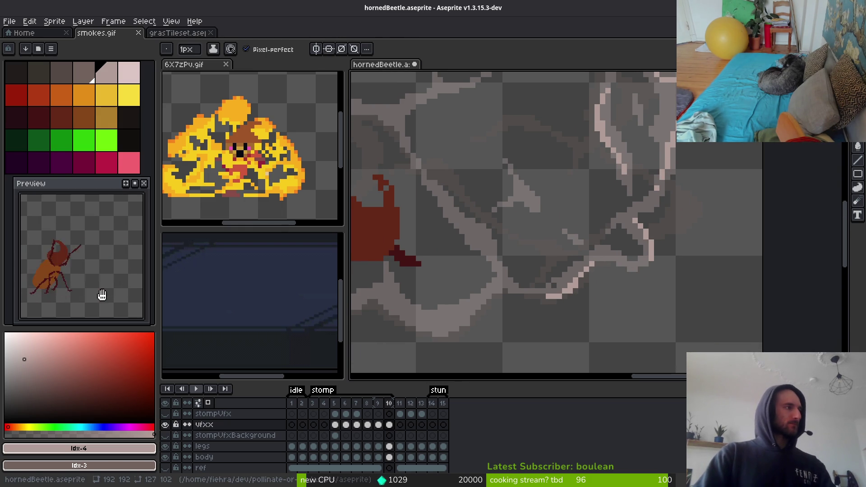
mouse_move(502, 300)
left_mouse_down()
mouse_move(510, 303)
mouse_move(561, 246)
mouse_move(599, 268)
left_mouse_up()
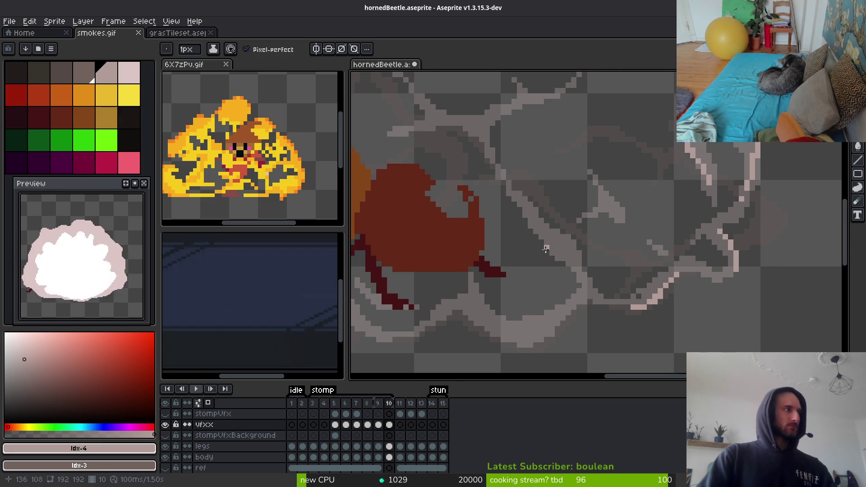
Paint light-pink highlights down the diagonal smoke strokes, adding two single pink pixels
scroll(612, 284, "up", 1)
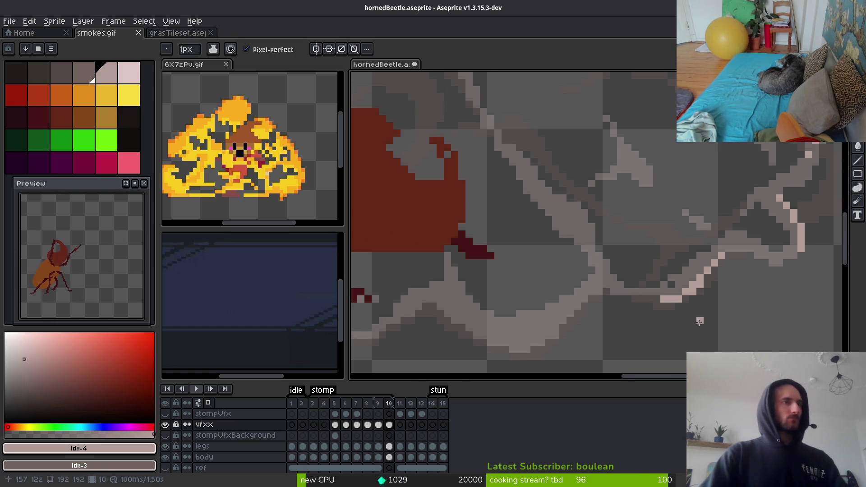
scroll(606, 320, "up", 1)
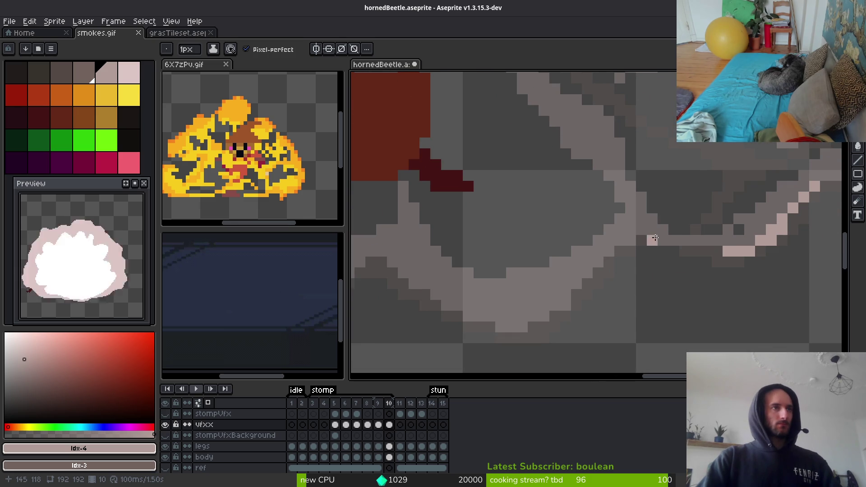
left_click(642, 220)
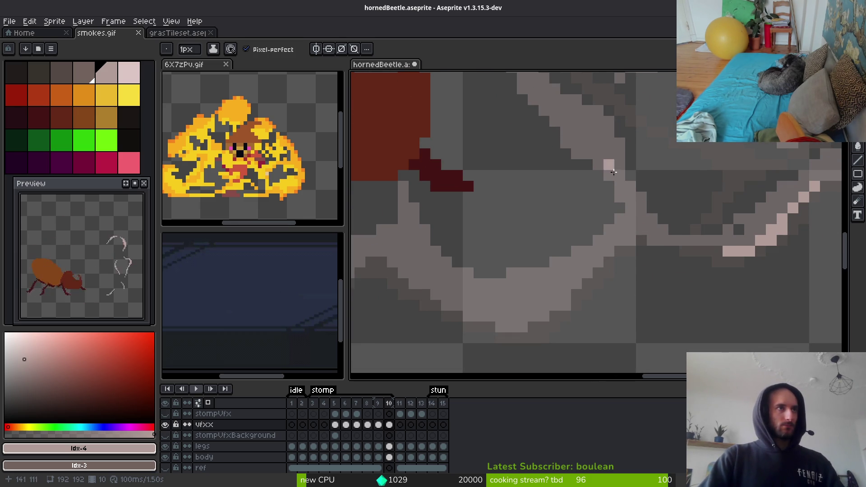
mouse_move(619, 176)
left_mouse_down()
mouse_move(619, 248)
mouse_move(602, 248)
mouse_move(528, 327)
mouse_move(543, 323)
mouse_move(425, 283)
left_mouse_up()
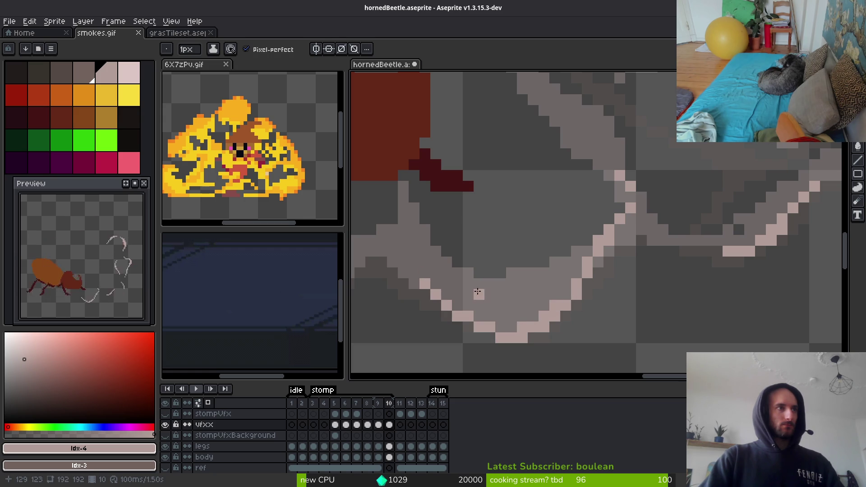
scroll(627, 225, "up", 4)
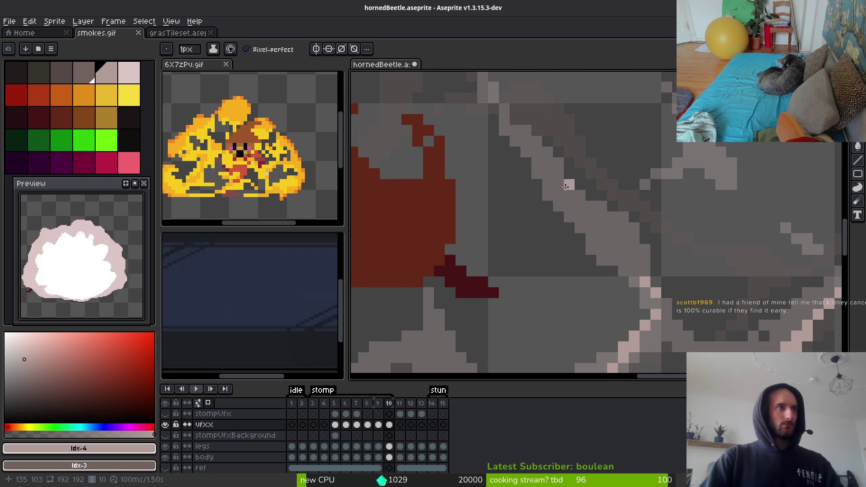
mouse_move(539, 161)
left_mouse_down()
mouse_move(629, 217)
mouse_move(630, 241)
left_mouse_up()
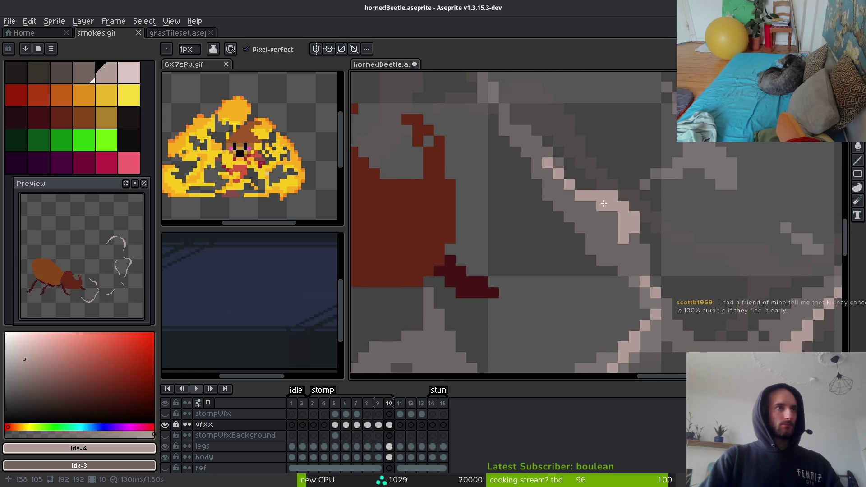
mouse_move(604, 204)
left_mouse_down()
mouse_move(631, 252)
mouse_move(635, 244)
left_mouse_up()
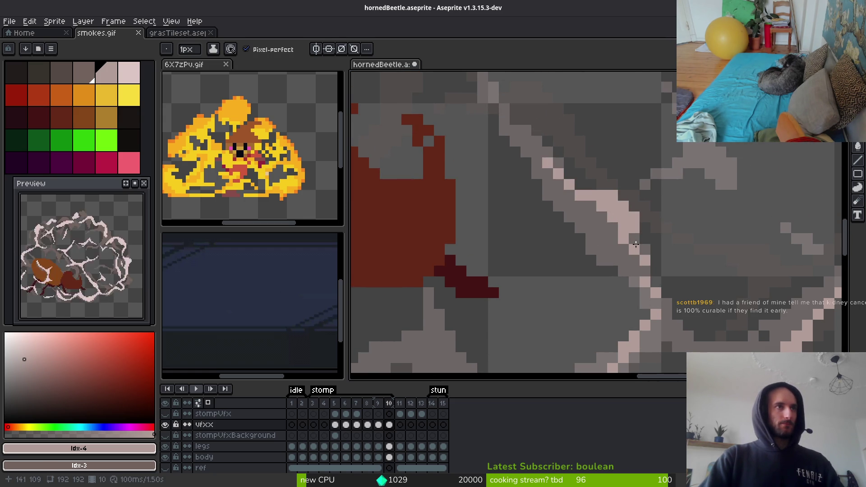
left_click(662, 279)
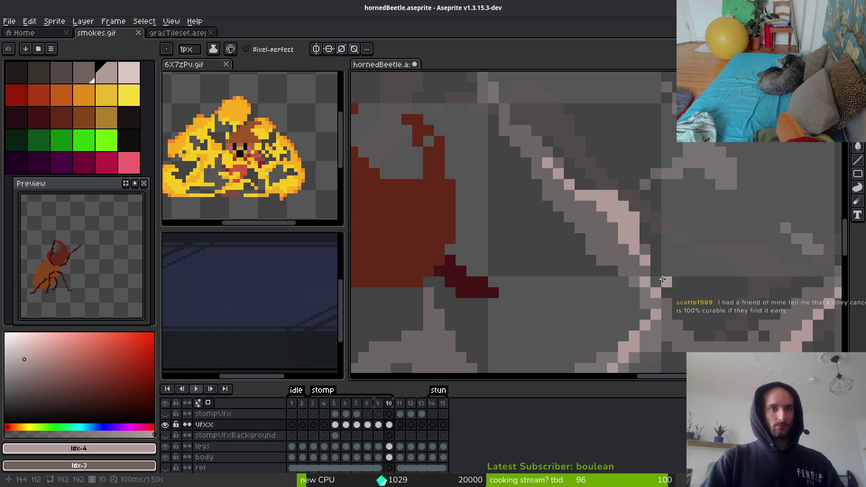
left_click(662, 289)
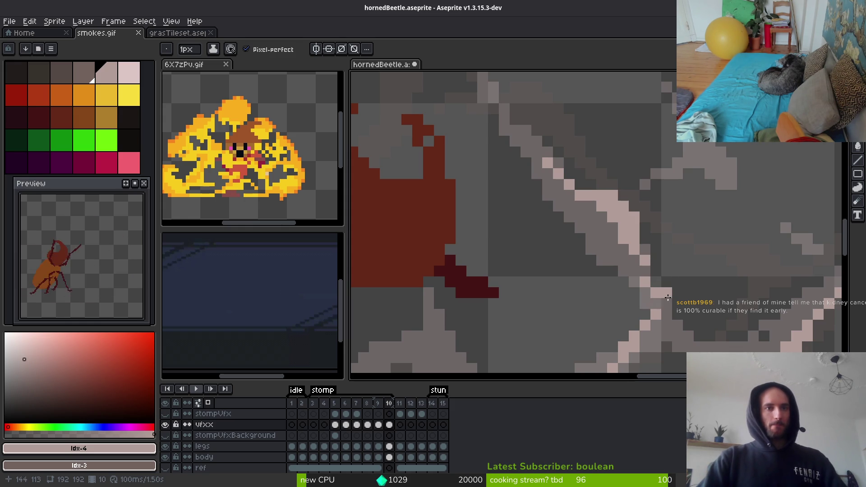
Highlight the smoke's lower curve and edge in pink, moving a misplaced pixel one step left
scroll(668, 297, "down", 5)
scroll(654, 294, "left", 3)
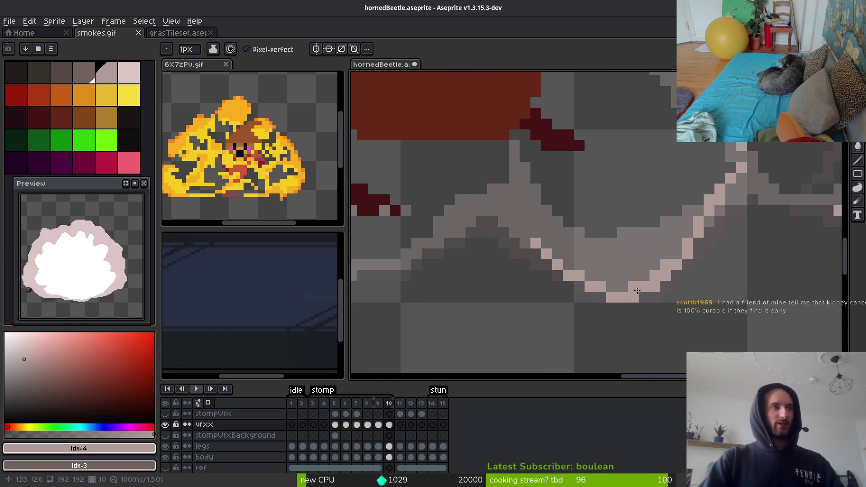
left_click_drag(637, 291, 597, 279)
key("e")
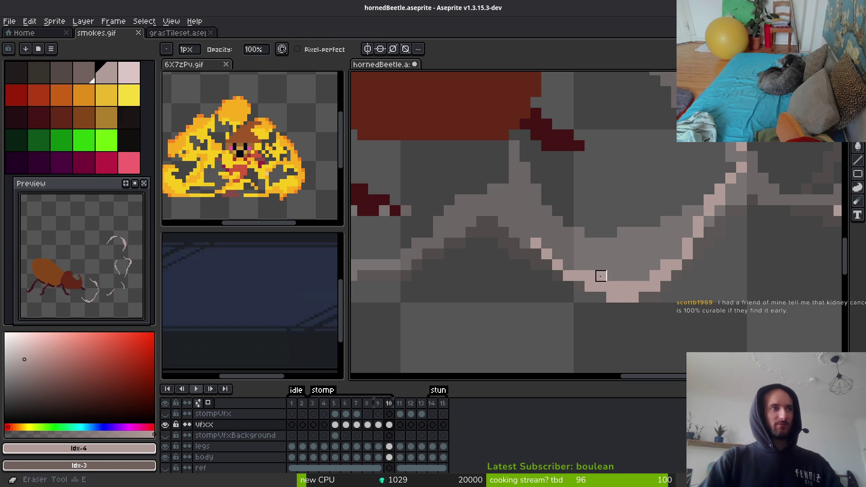
scroll(600, 273, "up", 1)
scroll(600, 273, "left", 2)
left_click(598, 270)
left_click(587, 260)
key("b")
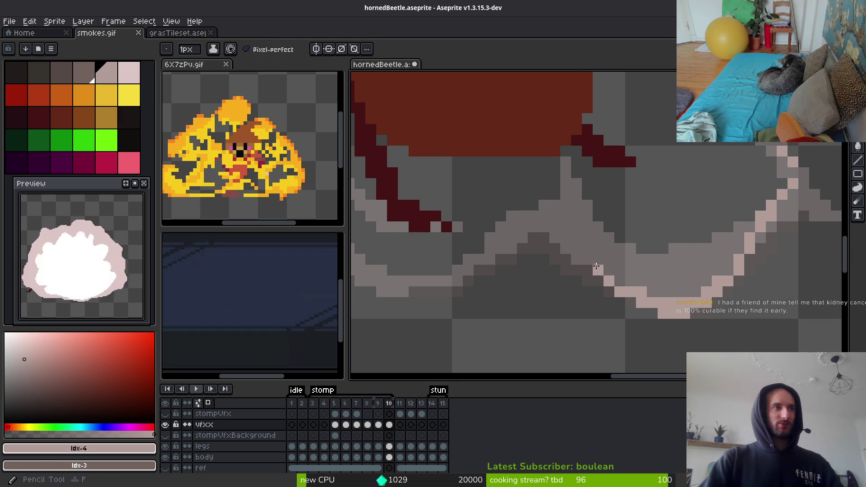
left_click(576, 260)
scroll(534, 249, "left", 2)
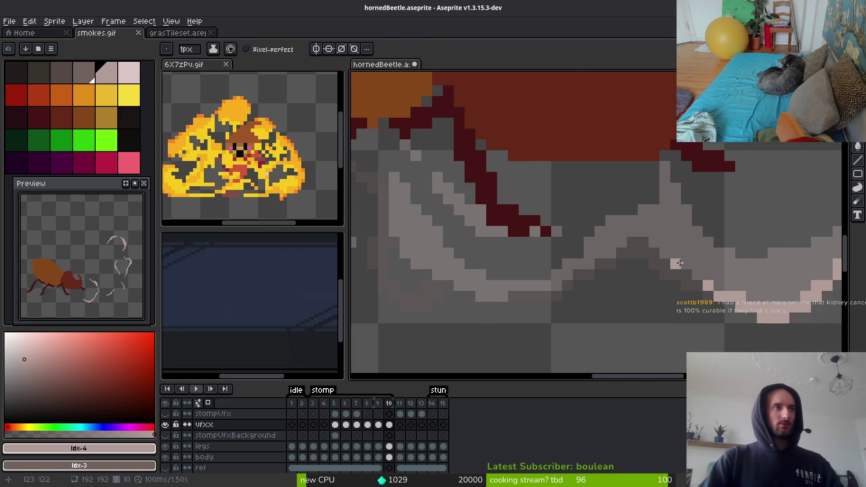
mouse_move(665, 253)
left_mouse_down()
mouse_move(607, 243)
mouse_move(630, 255)
mouse_move(588, 281)
left_mouse_up()
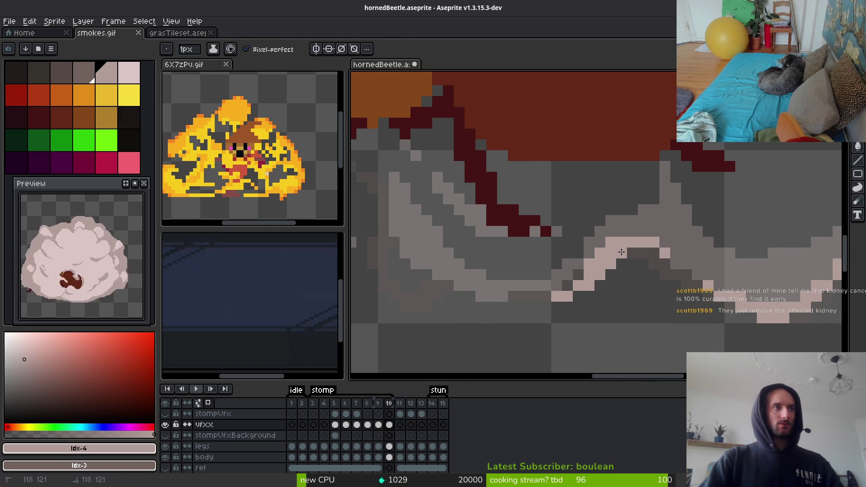
left_click(614, 284)
Draw a pink highlight down the smoke curve and erase stray pink pixels from the bottom row
scroll(613, 285, "left", 1)
scroll(618, 293, "up", 1)
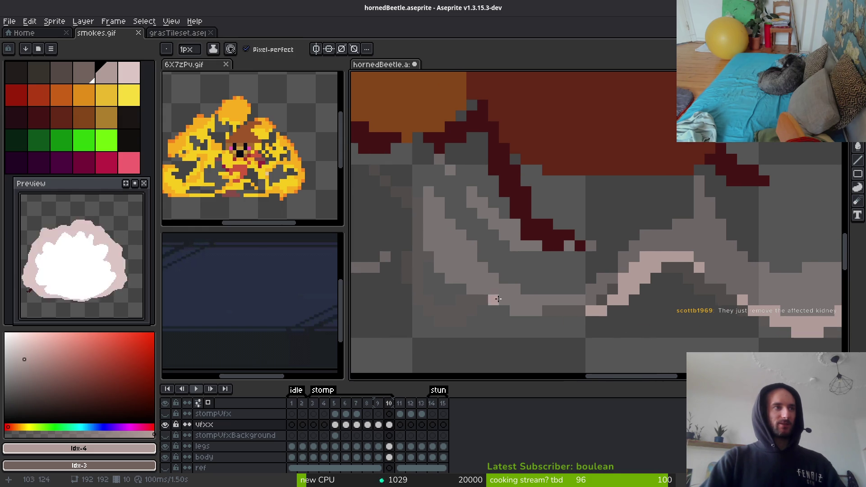
scroll(498, 299, "down", 1)
scroll(560, 251, "up", 2)
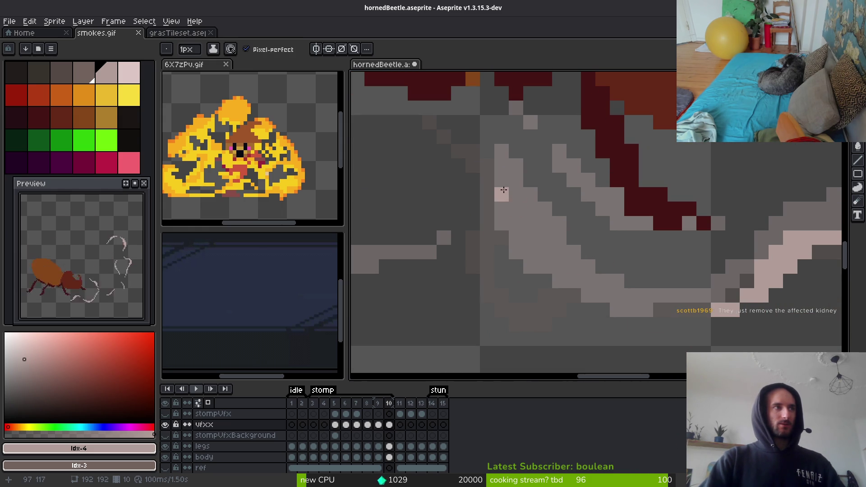
mouse_move(504, 190)
left_mouse_down()
mouse_move(546, 311)
mouse_move(573, 324)
mouse_move(540, 302)
left_mouse_up()
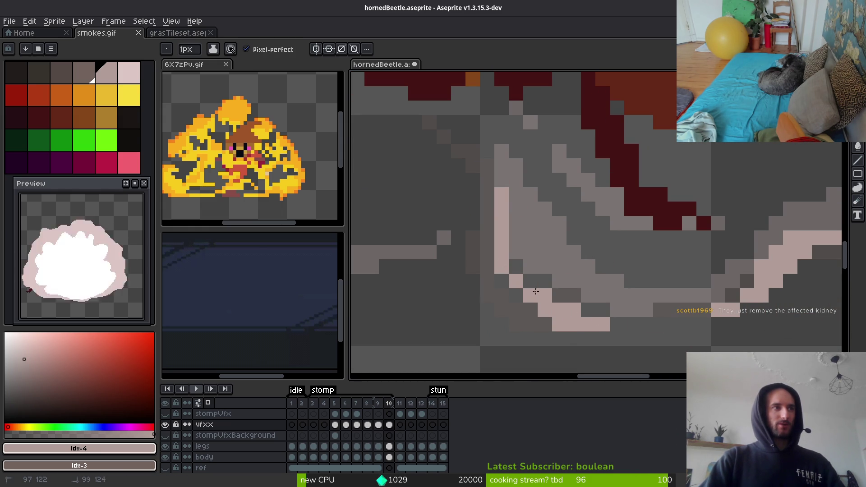
left_click(516, 252)
key("e")
left_click(560, 325)
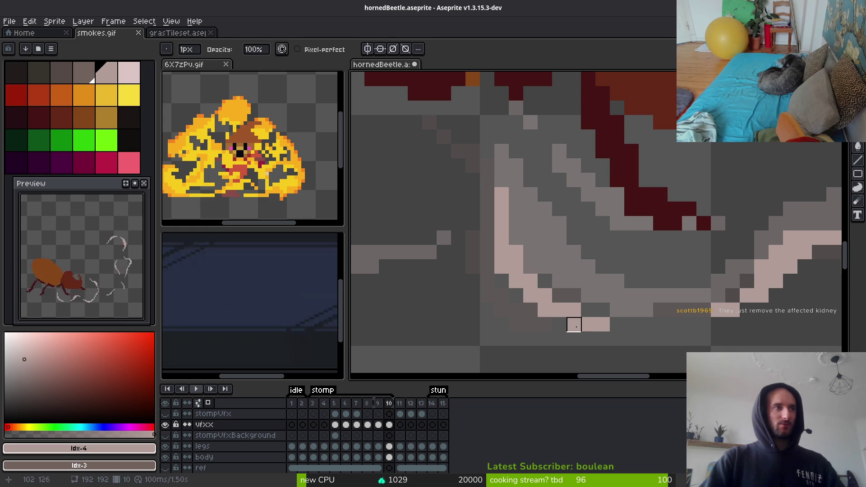
left_click(573, 324)
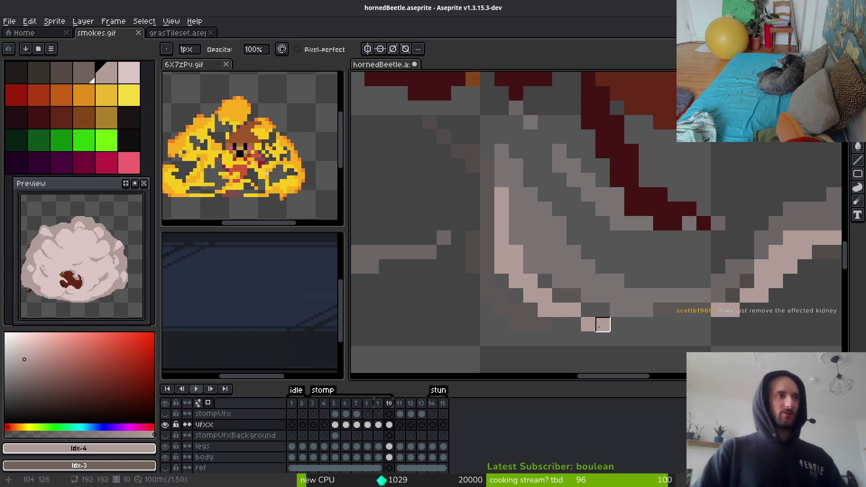
left_click(602, 323)
key("b")
Highlight the swirl's lower curve and left side in pink, thickening it near the beetle's leg
scroll(646, 311, "down", 4)
scroll(531, 257, "up", 3)
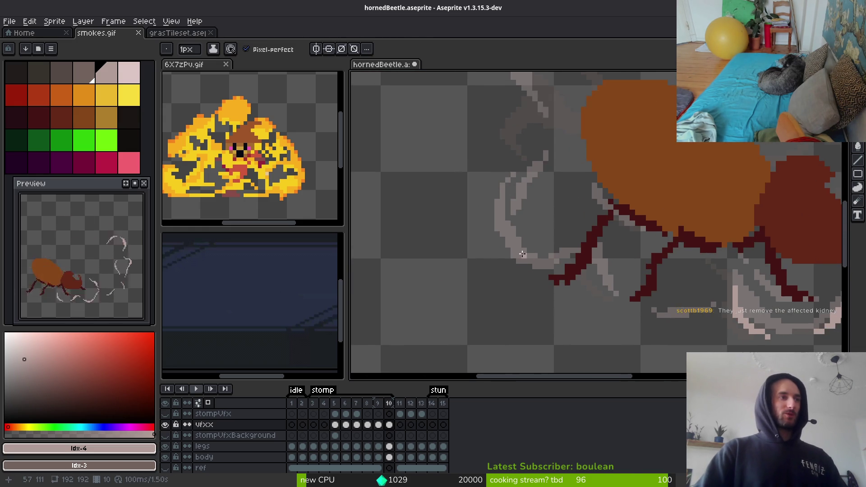
scroll(494, 193, "up", 3)
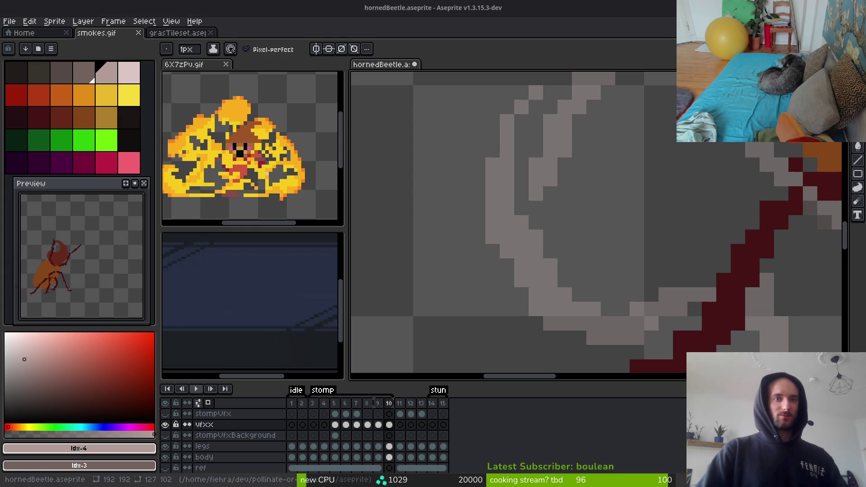
scroll(533, 226, "down", 3)
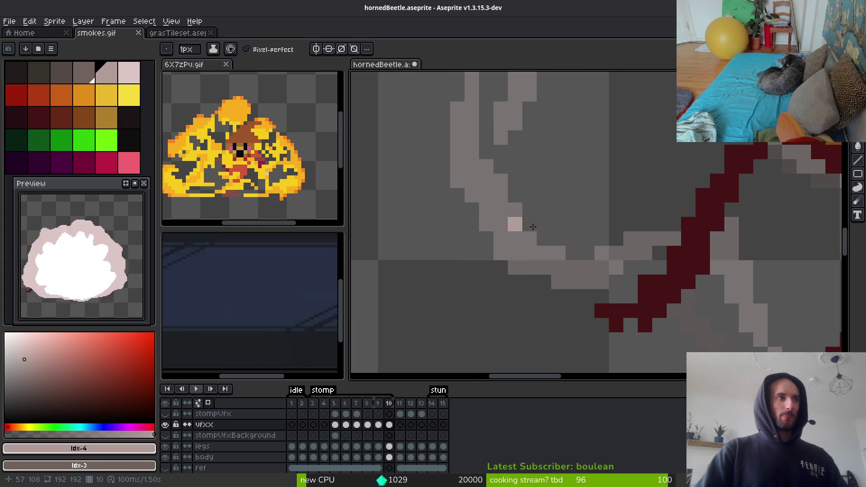
mouse_move(665, 260)
left_mouse_down()
mouse_move(658, 253)
mouse_move(632, 289)
mouse_move(534, 300)
mouse_move(506, 257)
left_mouse_up()
mouse_move(563, 296)
left_mouse_down()
mouse_move(477, 243)
mouse_move(470, 193)
left_mouse_up()
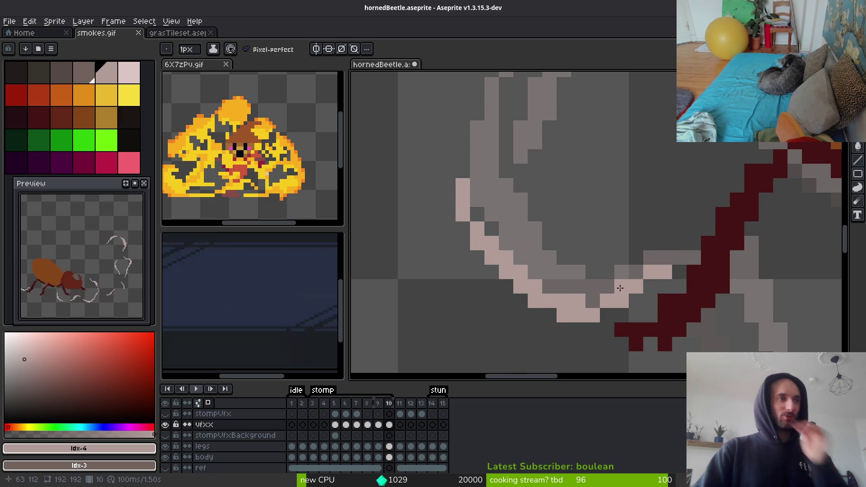
left_click_drag(618, 294, 610, 294)
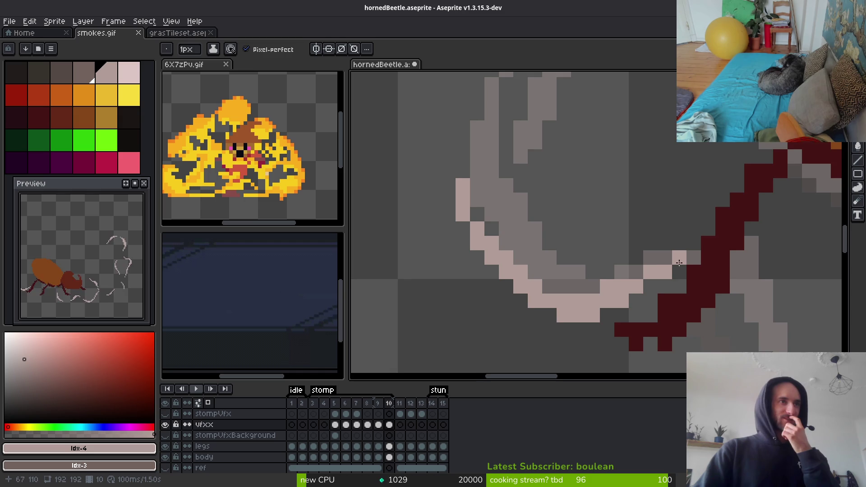
Highlight the upper smoke stroke's edge in light pink
mouse_move(679, 263)
left_mouse_down()
mouse_move(624, 269)
mouse_move(622, 191)
mouse_move(592, 189)
mouse_move(613, 246)
mouse_move(614, 289)
mouse_move(627, 224)
mouse_move(602, 226)
left_mouse_up()
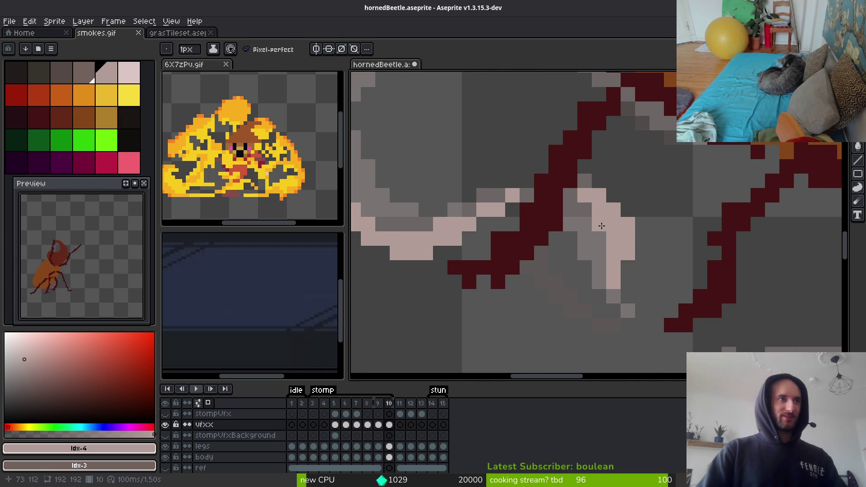
scroll(649, 332, "down", 5)
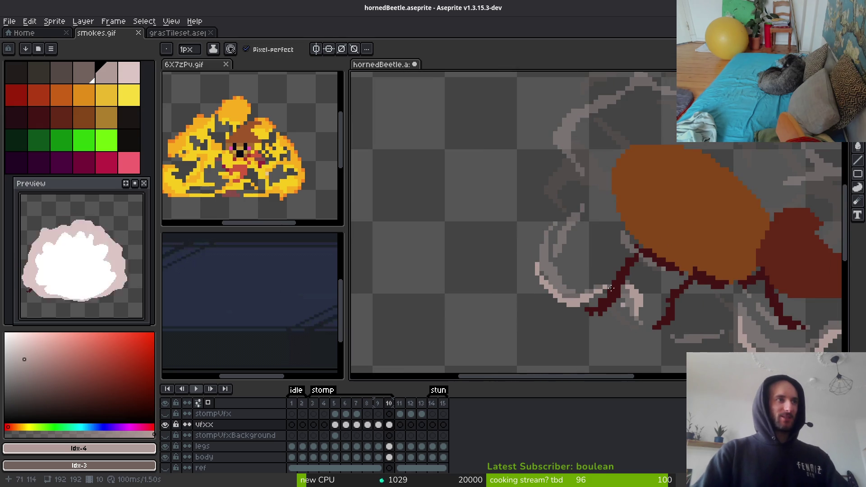
scroll(623, 189, "up", 5)
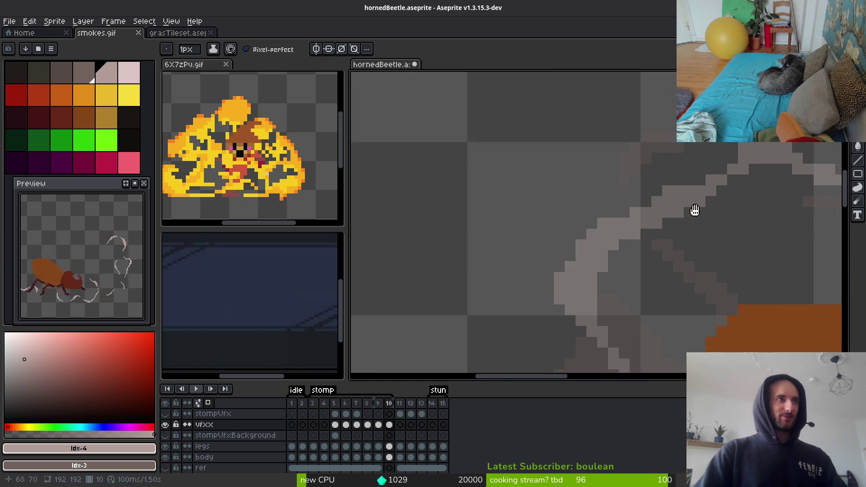
mouse_move(695, 210)
left_mouse_down()
mouse_move(677, 208)
mouse_move(682, 167)
left_mouse_up()
left_click(644, 158)
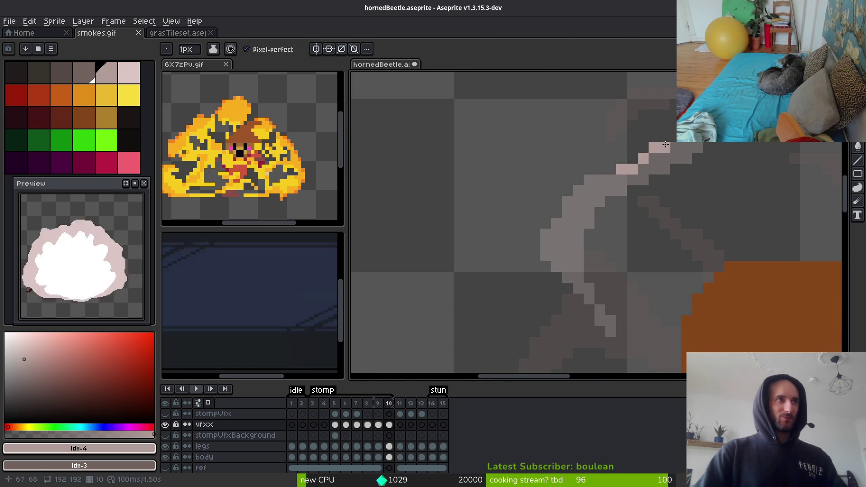
mouse_move(643, 147)
left_mouse_down()
mouse_move(567, 212)
mouse_move(549, 246)
mouse_move(546, 272)
mouse_move(601, 344)
left_mouse_up()
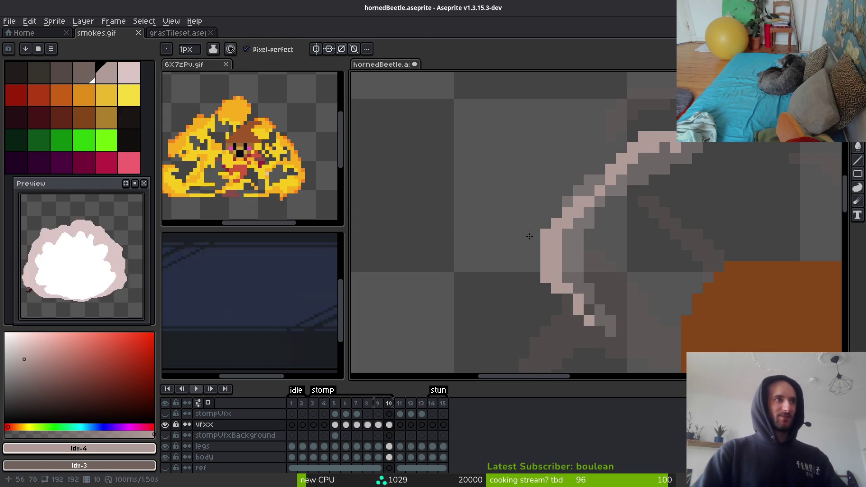
scroll(675, 246, "down", 4)
scroll(675, 246, "down", 4)
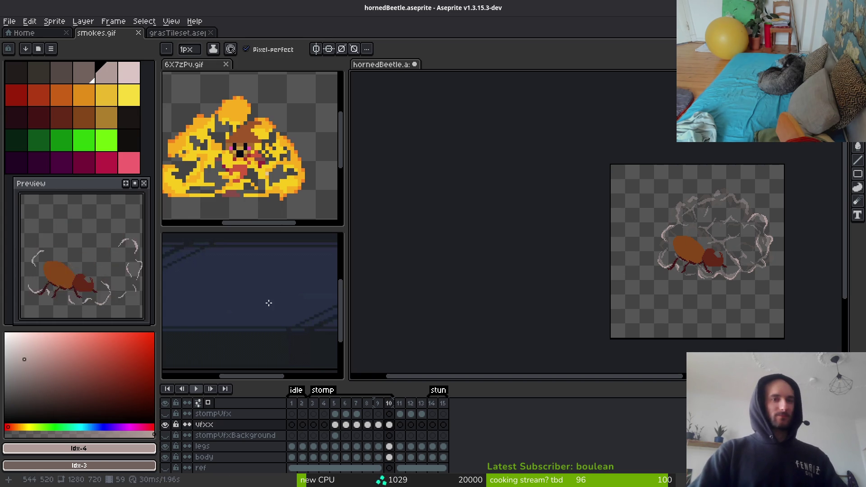
Highlight the top and left edges of the grey smoke shape in pink
scroll(576, 232, "up", 5)
scroll(576, 232, "up", 5)
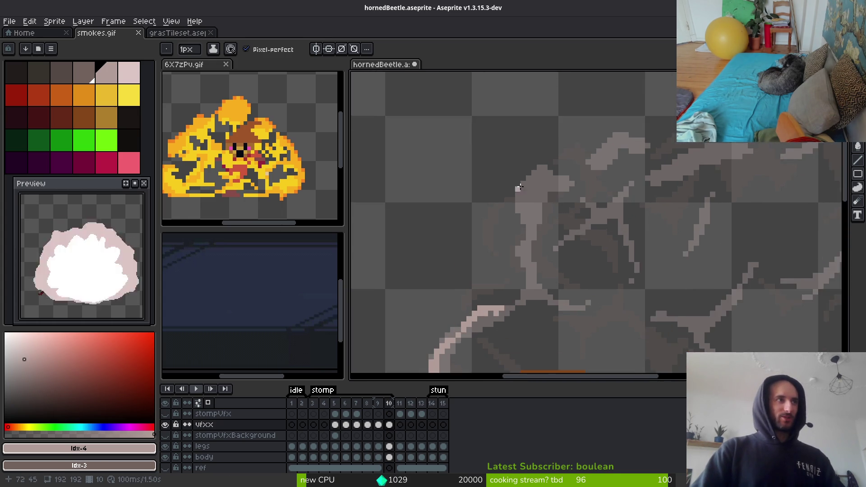
mouse_move(662, 145)
left_mouse_down()
mouse_move(600, 116)
mouse_move(596, 129)
left_mouse_up()
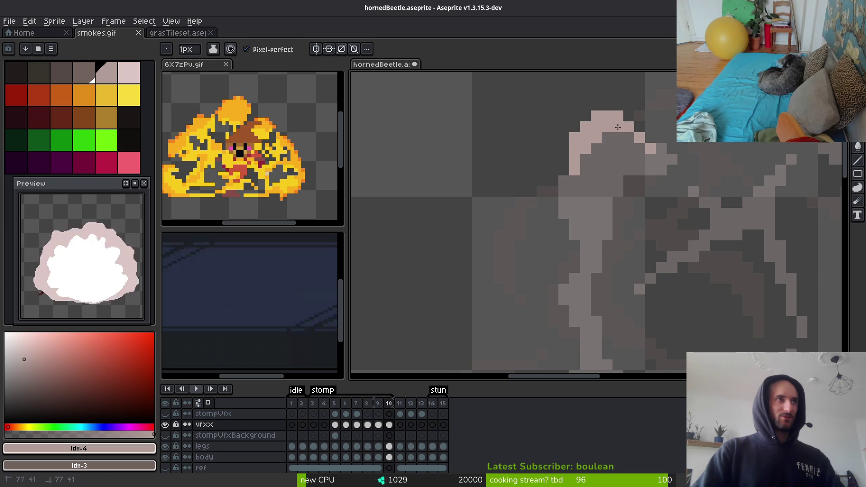
scroll(569, 161, "down", 3)
mouse_move(569, 163)
left_mouse_down()
mouse_move(548, 242)
mouse_move(566, 270)
mouse_move(568, 197)
left_mouse_up()
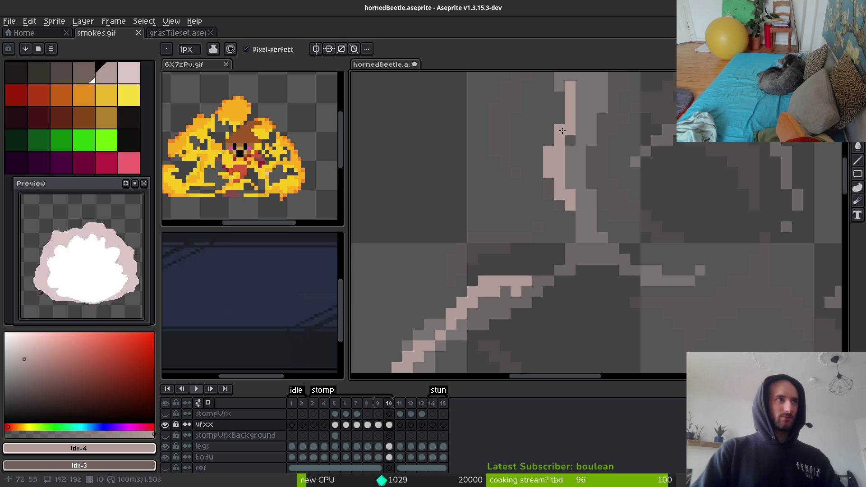
scroll(562, 130, "down", 3)
scroll(569, 185, "up", 3)
scroll(594, 208, "down", 3)
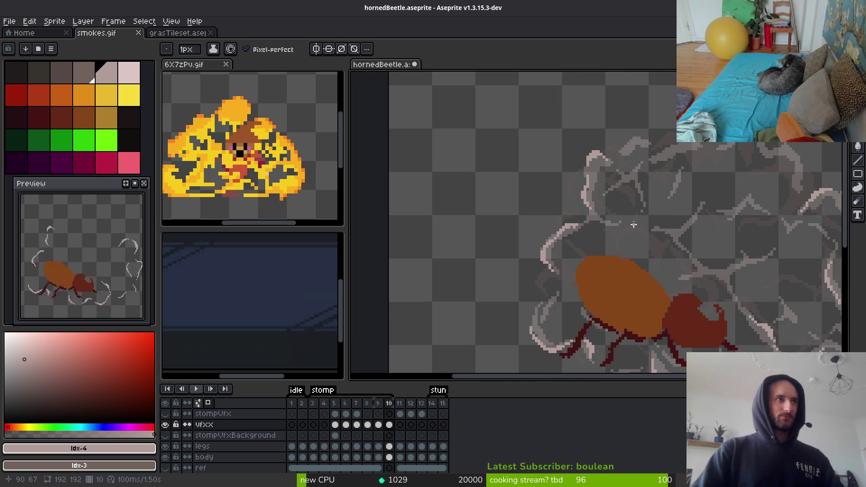
scroll(545, 189, "up", 3)
scroll(545, 189, "up", 2)
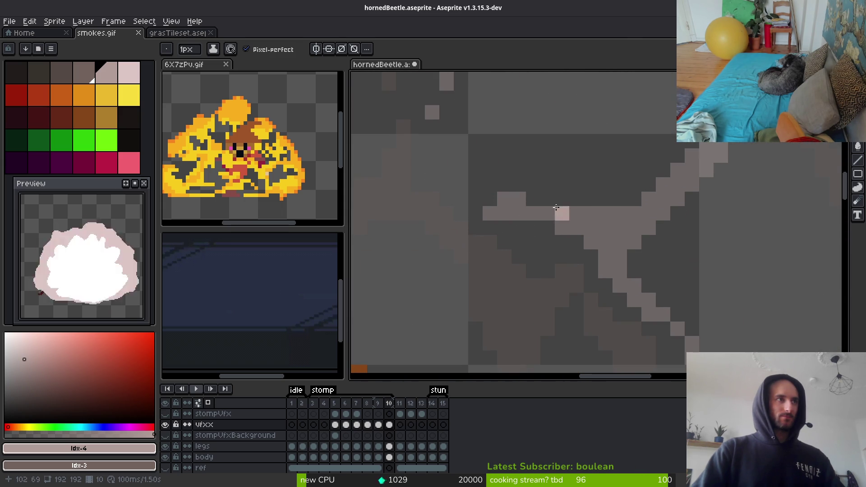
Add a pink highlight along the smoke shape's diagonal, touching up pixels and erasing strays
mouse_move(688, 145)
left_mouse_down()
mouse_move(673, 205)
mouse_move(624, 248)
left_mouse_up()
scroll(623, 271, "up", 1)
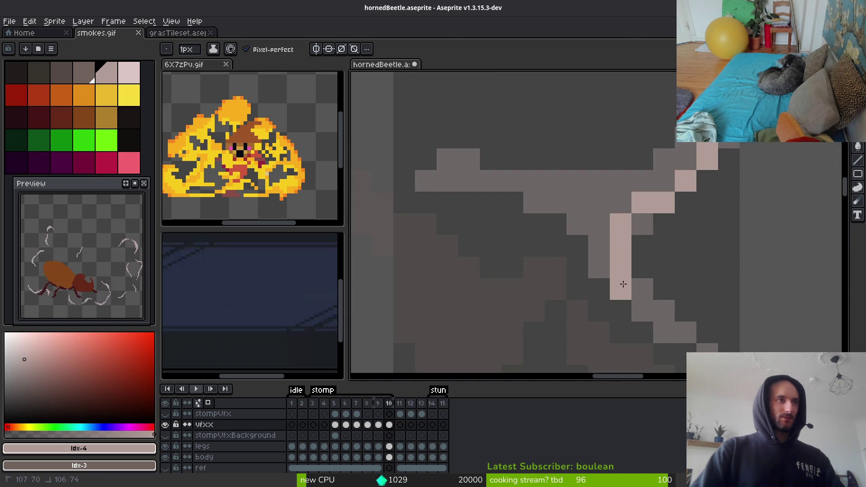
mouse_move(623, 286)
left_mouse_down()
mouse_move(657, 334)
mouse_move(606, 185)
left_mouse_up()
left_click_drag(660, 172, 685, 160)
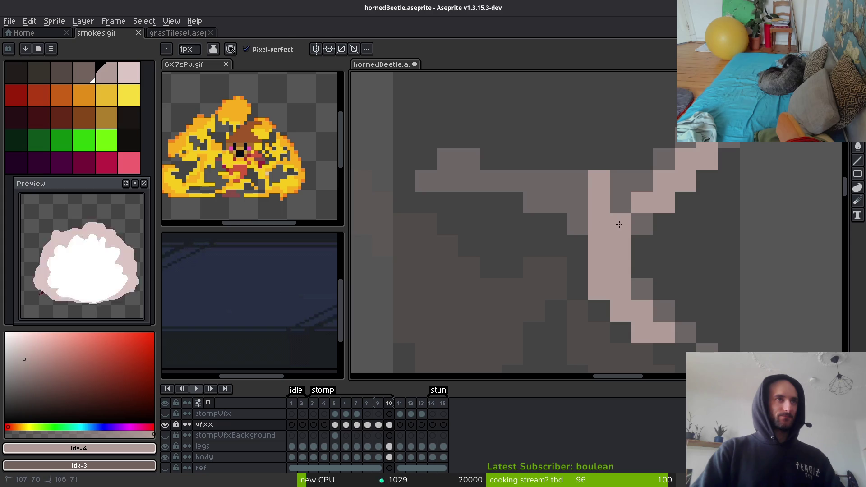
left_click(621, 202)
left_click(643, 181)
key("e")
left_click_drag(600, 180, 599, 203)
key("b")
scroll(668, 208, "down", 1)
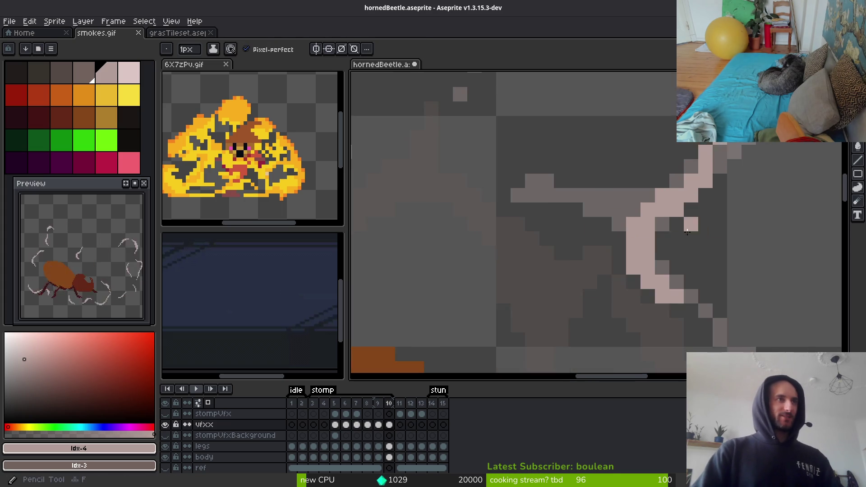
scroll(663, 212, "up", 1)
Add a pink pixel and a short highlight stroke, trimming excess pixels and filling its corner
left_click(745, 258)
scroll(722, 275, "down", 6)
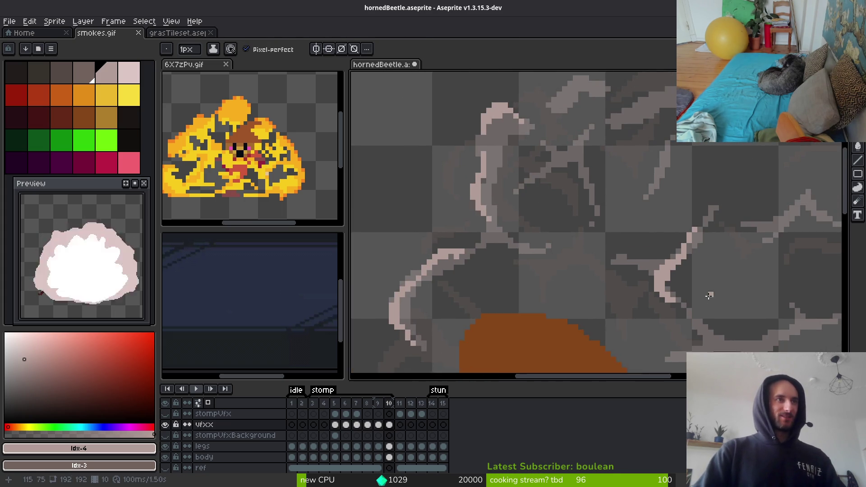
scroll(537, 235, "up", 4)
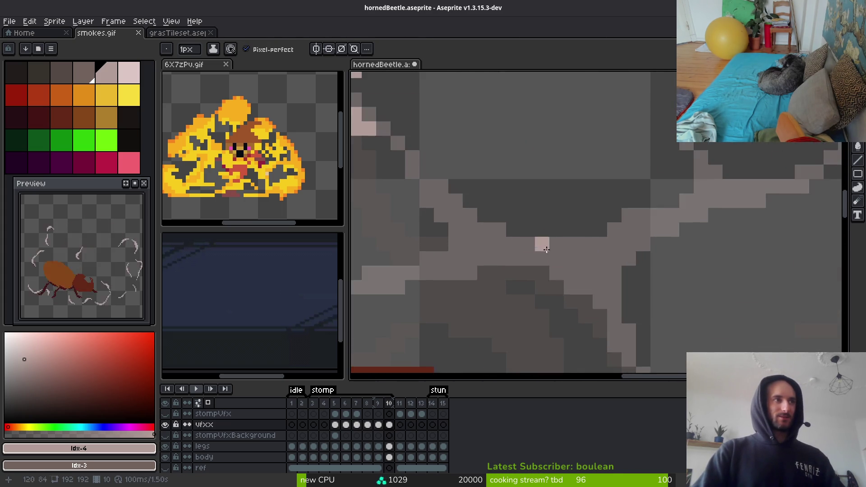
mouse_move(491, 185)
left_mouse_down()
mouse_move(478, 233)
mouse_move(514, 209)
mouse_move(587, 203)
mouse_move(624, 249)
mouse_move(666, 168)
left_mouse_up()
right_click(679, 161)
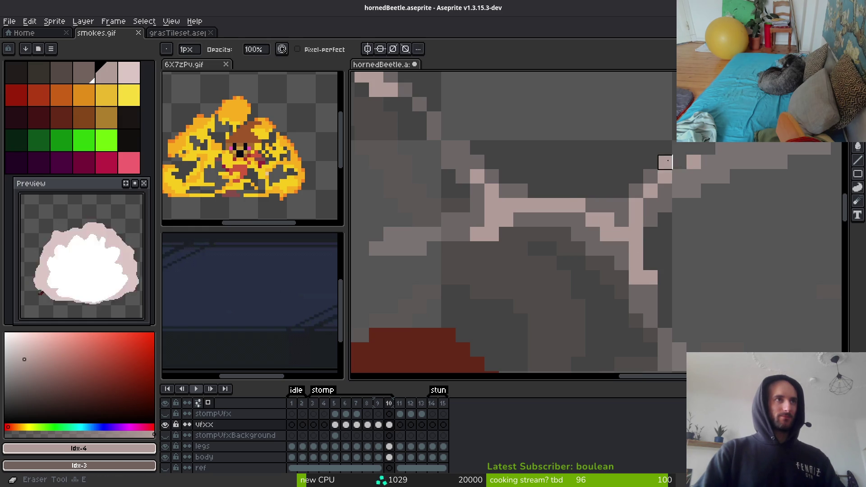
left_click(621, 221)
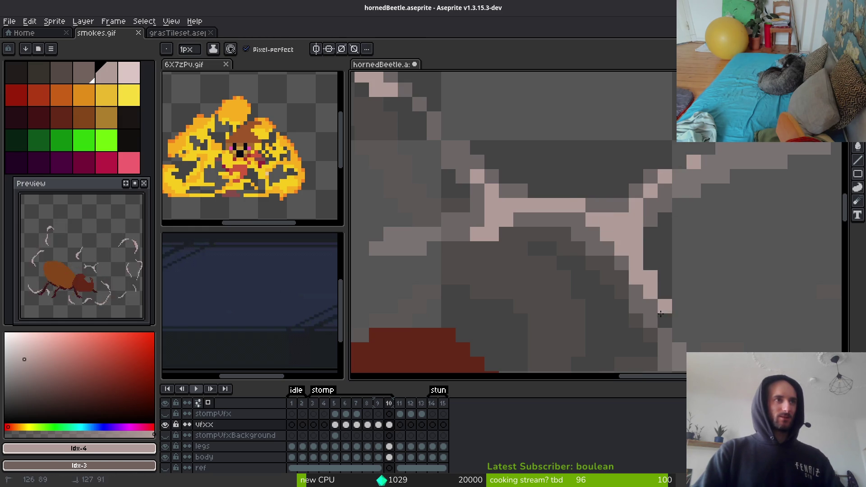
scroll(677, 271, "down", 3)
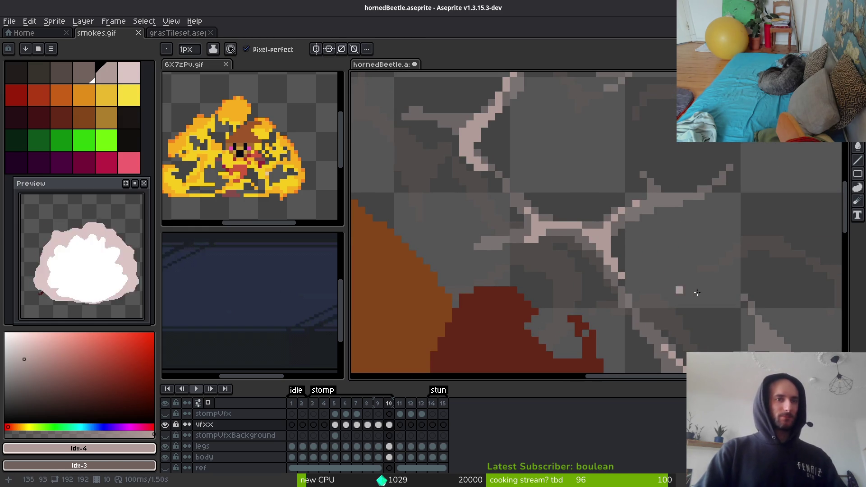
scroll(711, 248, "down", 3)
scroll(664, 163, "up", 2)
scroll(663, 163, "up", 2)
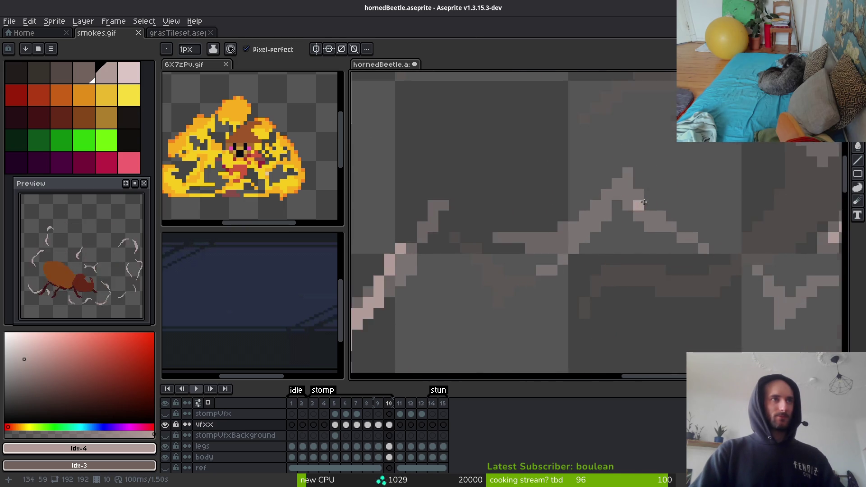
scroll(557, 176, "up", 1)
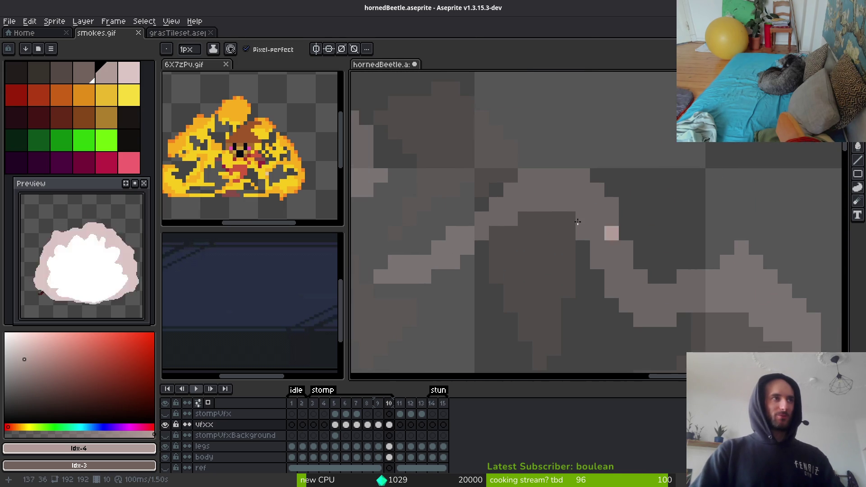
Highlight the smoke edge up into a cloud bump and trace a peaked highlight over it
mouse_move(476, 229)
left_mouse_down()
mouse_move(582, 161)
mouse_move(540, 161)
mouse_move(541, 173)
left_mouse_up()
key("e")
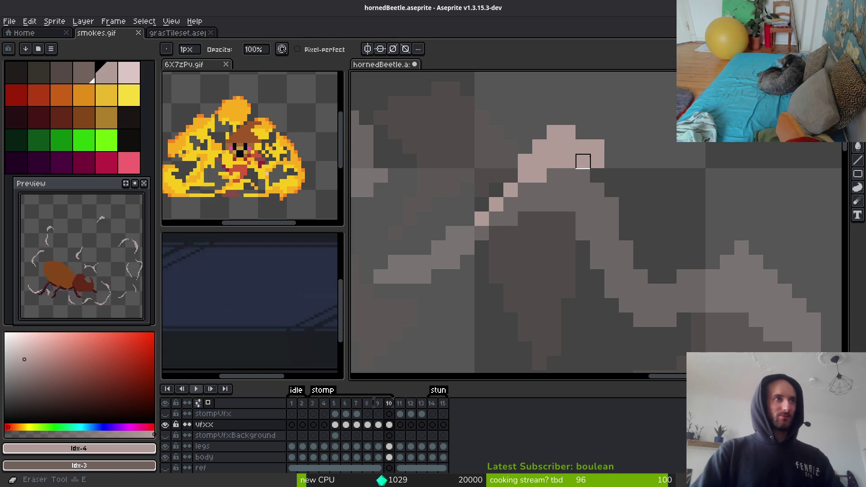
left_click(597, 161)
key("b")
mouse_move(585, 156)
left_mouse_down()
mouse_move(617, 196)
mouse_move(626, 233)
mouse_move(552, 220)
left_mouse_up()
mouse_move(605, 249)
left_mouse_down()
mouse_move(650, 219)
mouse_move(699, 291)
mouse_move(686, 254)
left_mouse_up()
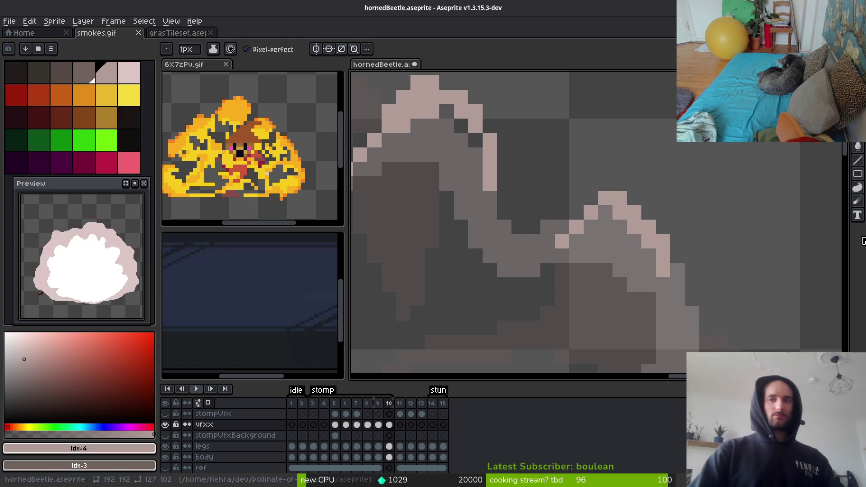
scroll(721, 242, "down", 1)
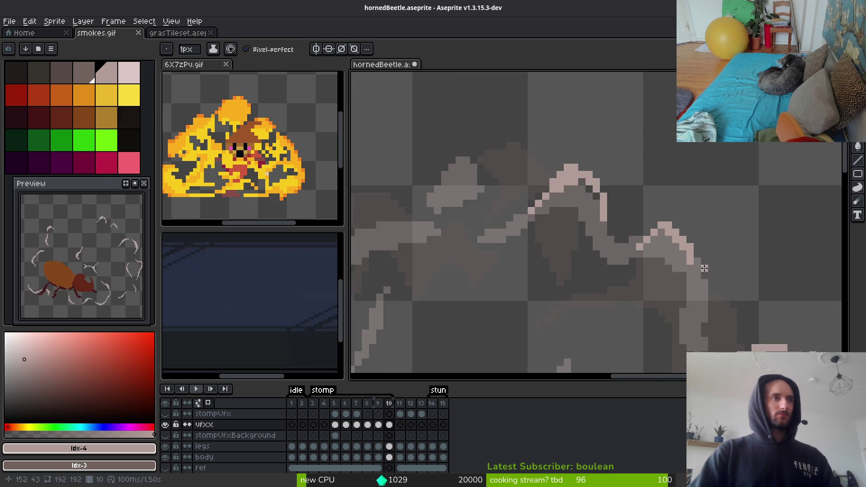
scroll(691, 282, "up", 1)
Extend the diagonal highlight, add a pink pixel, and highlight another smoke edge diagonal
left_click_drag(690, 238, 701, 269)
left_click(676, 209)
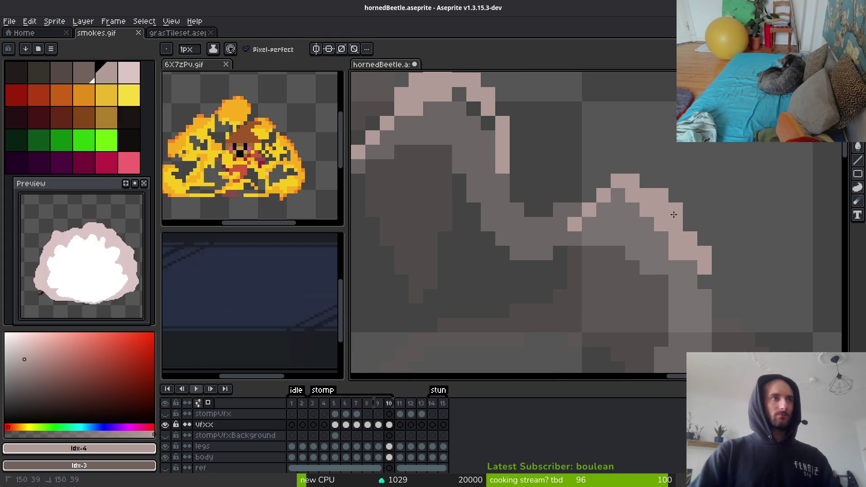
scroll(675, 217, "down", 1)
scroll(673, 243, "up", 1)
key("e")
key("b")
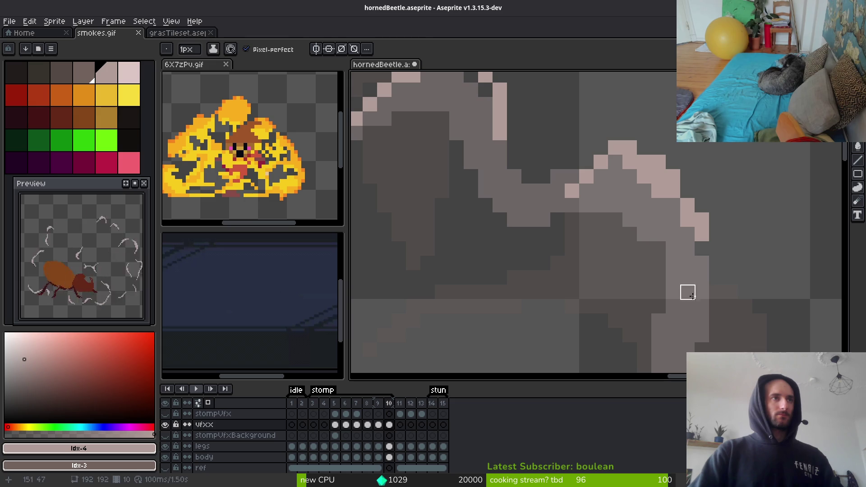
scroll(694, 173, "down", 1)
scroll(694, 173, "up", 1)
left_click_drag(702, 146, 669, 237)
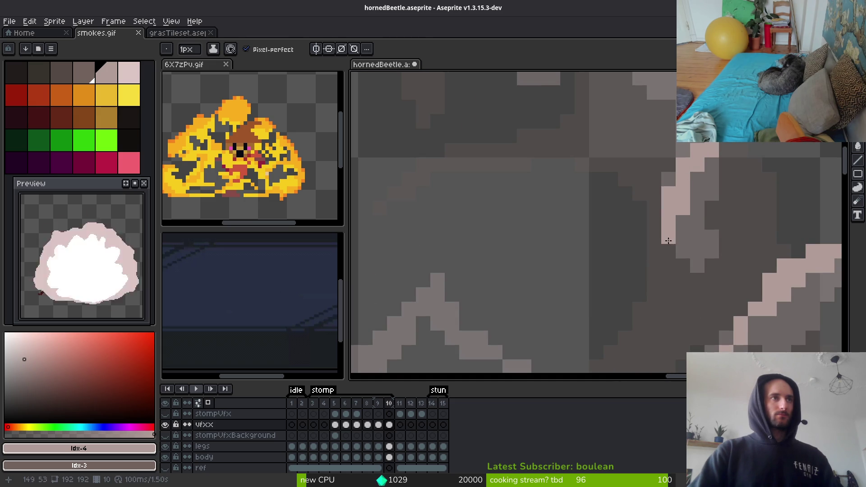
scroll(718, 253, "down", 3)
Draw light-pink highlights along the smoke puffs' peaks and edges in frame 10
scroll(674, 275, "up", 5)
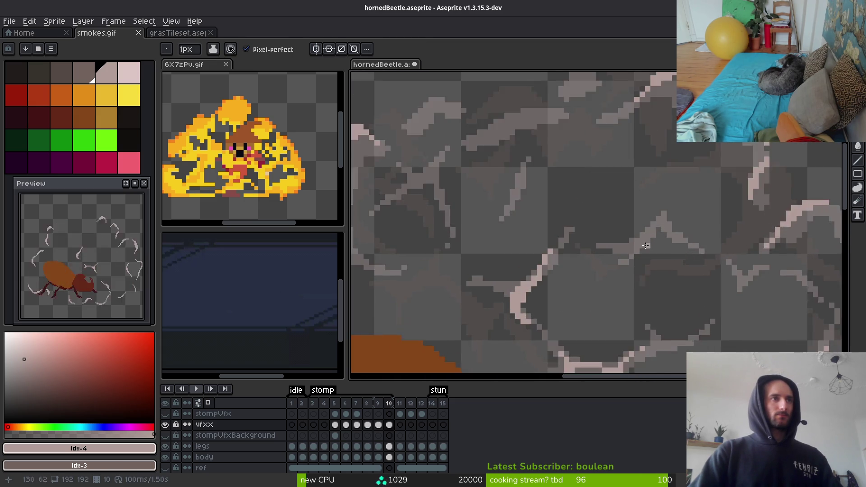
mouse_move(637, 239)
left_mouse_down()
mouse_move(675, 162)
mouse_move(690, 226)
left_mouse_up()
mouse_move(673, 174)
left_mouse_down()
mouse_move(684, 199)
mouse_move(722, 232)
left_mouse_up()
scroll(773, 289, "down", 3)
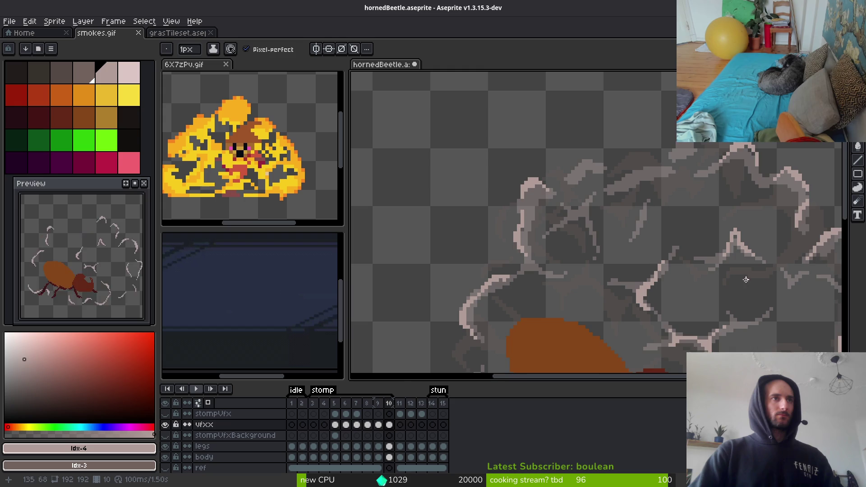
scroll(745, 280, "down", 1)
scroll(756, 277, "up", 3)
scroll(648, 216, "up", 1)
left_click_drag(654, 249, 769, 237)
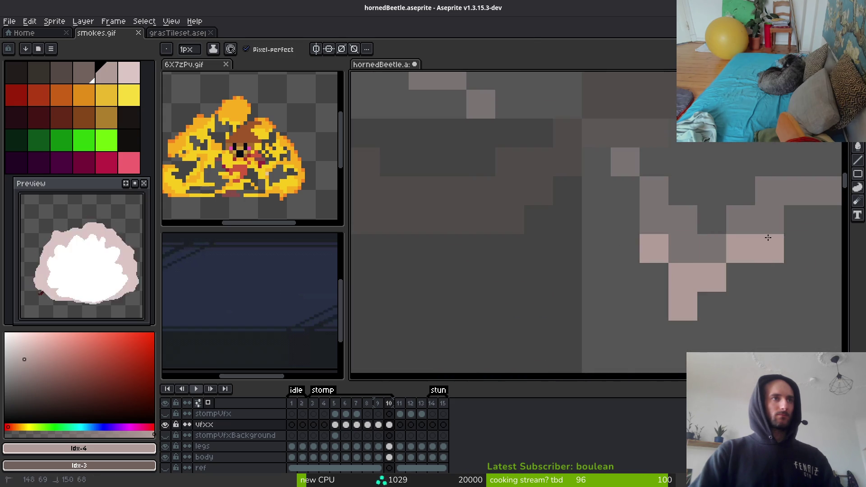
scroll(708, 251, "down", 2)
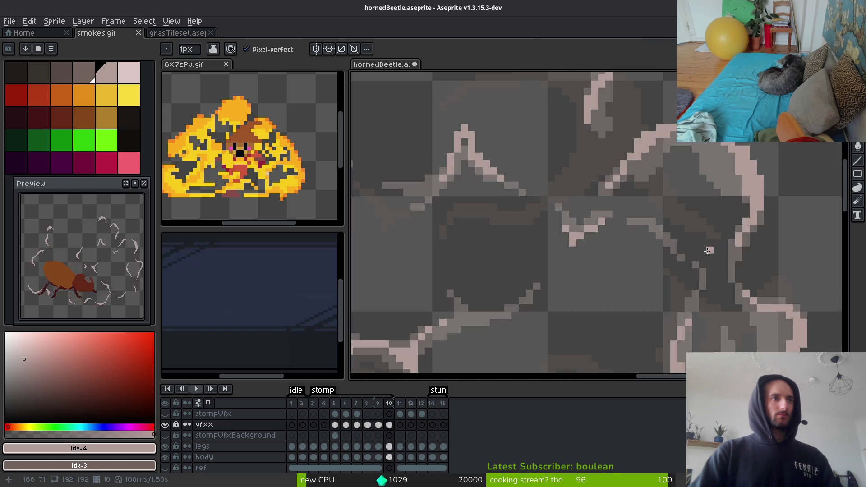
scroll(708, 251, "up", 2)
left_click_drag(555, 180, 670, 264)
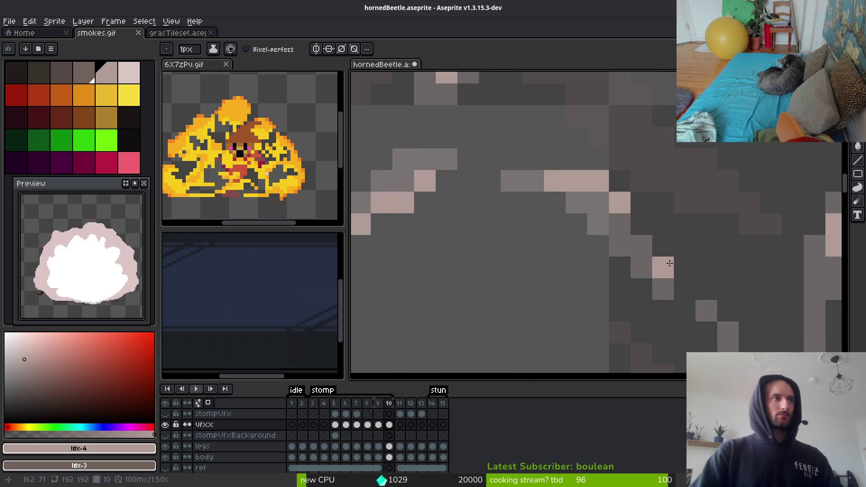
scroll(669, 263, "down", 2)
scroll(620, 293, "down", 2)
scroll(640, 226, "up", 4)
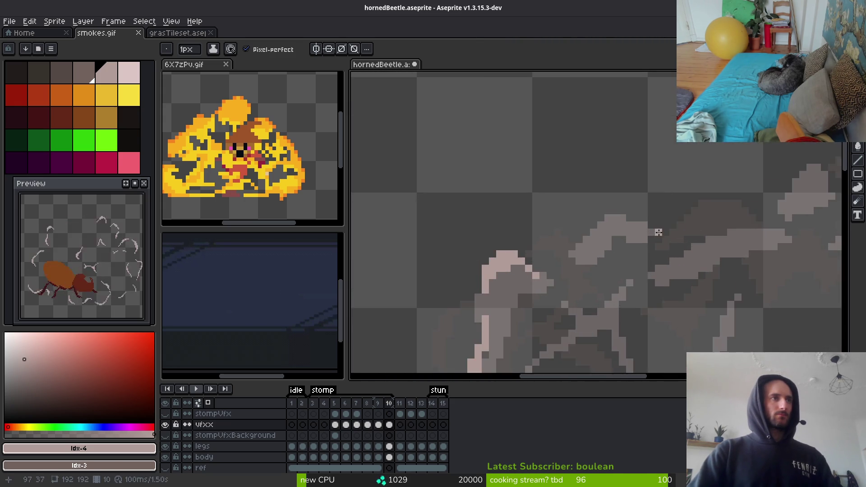
mouse_move(656, 224)
left_mouse_down()
mouse_move(514, 264)
mouse_move(494, 282)
mouse_move(580, 231)
mouse_move(605, 233)
left_mouse_up()
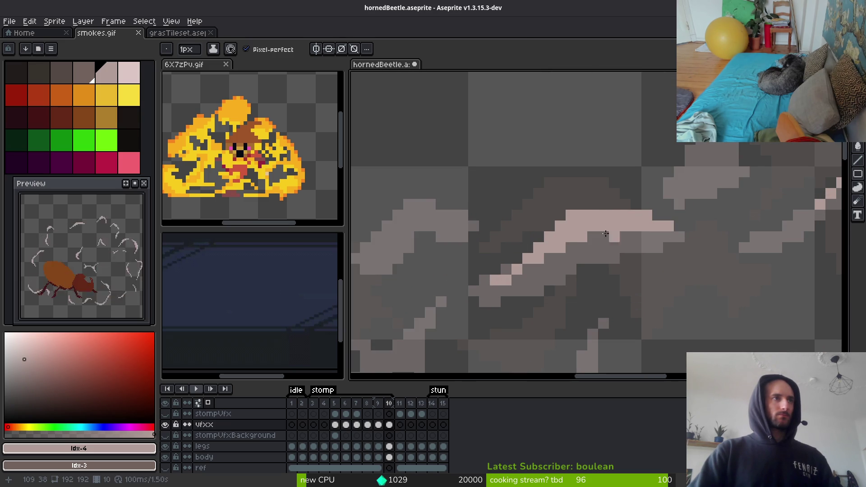
Redo the smoke curl highlight along its tip and right edge, erasing a stray pink pixel
key("ctrl+z")
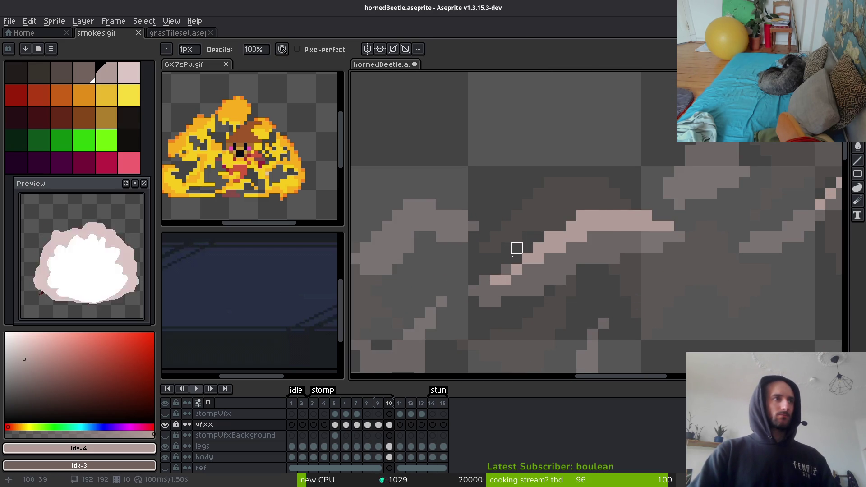
scroll(544, 290, "down", 3)
scroll(543, 289, "up", 4)
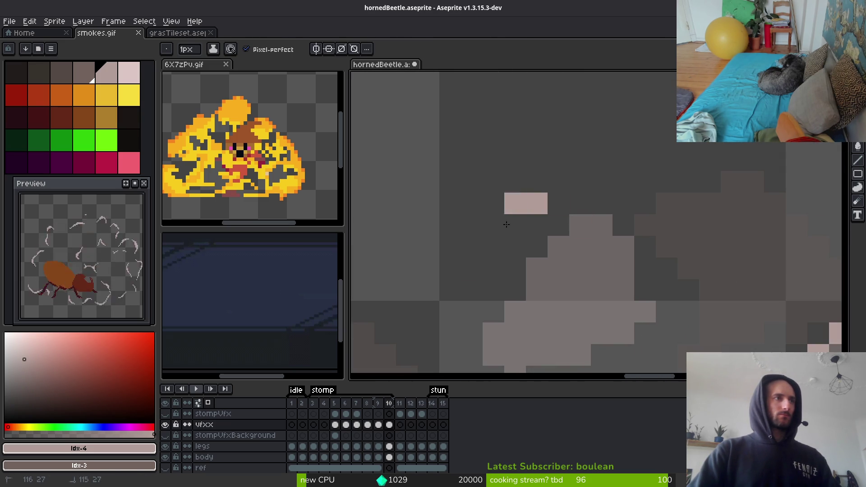
mouse_move(645, 291)
left_mouse_down()
mouse_move(537, 262)
mouse_move(510, 339)
left_mouse_up()
left_click_drag(601, 181, 654, 249)
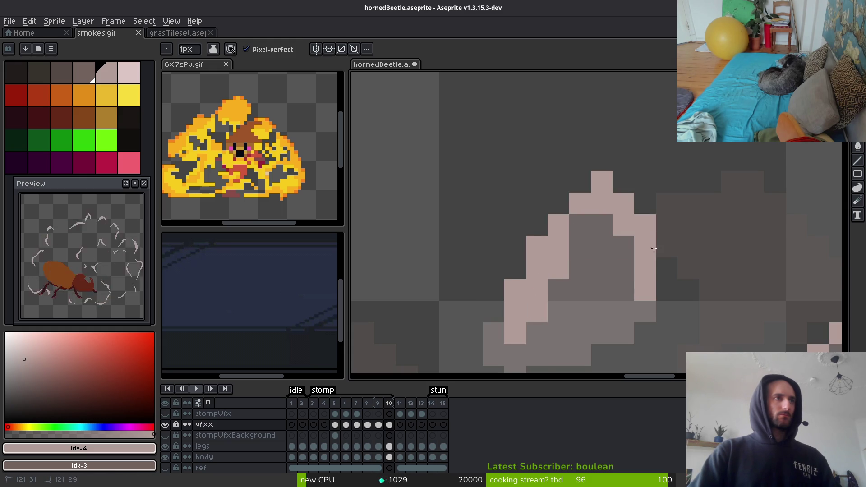
left_click(623, 182)
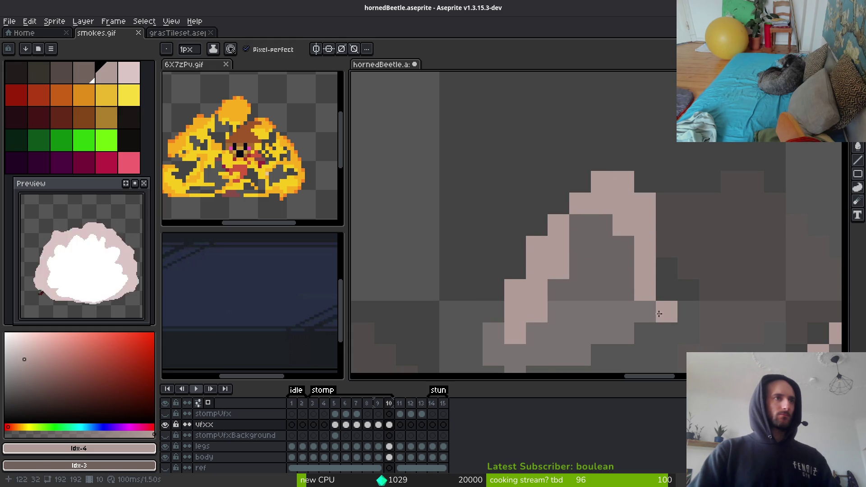
left_click(667, 290)
key("e")
left_click_drag(645, 290, 644, 332)
key("f")
left_click(651, 335)
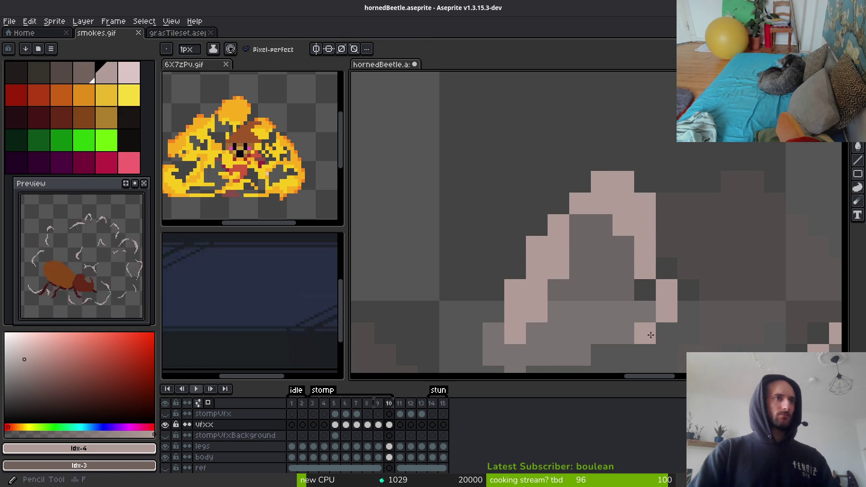
left_click(667, 333)
scroll(651, 335, "down", 4)
scroll(585, 222, "up", 4)
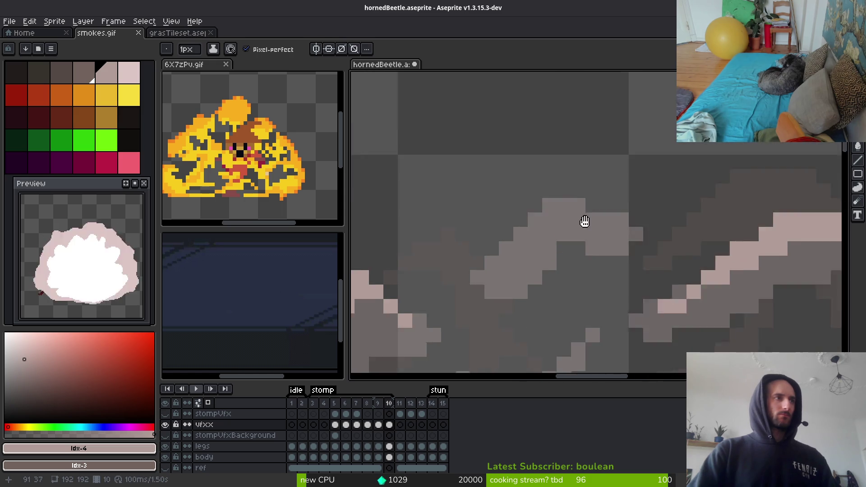
Highlight the next smoke curl's outline with diagonal and downward light-pink strokes
left_click_drag(584, 222, 616, 210)
mouse_move(524, 266)
left_mouse_down()
mouse_move(582, 166)
mouse_move(548, 235)
left_mouse_up()
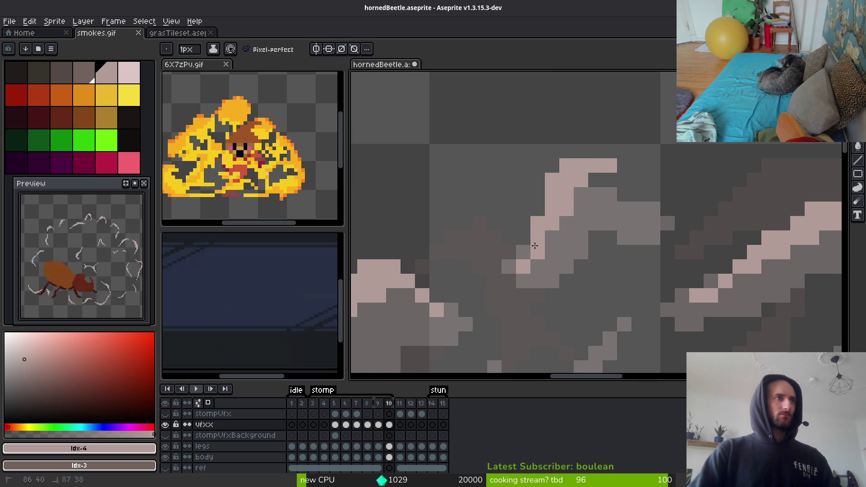
scroll(582, 255, "down", 4)
scroll(592, 218, "up", 5)
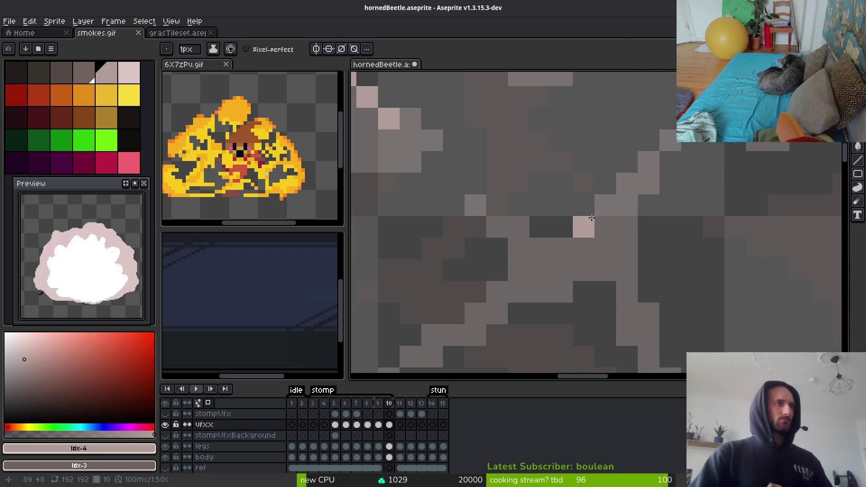
left_click_drag(626, 184, 519, 248)
left_click_drag(606, 271, 627, 314)
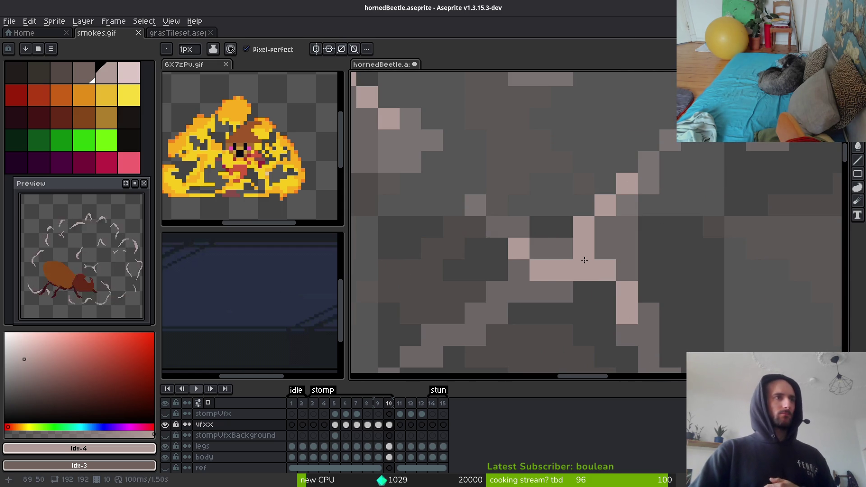
left_click(649, 314)
scroll(637, 289, "down", 3)
scroll(638, 289, "up", 1)
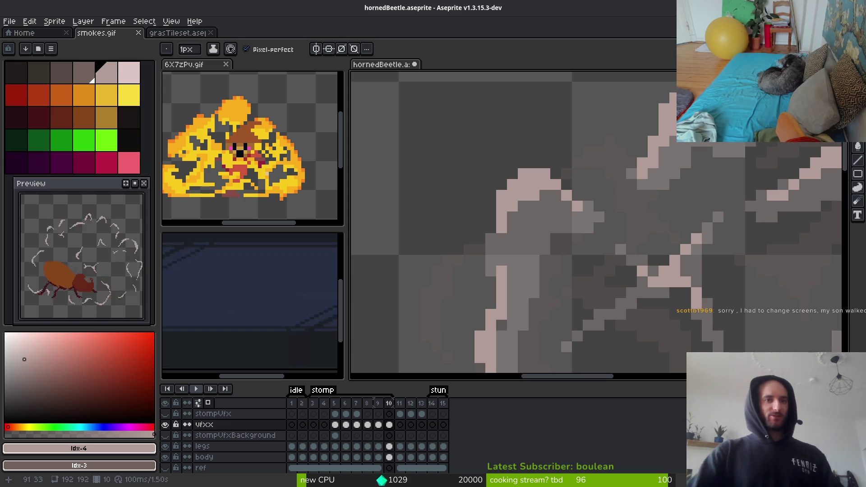
scroll(533, 310, "down", 2)
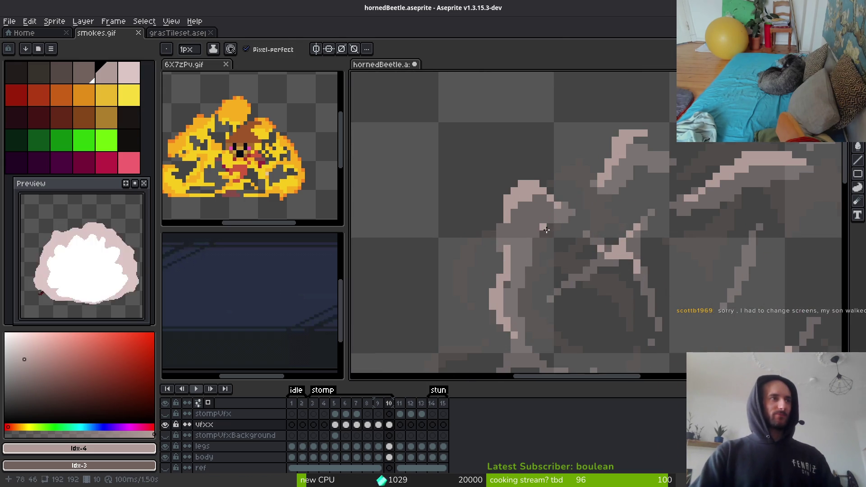
scroll(564, 301, "down", 3)
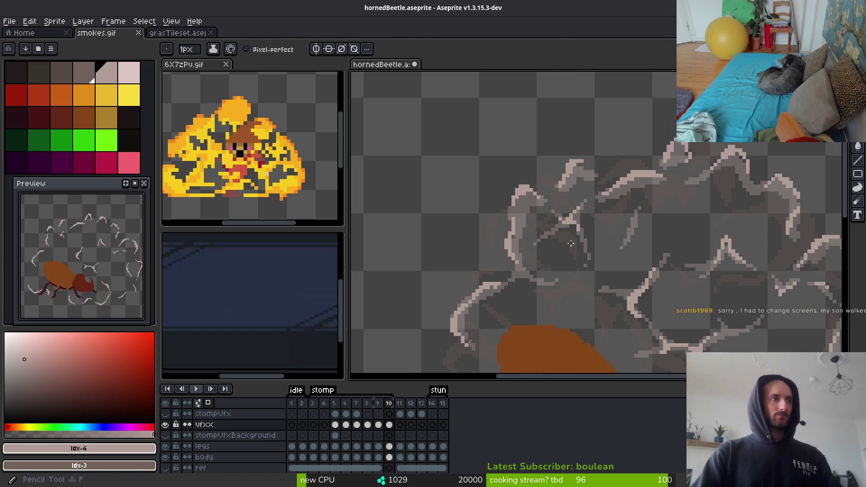
scroll(564, 301, "up", 5)
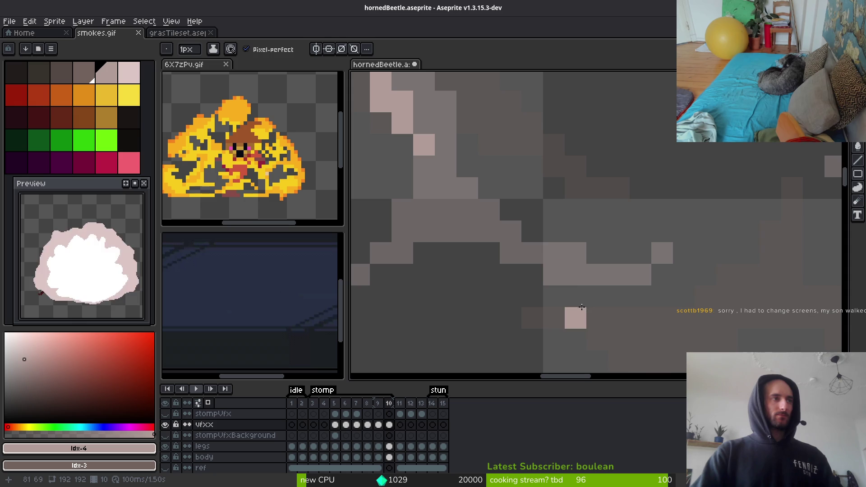
scroll(622, 279, "down", 5)
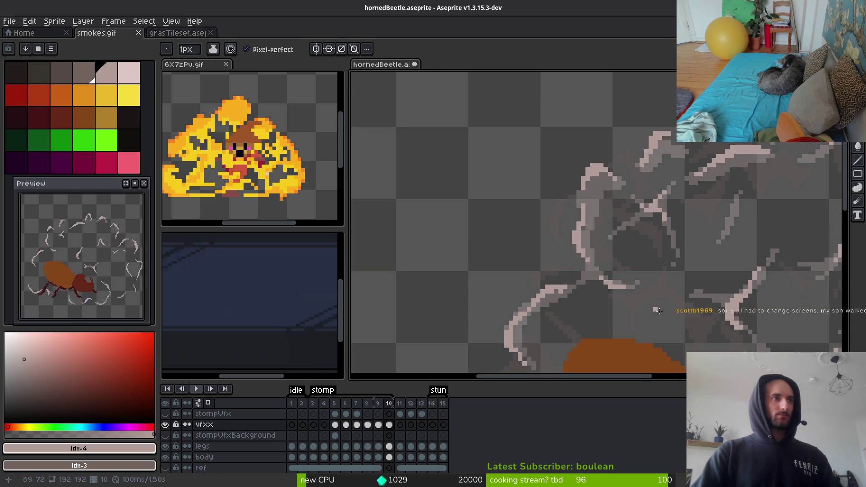
scroll(622, 278, "down", 2)
Add three more light-pink highlight strokes along the smoke outline edges
scroll(621, 334, "up", 6)
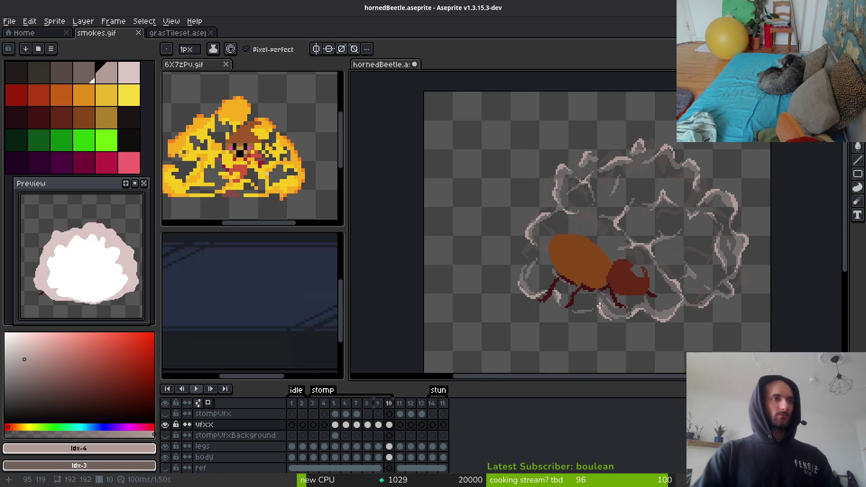
mouse_move(516, 223)
left_mouse_down()
mouse_move(561, 286)
mouse_move(528, 262)
mouse_move(561, 292)
left_mouse_up()
scroll(561, 293, "down", 3)
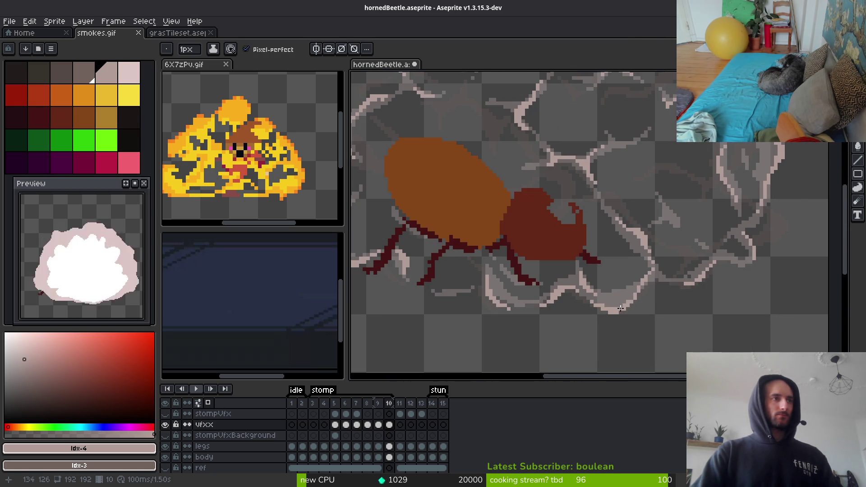
scroll(694, 296, "up", 3)
scroll(592, 196, "up", 3)
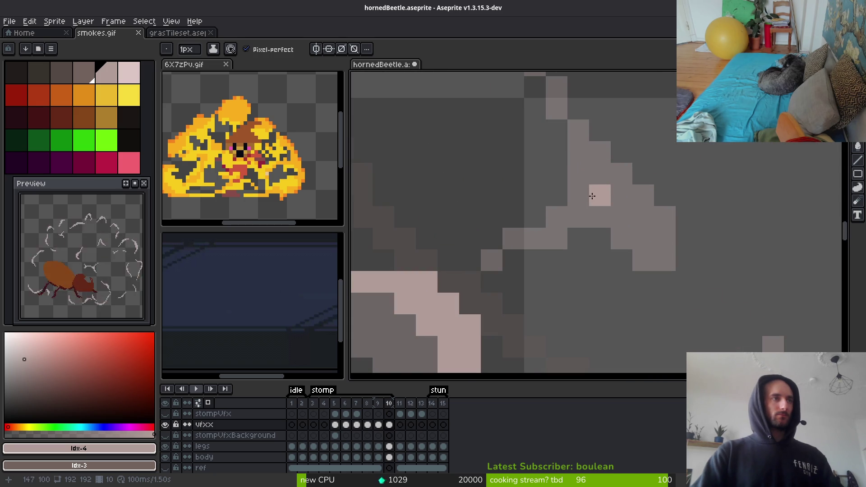
mouse_move(602, 176)
left_mouse_down()
mouse_move(643, 253)
mouse_move(626, 216)
left_mouse_up()
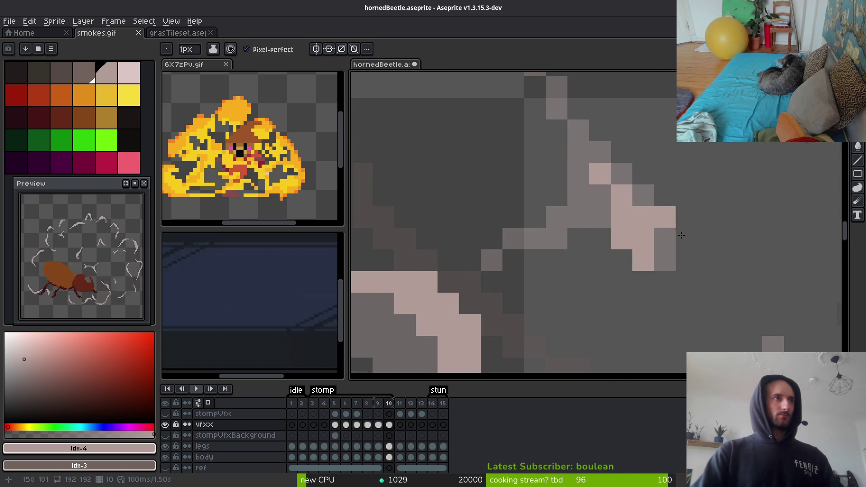
scroll(688, 251, "down", 4)
scroll(697, 211, "down", 3)
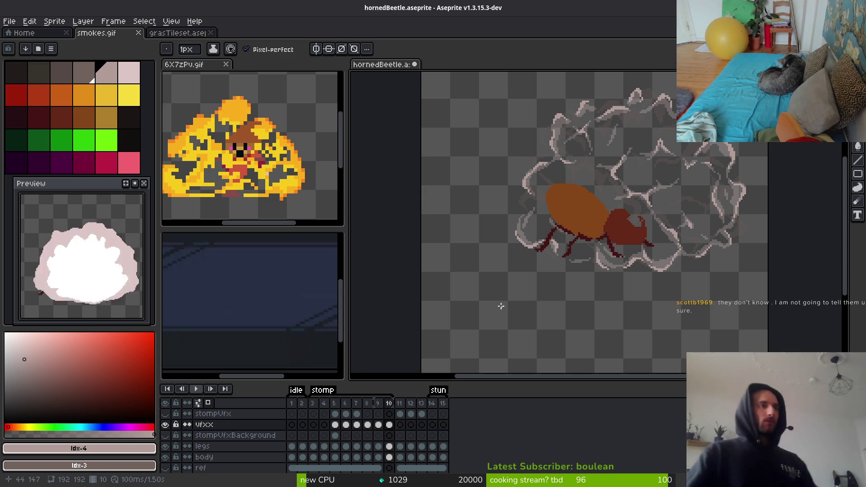
scroll(609, 286, "up", 5)
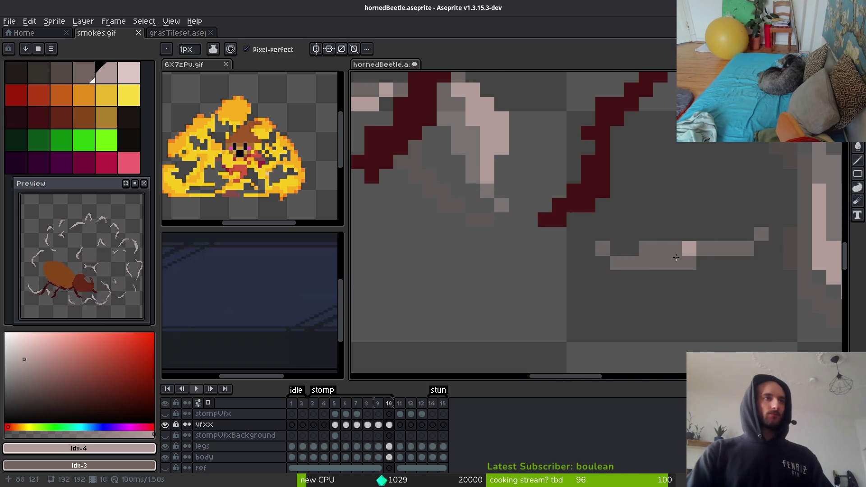
left_click_drag(690, 249, 603, 277)
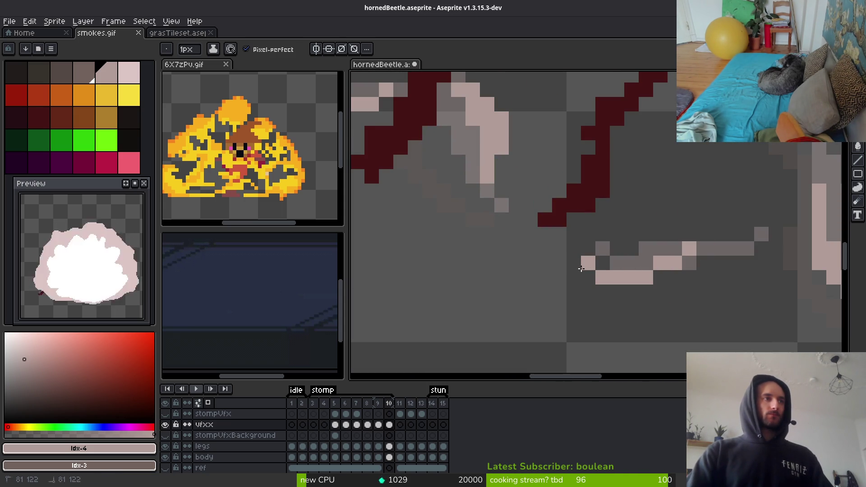
scroll(631, 293, "down", 4)
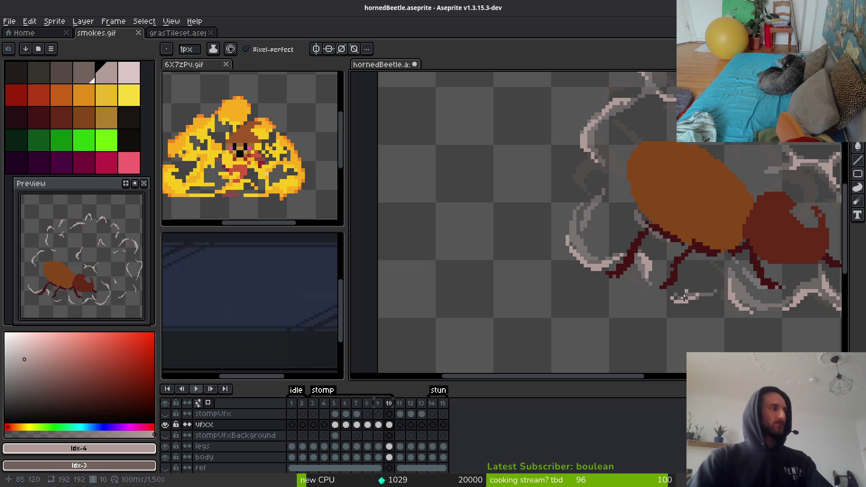
Move the view over the beetle and step back to frame 9
left_click_drag(688, 257, 627, 285)
key("i")
key("comma")
key("b")
scroll(600, 190, "up", 3)
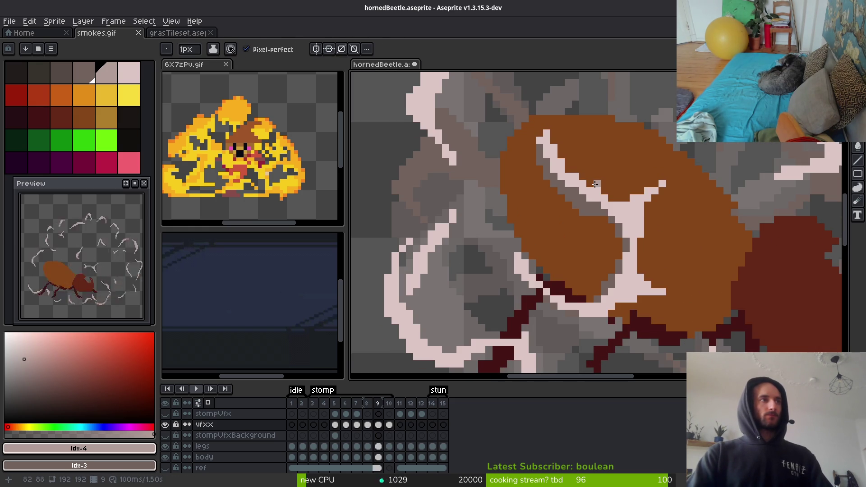
Paint pale streaks across the beetle's back and edge, undoing the misplaced ones
key("i")
key("b")
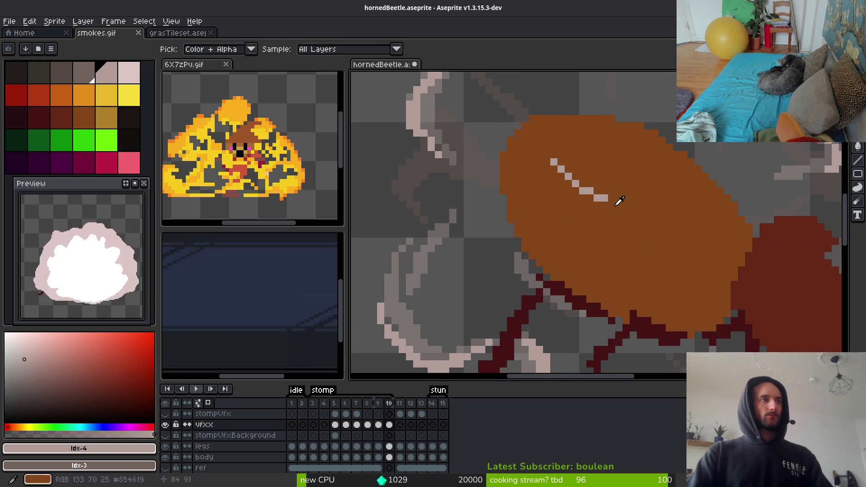
mouse_move(609, 217)
left_mouse_down()
mouse_move(643, 208)
mouse_move(630, 237)
left_mouse_up()
key("period")
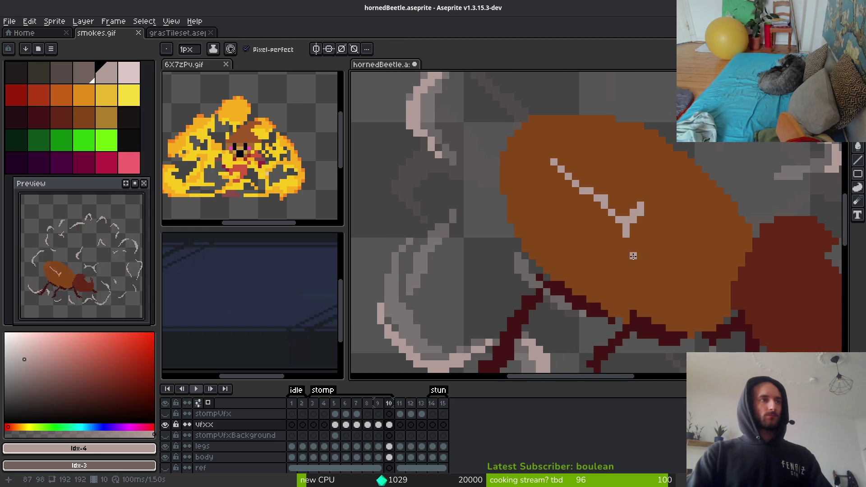
mouse_move(626, 268)
left_mouse_down()
mouse_move(607, 307)
mouse_move(636, 298)
mouse_move(659, 305)
left_mouse_up()
key("i")
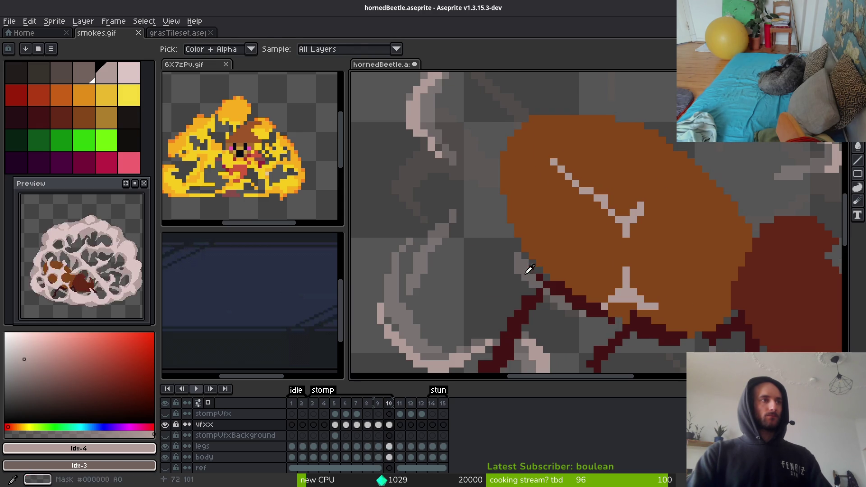
key("b")
left_click_drag(527, 273, 569, 306)
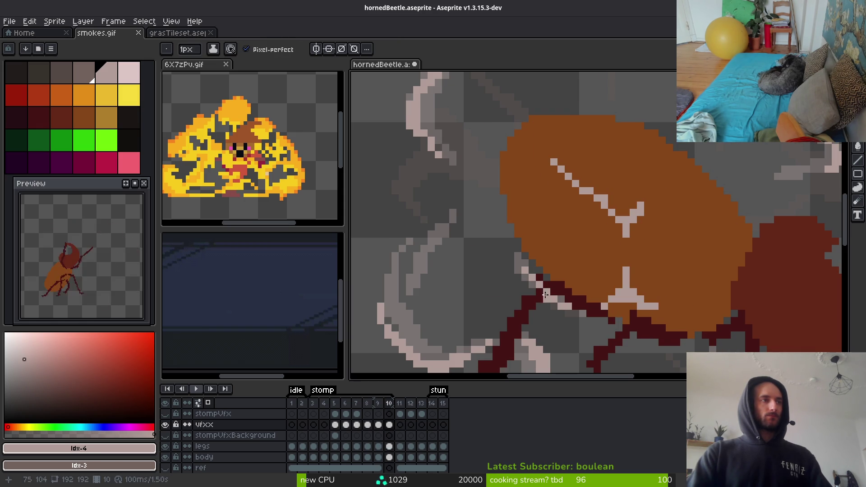
key("ctrl+z")
key("ctrl+z")
key("ctrl+z")
scroll(580, 289, "up", 2)
mouse_move(456, 231)
left_mouse_down()
mouse_move(471, 313)
mouse_move(453, 287)
left_mouse_up()
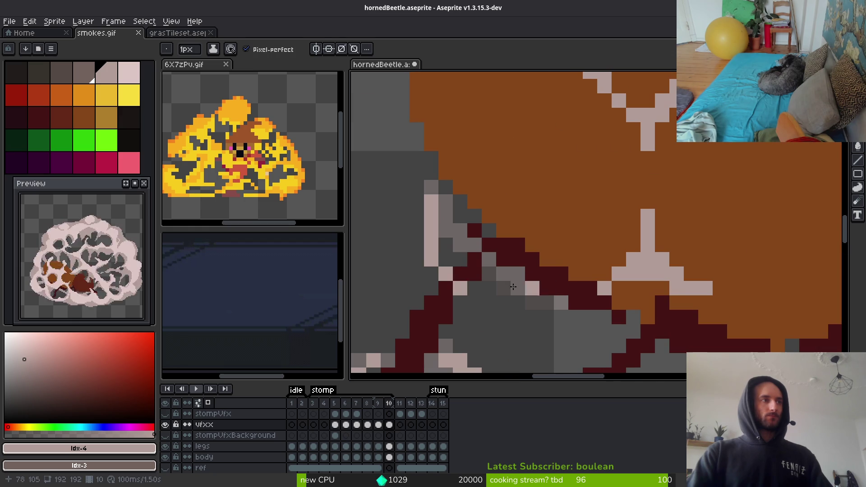
key("ctrl+z")
left_click_drag(431, 201, 475, 274)
left_click(446, 231)
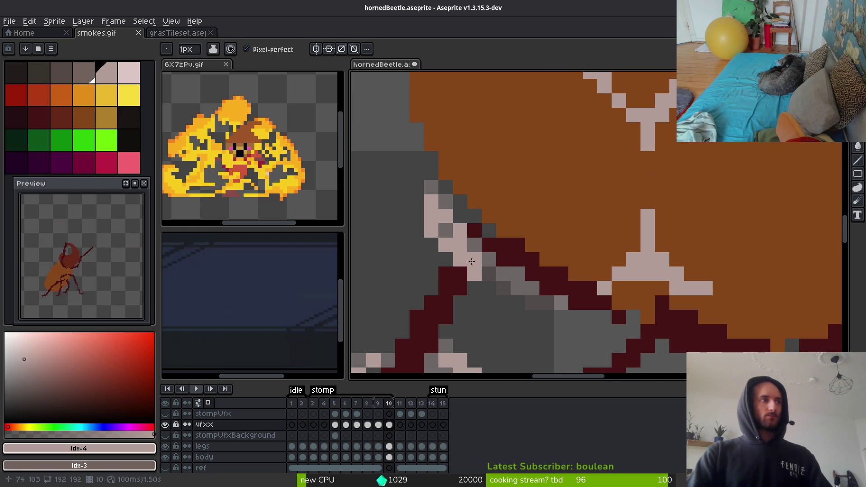
scroll(600, 312, "down", 4)
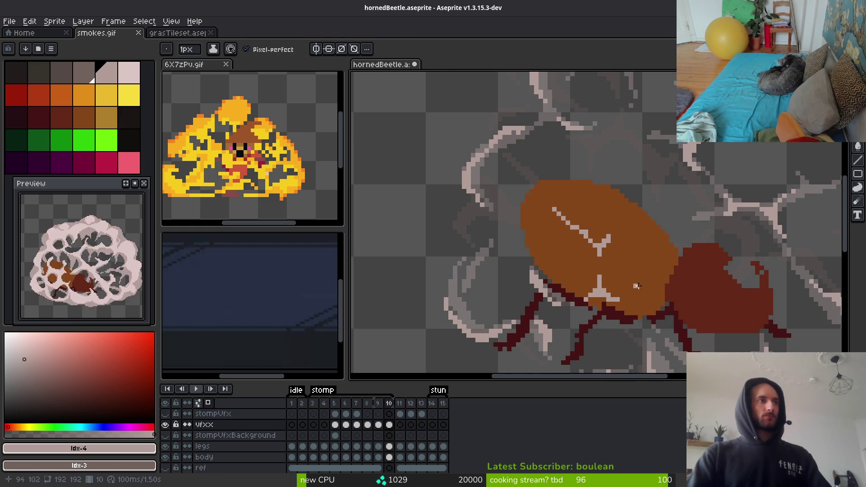
scroll(645, 265, "down", 5)
Compare frames 9 and 10, then eyedrop the pale pink #dcc6c5 highlight in frame 9
key("i")
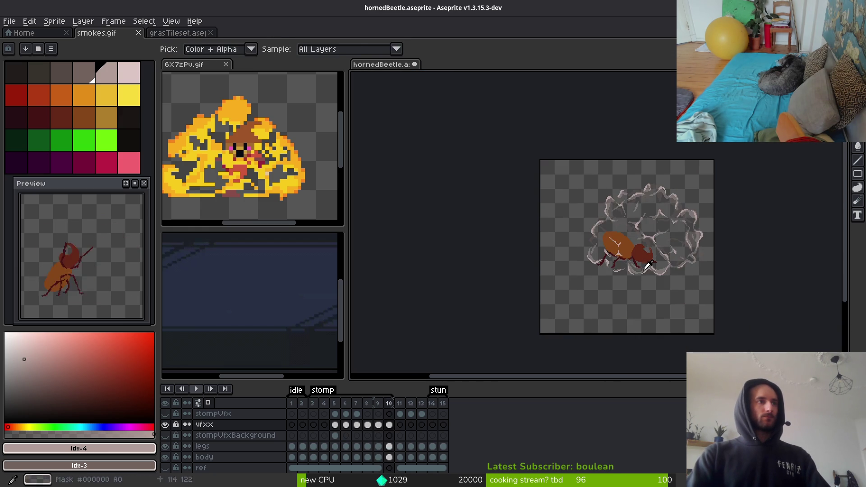
scroll(631, 263, "up", 4)
key("Left")
key("Right")
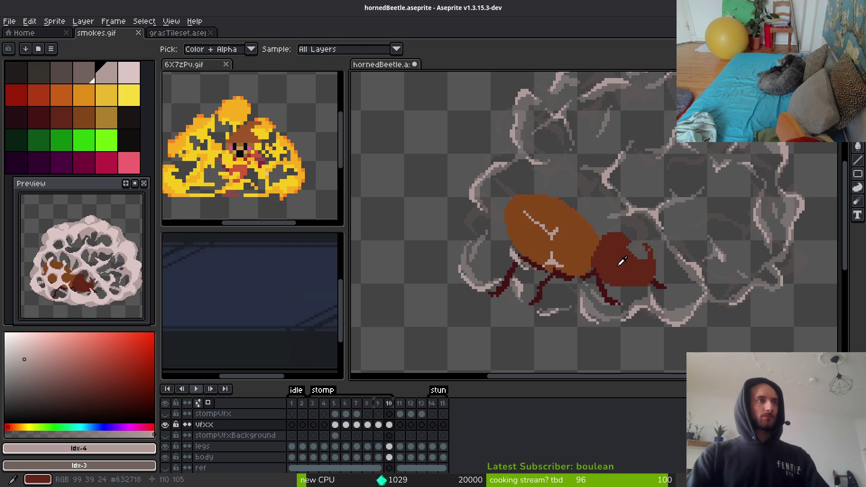
key("Left")
key("Right")
key("b")
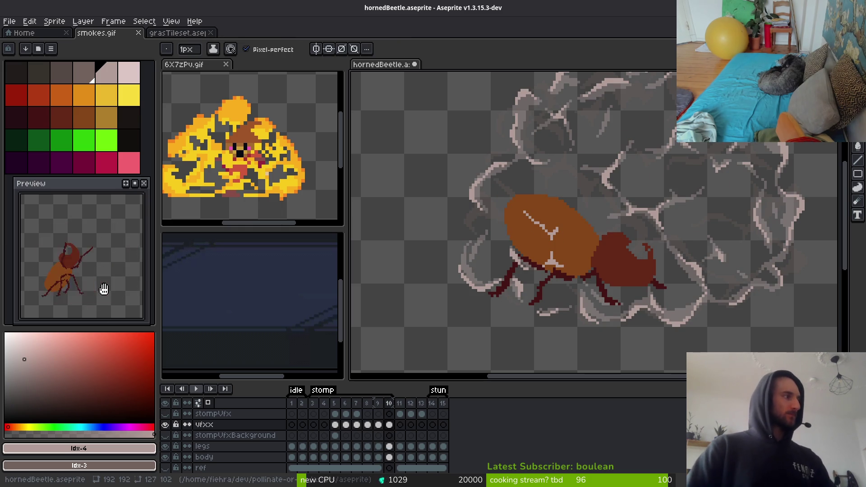
left_click_drag(652, 225, 642, 250)
key("Left")
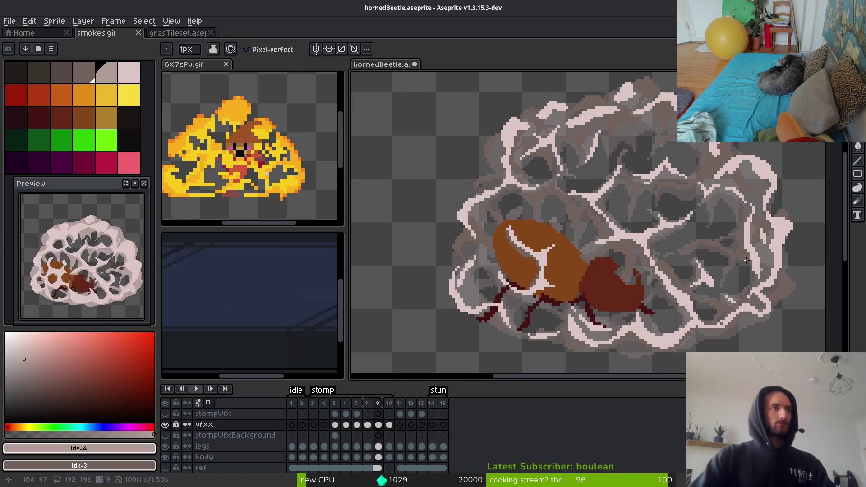
scroll(626, 237, "up", 2)
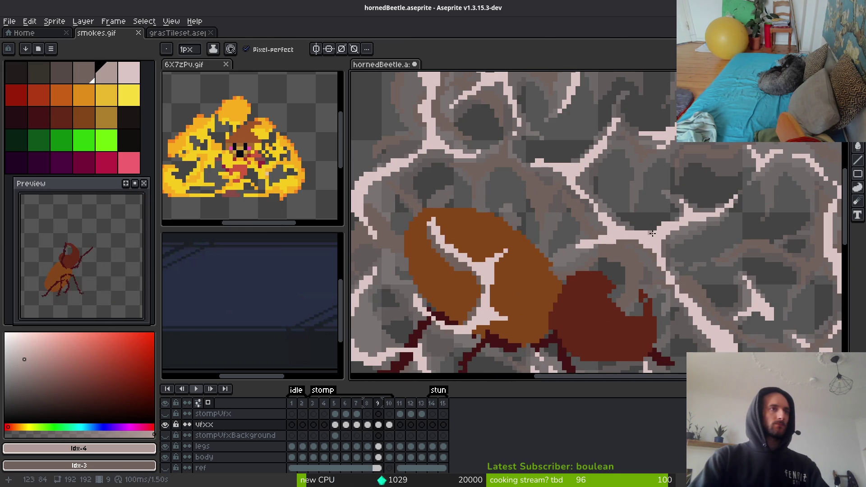
left_click(655, 235, "alt")
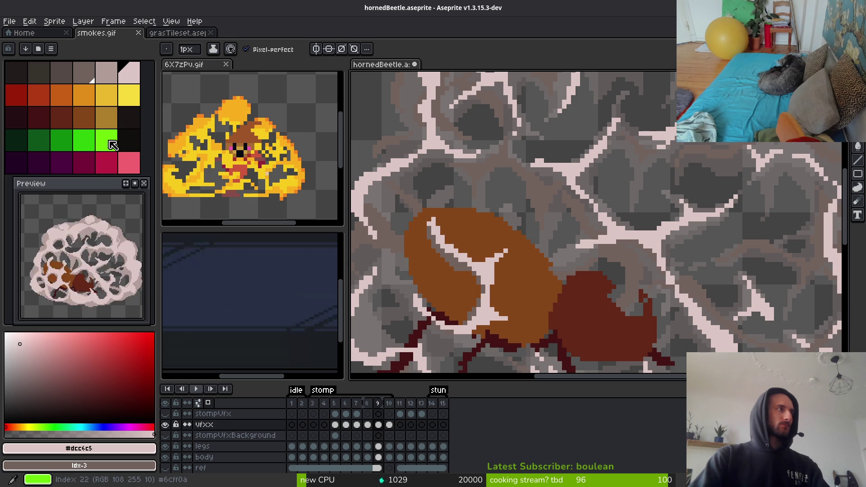
Replace the pale pink #dcc6c5 with dark green idx-19 across the smoke
right_click(40, 141)
key("shift+r")
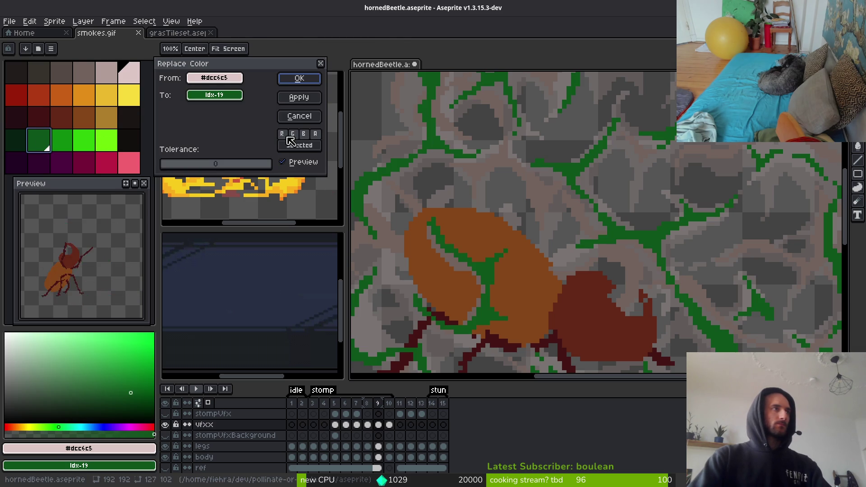
left_click(299, 78)
Replace the greyish-brown #71625d with pale pink idx-5, then check frame 10
left_click(544, 184)
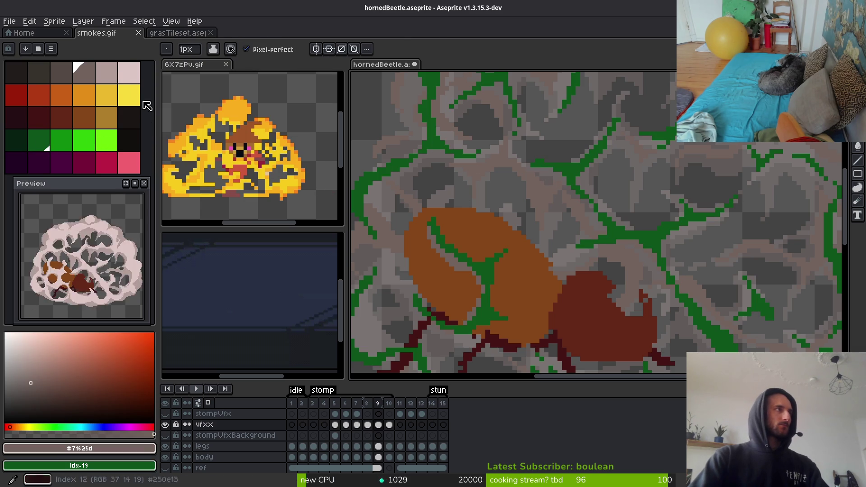
right_click(524, 174)
key("shift+r")
left_click(307, 80)
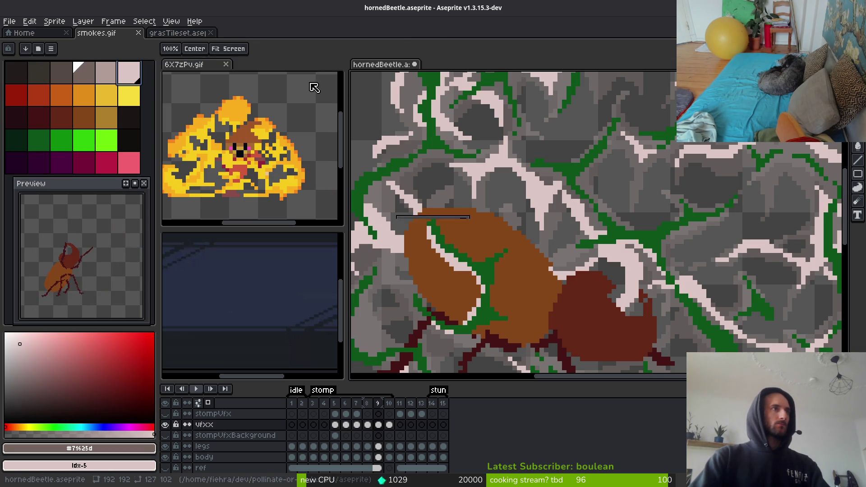
scroll(668, 132, "down", 2)
key("period")
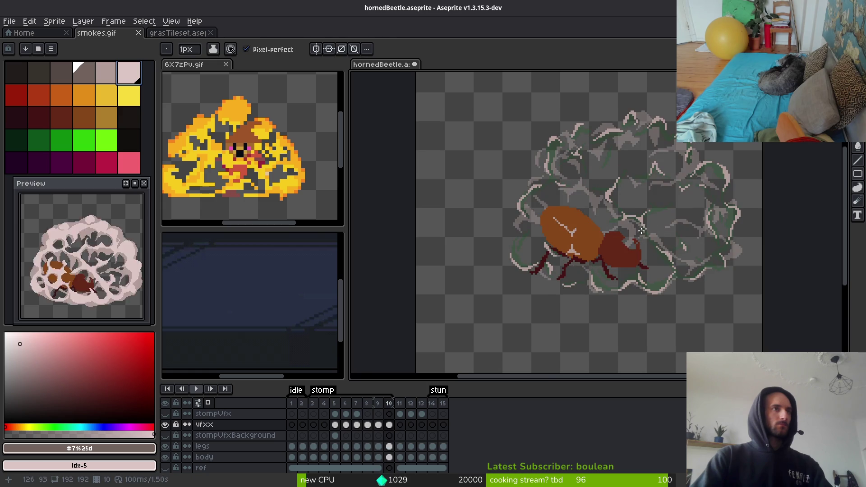
scroll(636, 225, "up", 3)
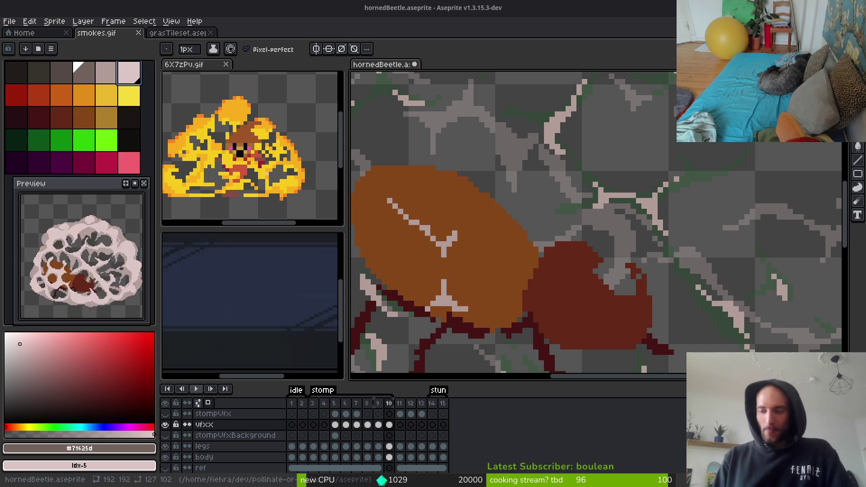
Zoom out over the recoloured pink-and-green smoke in frame 10
scroll(599, 222, "down", 4)
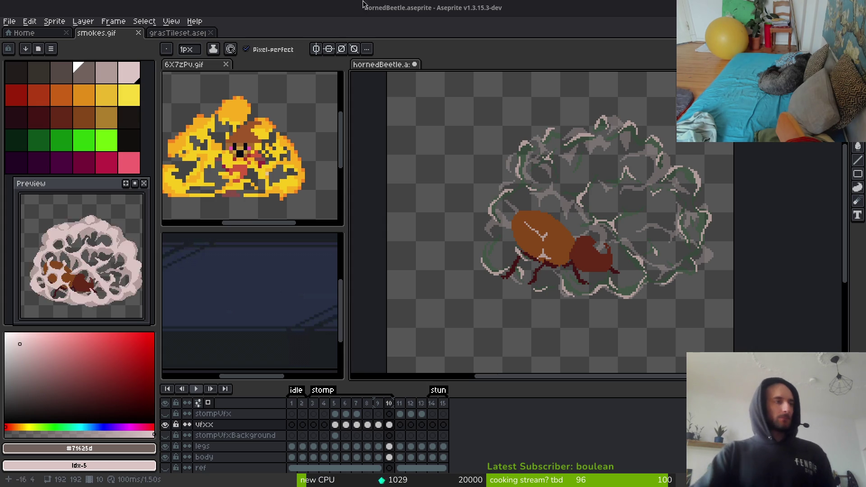
Insert two empty frames after idle frame 2 and tag them 'crawl'
left_click(305, 411)
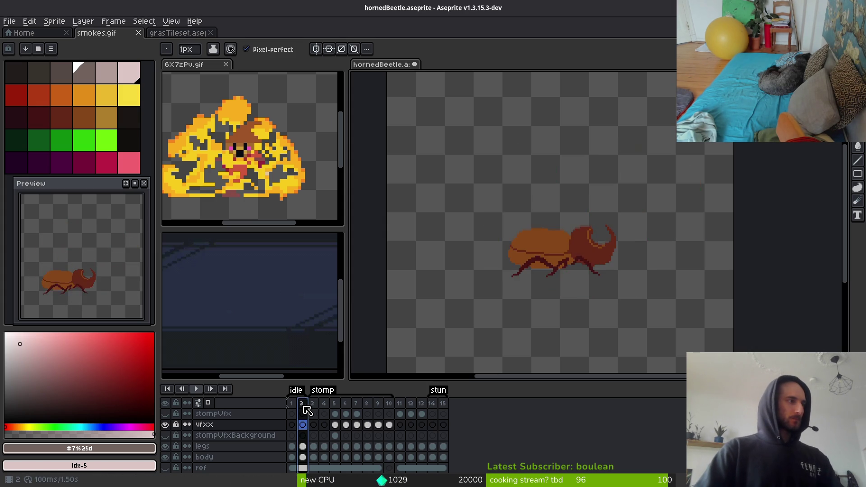
key("alt+shift+n")
key("alt+shift+n")
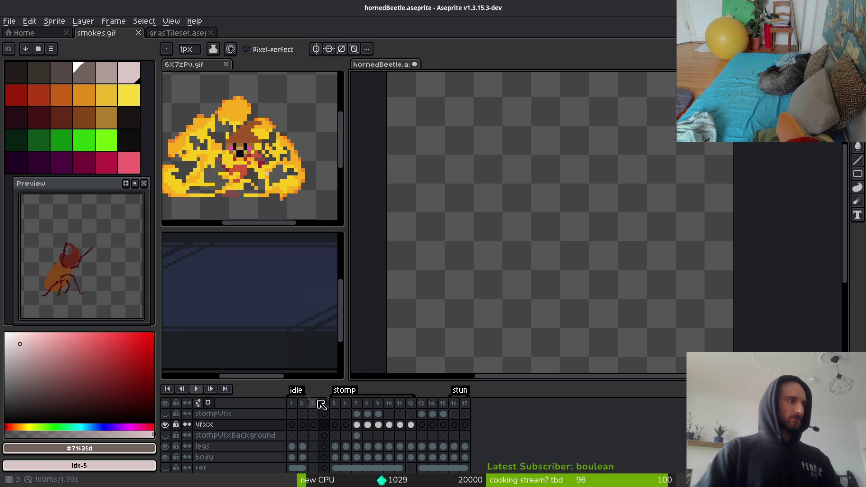
left_click_drag(312, 403, 324, 404)
key("F2")
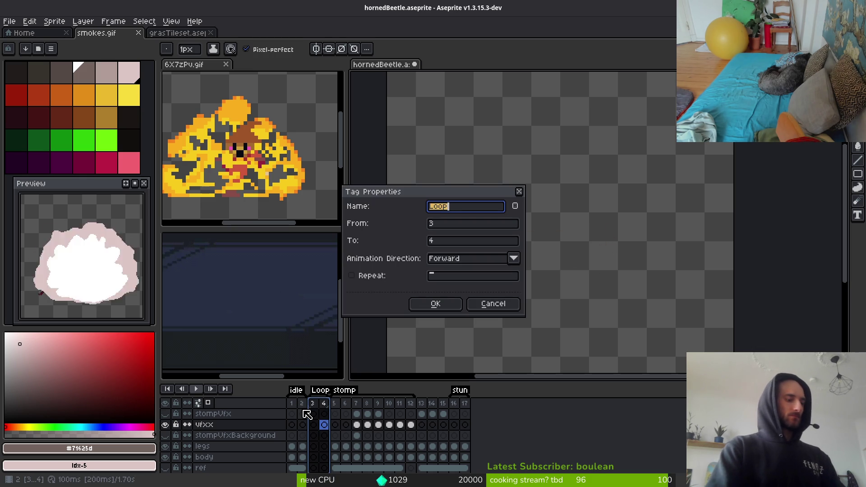
type("crawl")
key("Return")
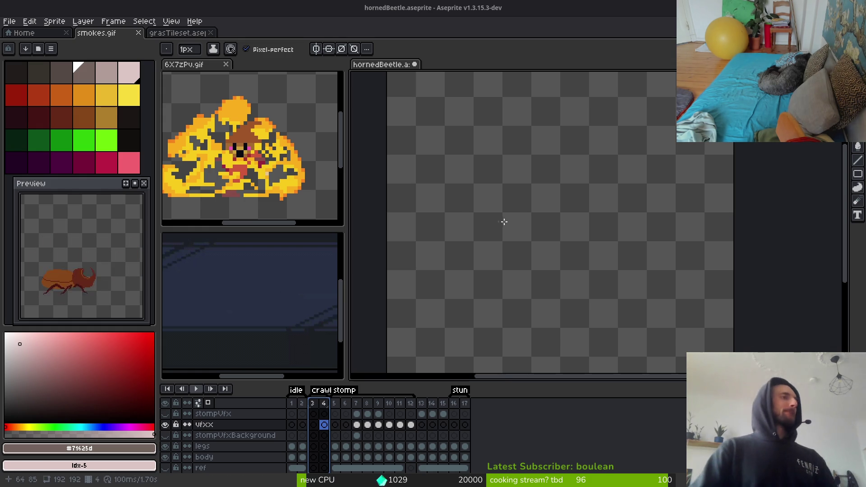
Flip between stomp frames 7 and 8 to compare the smoke
scroll(512, 231, "down", 3)
key("Left")
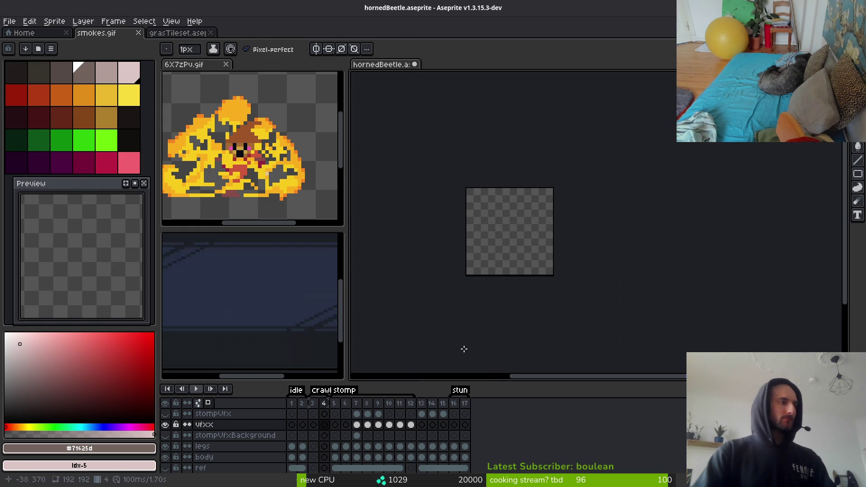
key("i")
key("Right")
key("Right")
key("Right")
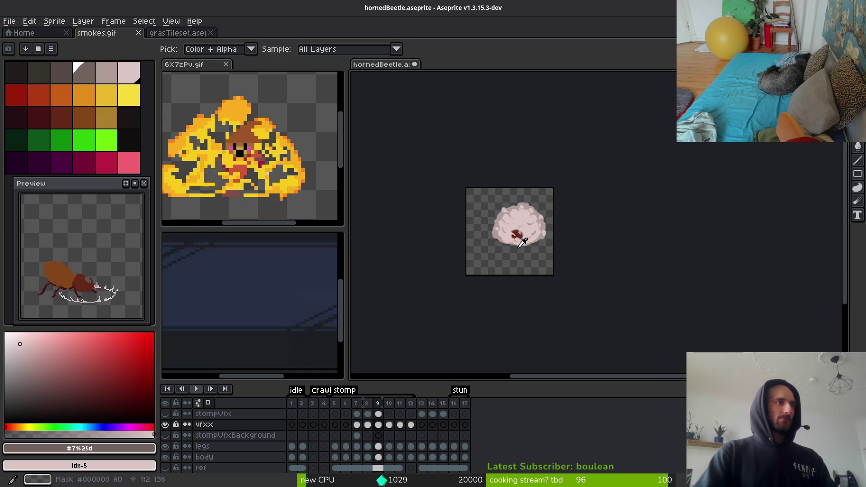
key("Left")
key("Right")
Settle on stomp frame 7 and pick yellow with the pencil for the slash streaks
key("Left")
key("Right")
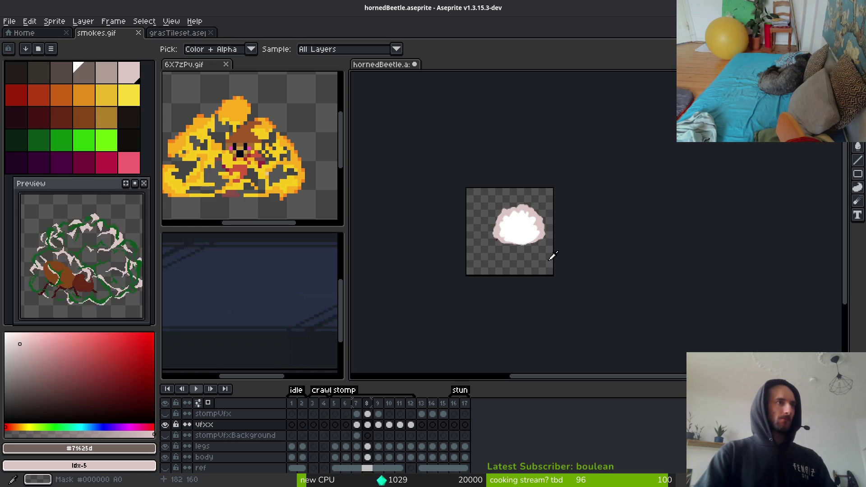
key("Left")
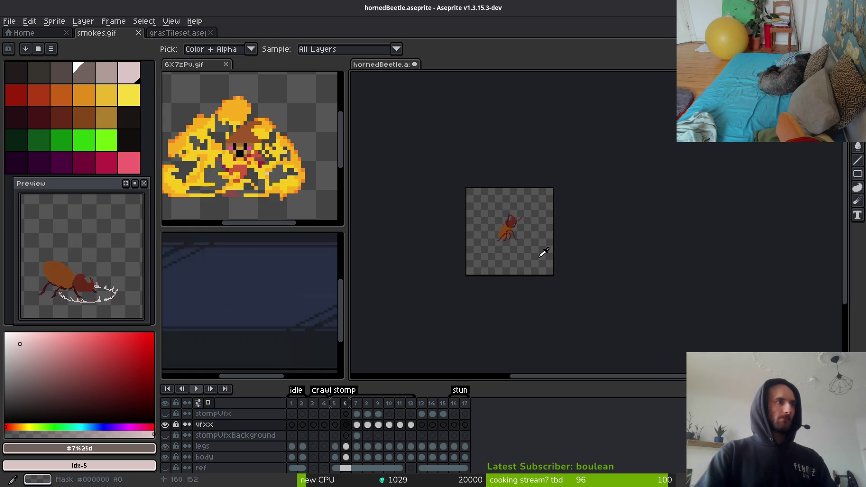
key("b")
scroll(586, 279, "up", 5)
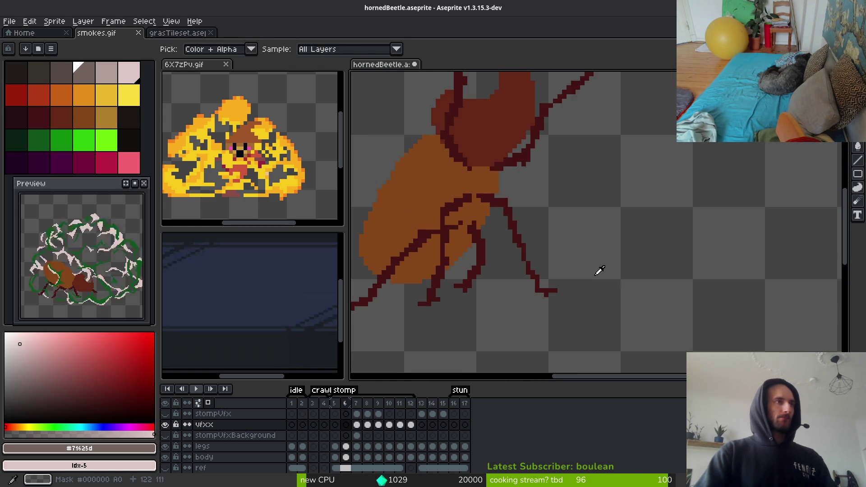
left_click(129, 95)
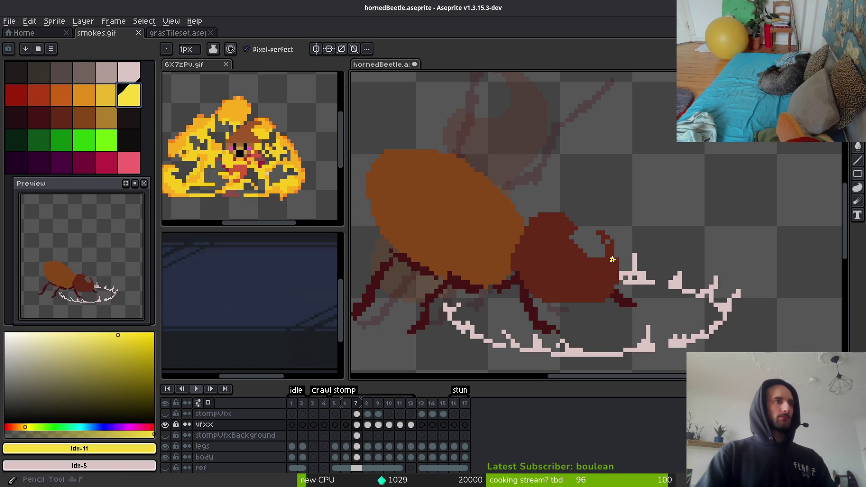
Draw a long yellow slash down through the beetle's body on frame 7, retracing it to thicken
key("Left")
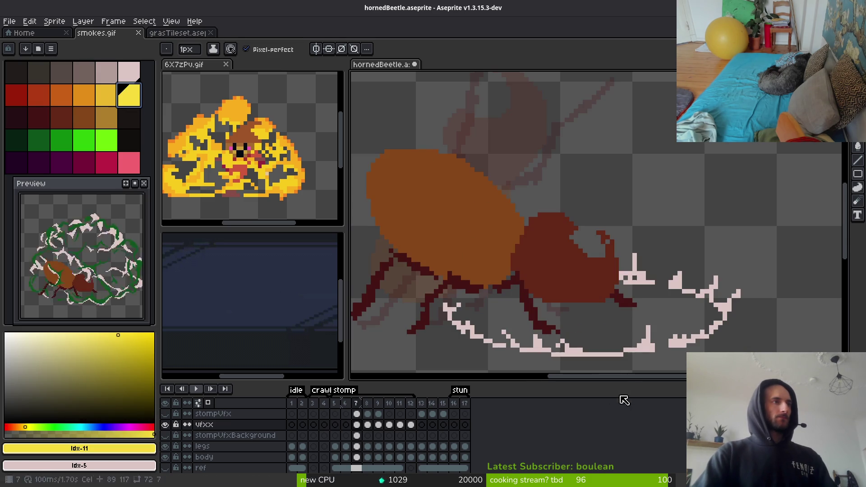
key("i")
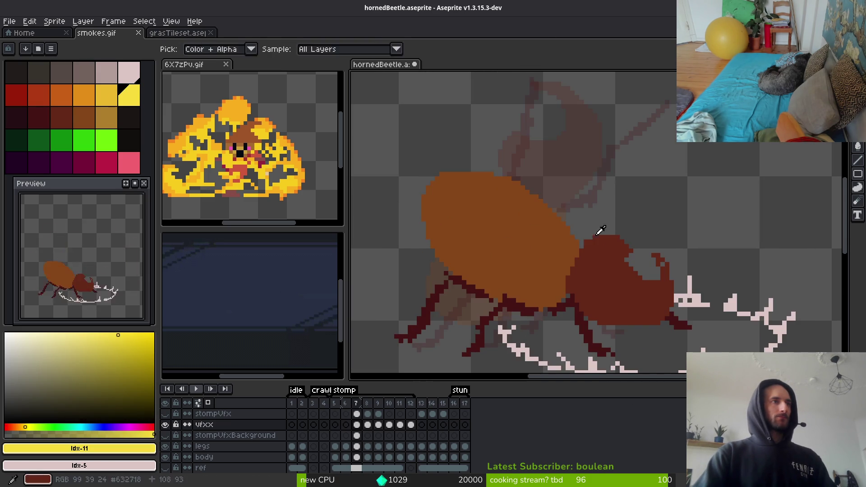
key("Right")
key("b")
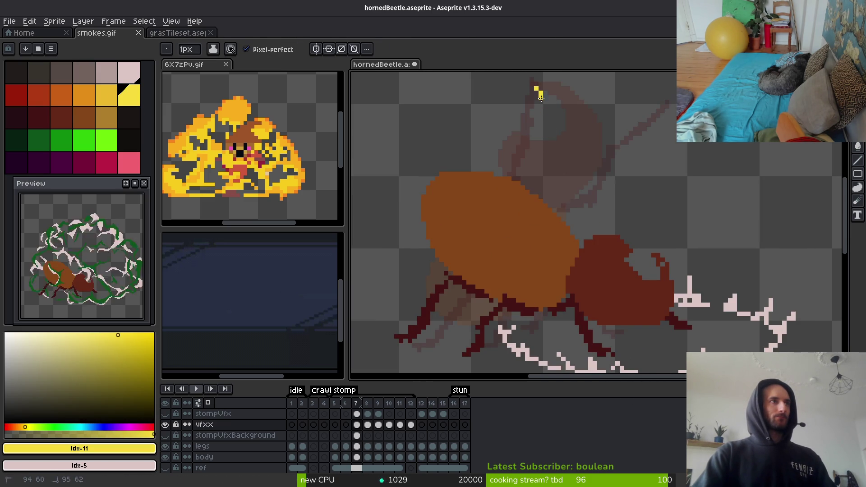
left_click_drag(537, 87, 616, 288)
key("ctrl+z")
mouse_move(536, 84)
left_mouse_down()
mouse_move(576, 175)
mouse_move(542, 98)
mouse_move(564, 169)
left_mouse_up()
key("ctrl+z")
key("ctrl+z")
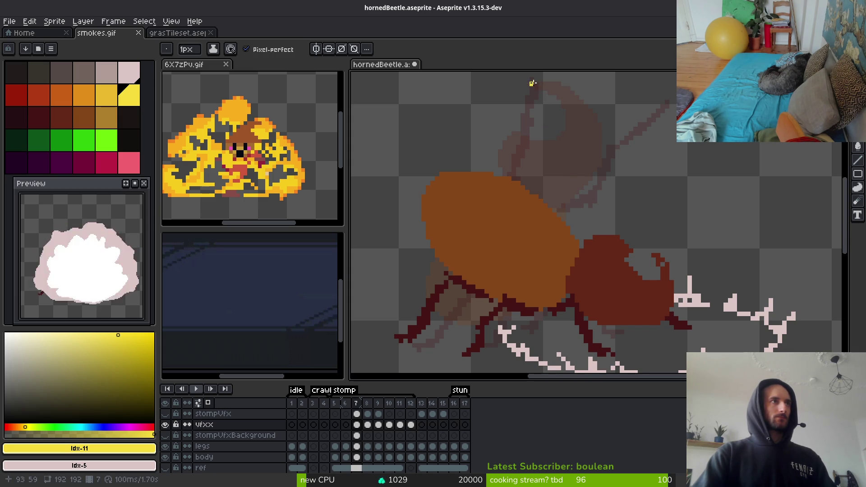
mouse_move(536, 84)
left_mouse_down()
mouse_move(578, 194)
mouse_move(600, 339)
left_mouse_up()
left_click_drag(538, 85, 609, 340)
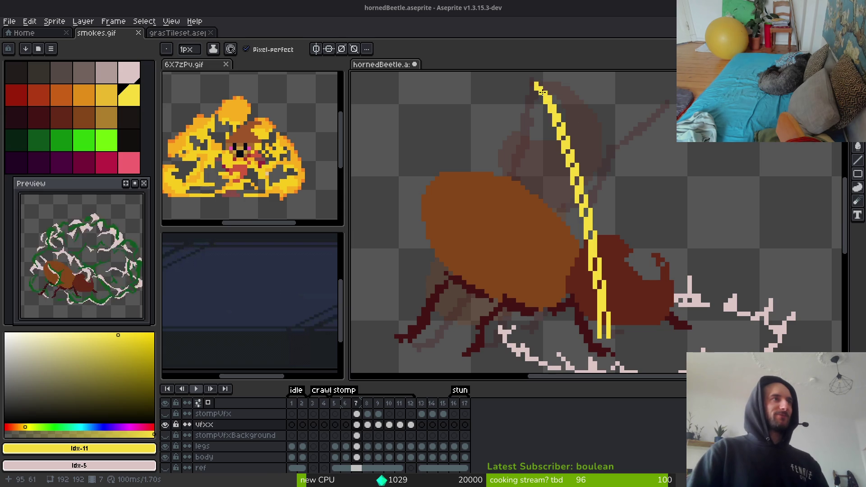
Add yellow pixels along the slash's lower end and left edge to widen it
scroll(543, 93, "up", 3)
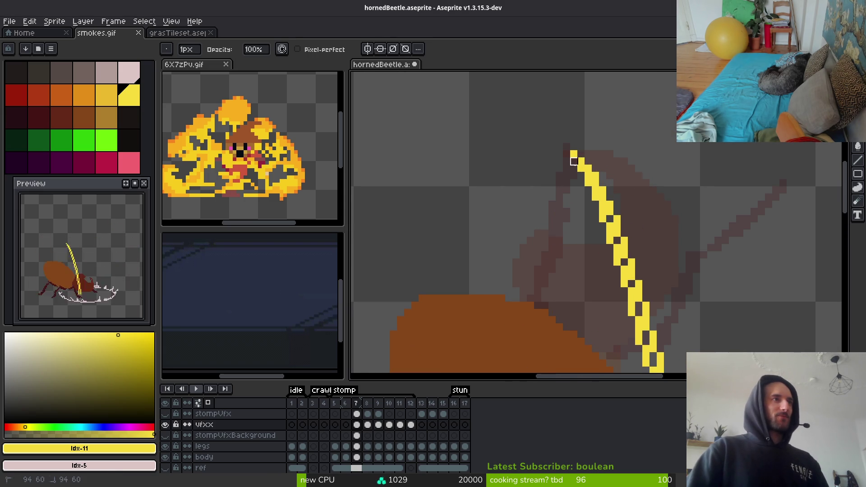
left_click_drag(638, 251, 605, 193)
key("b")
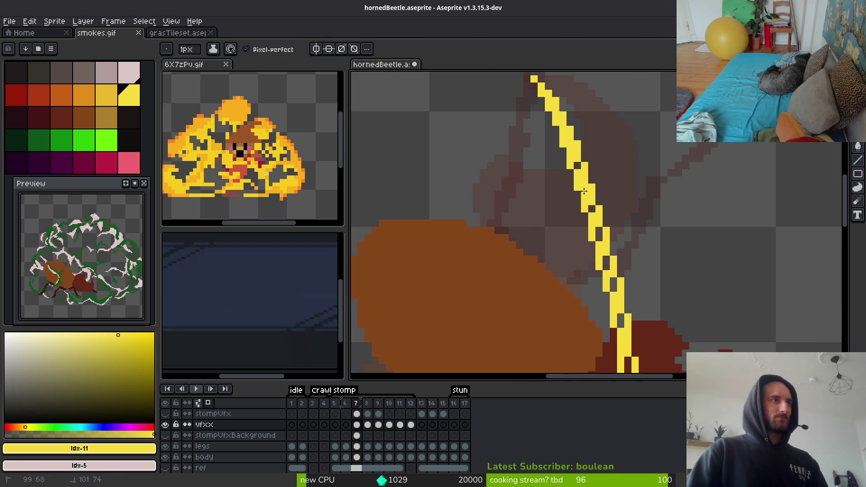
scroll(584, 191, "down", 4)
scroll(596, 285, "up", 4)
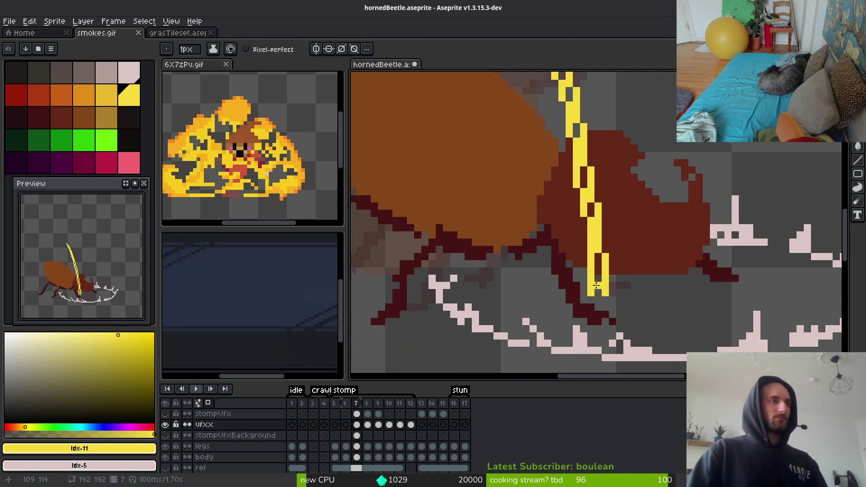
left_click(582, 310)
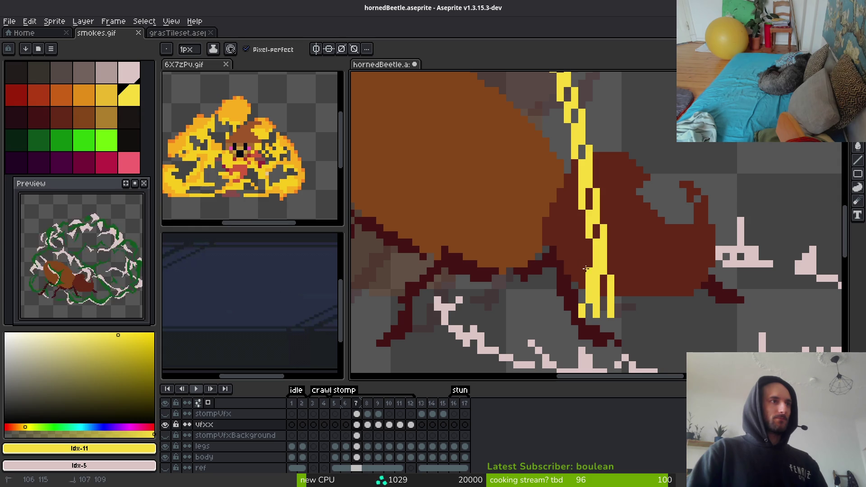
left_click_drag(585, 269, 576, 199)
left_click_drag(578, 253, 587, 336)
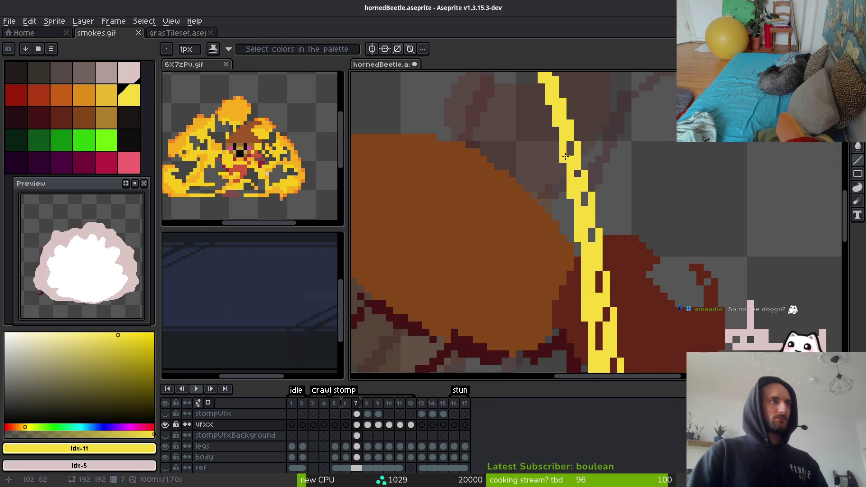
scroll(566, 157, "down", 5)
scroll(583, 303, "up", 5)
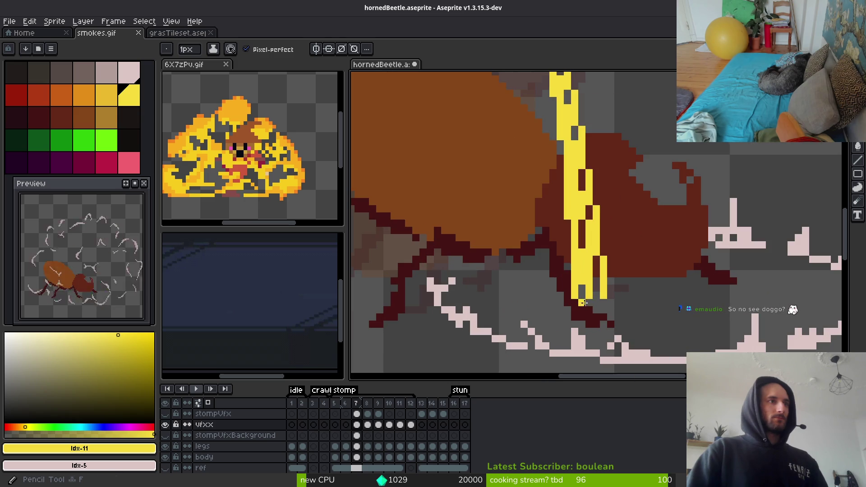
Paint over the leftover dark pixels inside the yellow horn streak
mouse_move(582, 302)
left_mouse_down()
mouse_move(595, 303)
mouse_move(594, 275)
mouse_move(585, 271)
mouse_move(581, 172)
left_mouse_up()
scroll(587, 208, "up", 3)
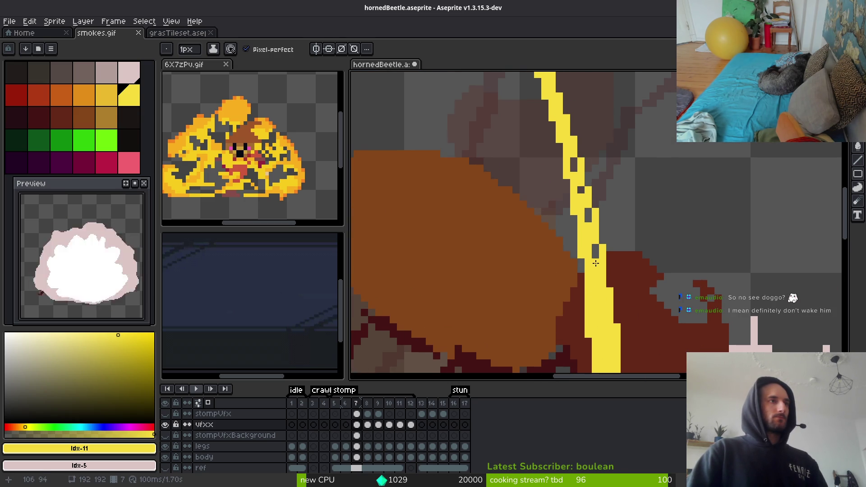
left_click(588, 215)
left_click(595, 251)
left_click(582, 191)
left_click(573, 163)
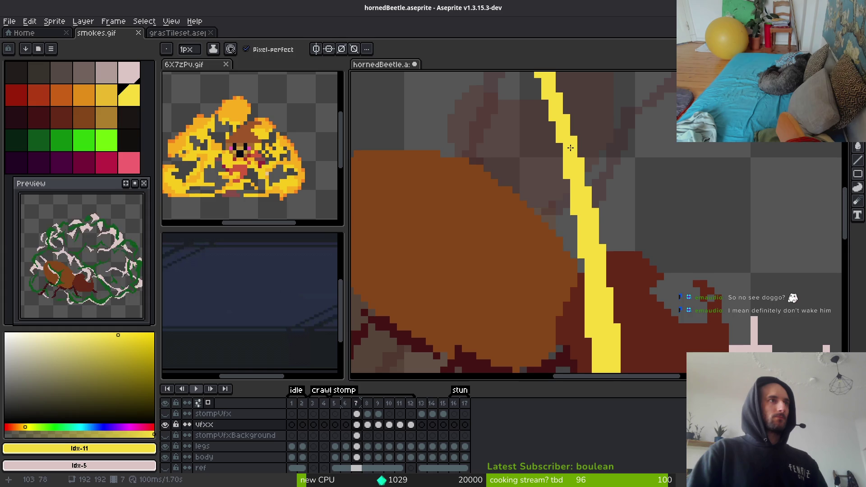
scroll(571, 148, "down", 4)
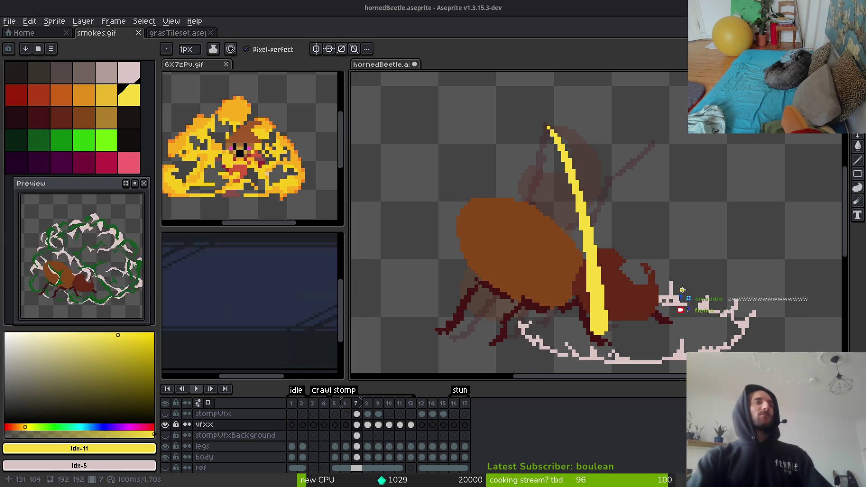
Trace a thin yellow streak from the right antenna tip downward and thicken its lower part
scroll(611, 188, "up", 1)
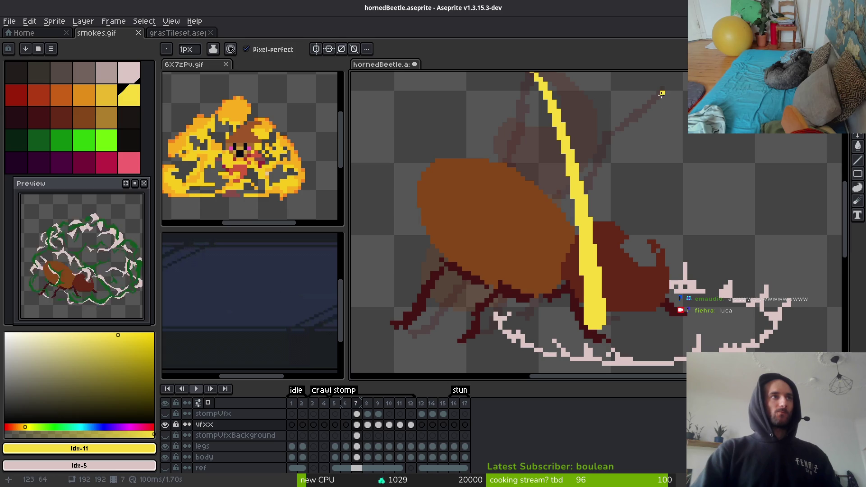
left_click_drag(663, 89, 668, 111)
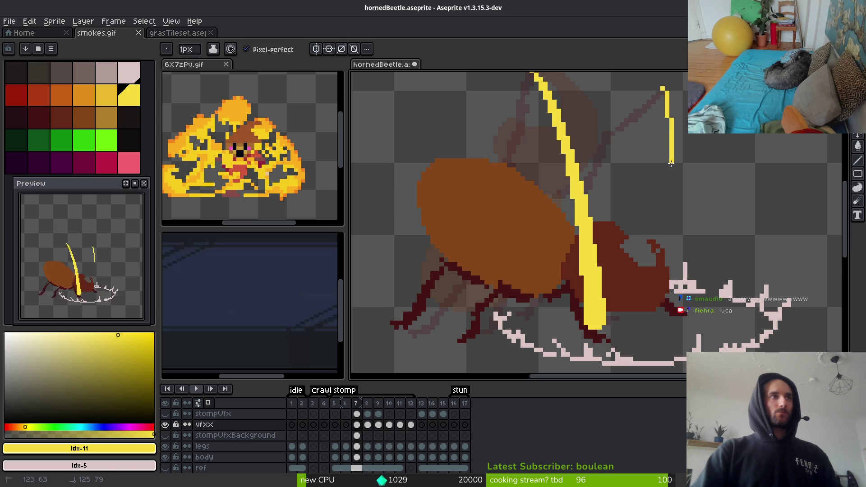
left_click_drag(685, 299, 685, 295)
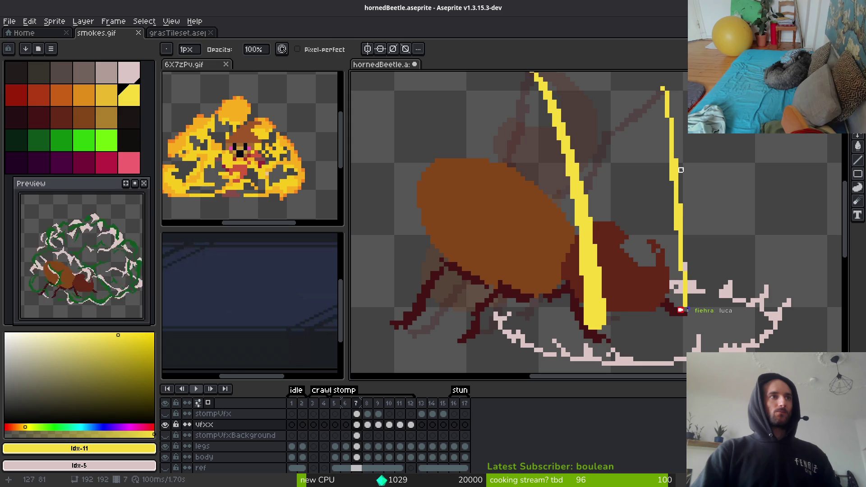
key("f")
left_click_drag(663, 96, 673, 229)
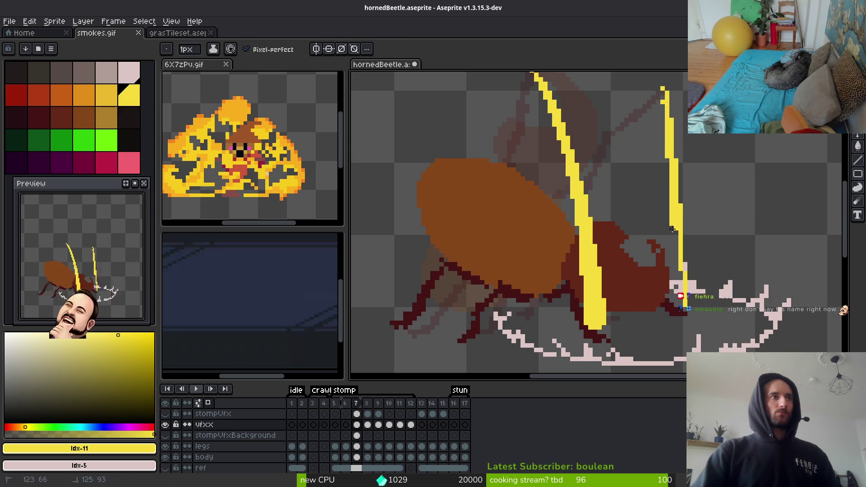
mouse_move(674, 301)
left_mouse_down()
mouse_move(680, 237)
mouse_move(677, 300)
left_mouse_up()
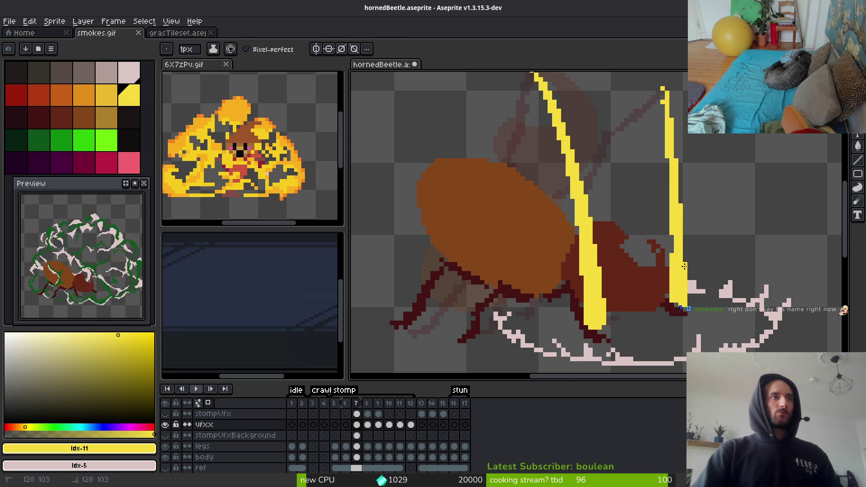
scroll(686, 265, "up", 3)
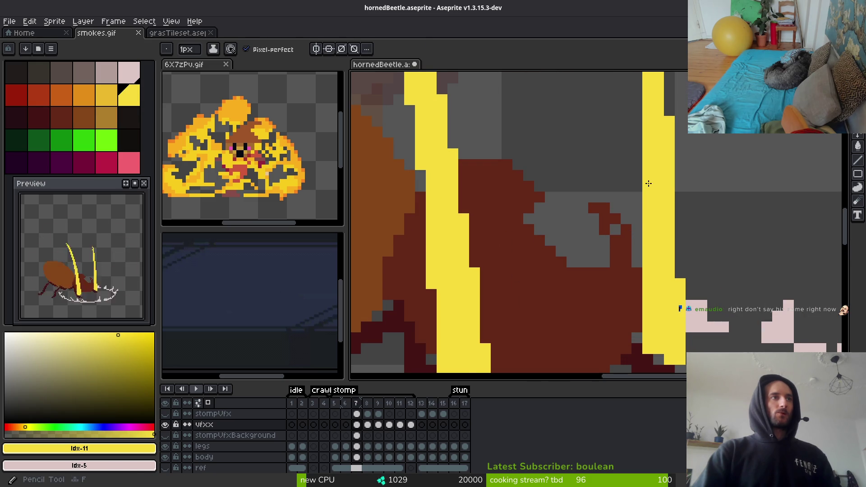
scroll(700, 265, "down", 3)
scroll(700, 265, "up", 5)
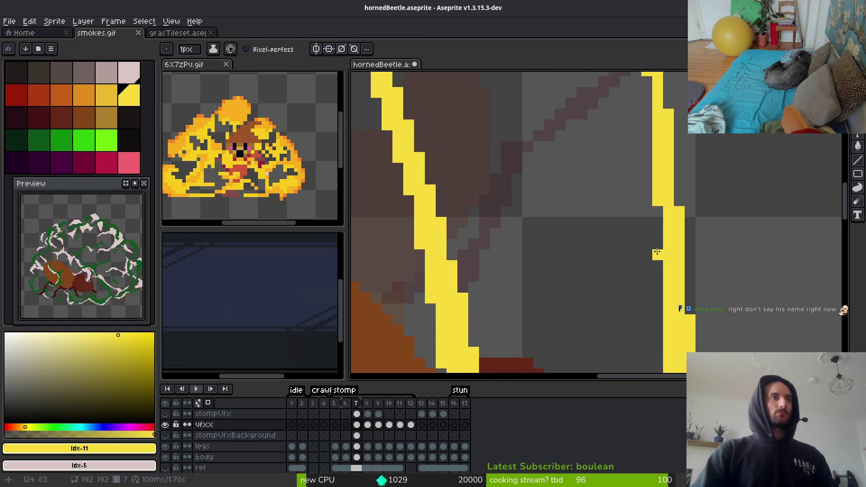
left_click_drag(663, 227, 659, 207)
left_click_drag(658, 249, 657, 208)
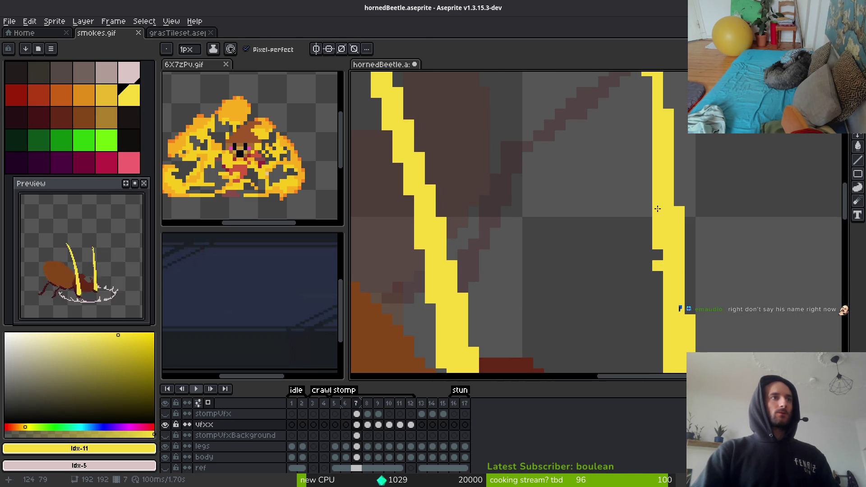
Erase stray yellow pixels from the antenna streak, restoring one pixel afterward
key("e")
left_click_drag(658, 254, 658, 273)
scroll(669, 251, "down", 2)
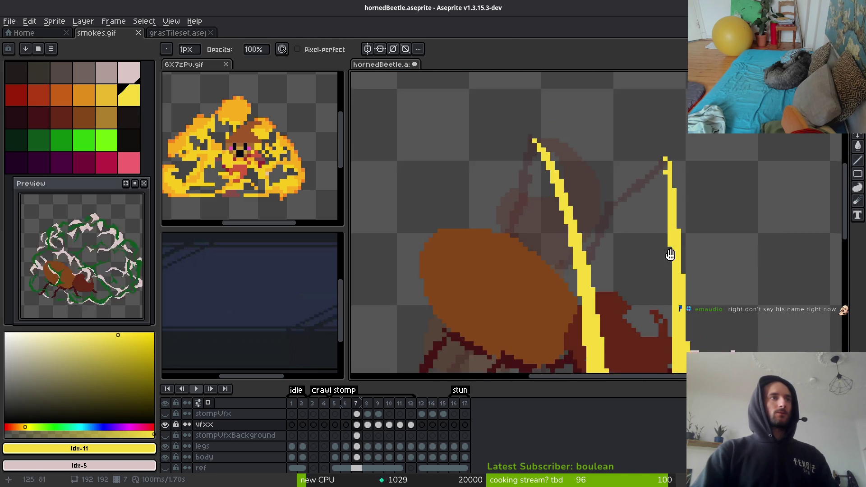
scroll(664, 187, "up", 1)
scroll(664, 188, "up", 1)
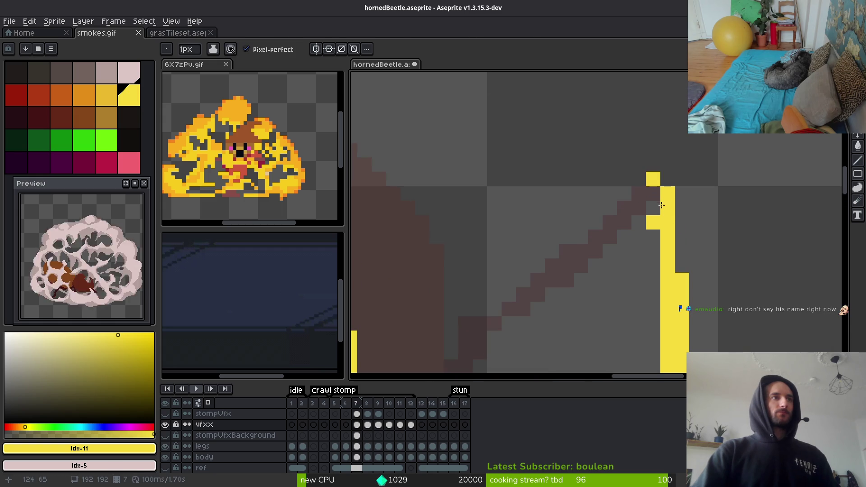
left_click(654, 179)
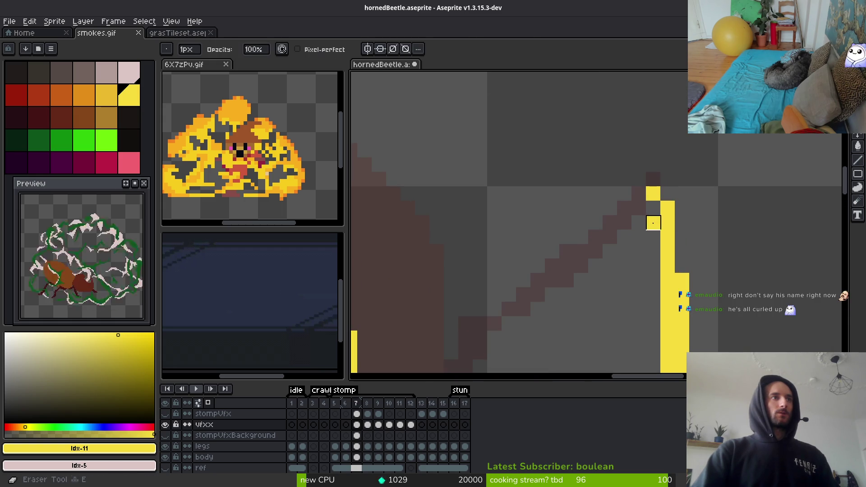
left_click(654, 223)
key("b")
left_click(653, 223)
scroll(659, 221, "down", 3)
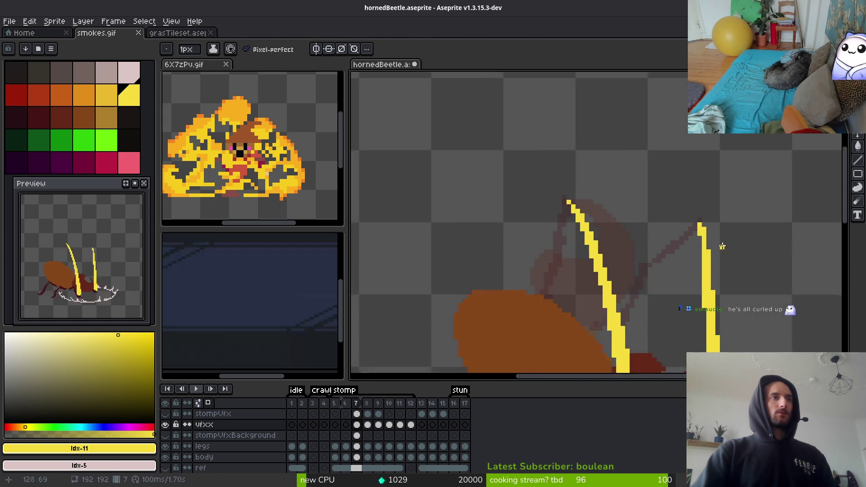
scroll(717, 264, "up", 1)
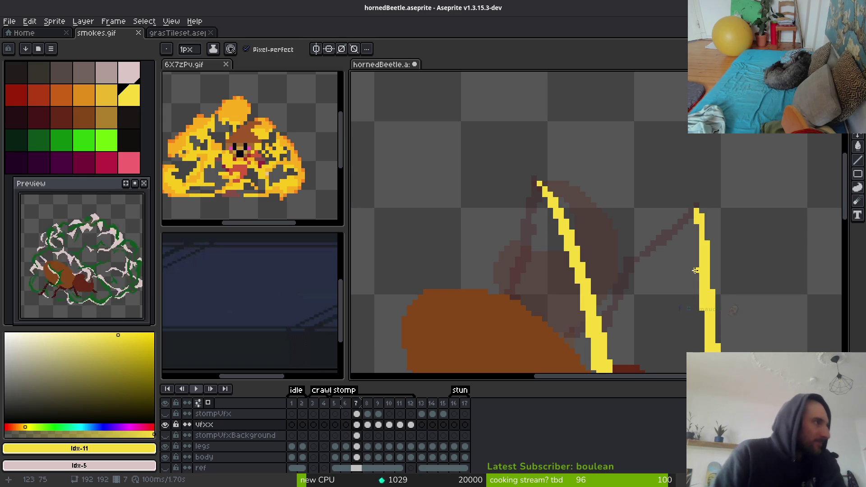
Move ahead to smoke frame 11 and sample the green smoke colour
scroll(96, 280, "down", 1)
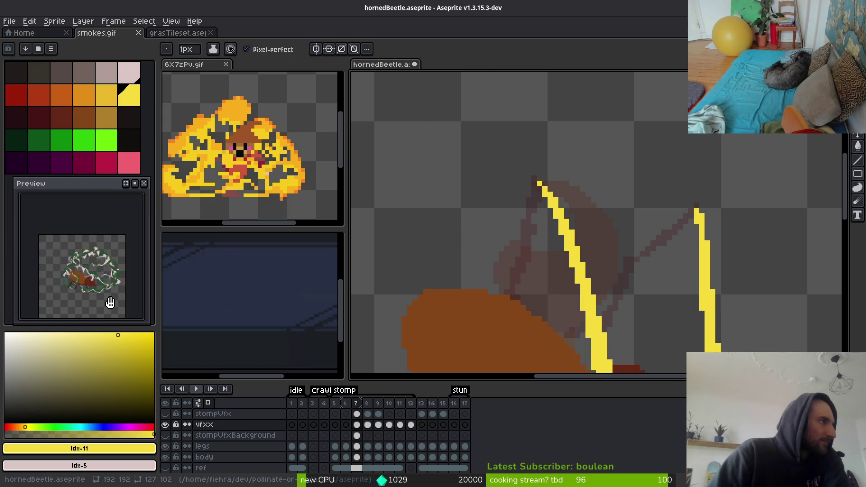
scroll(612, 257, "down", 2)
key("Right")
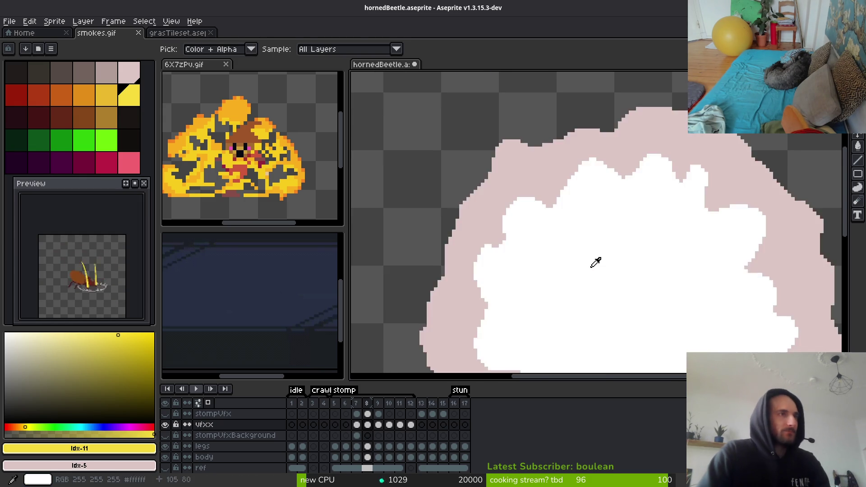
key("Right")
key("Right")
key("Right")
scroll(632, 257, "down", 1)
left_click(665, 254)
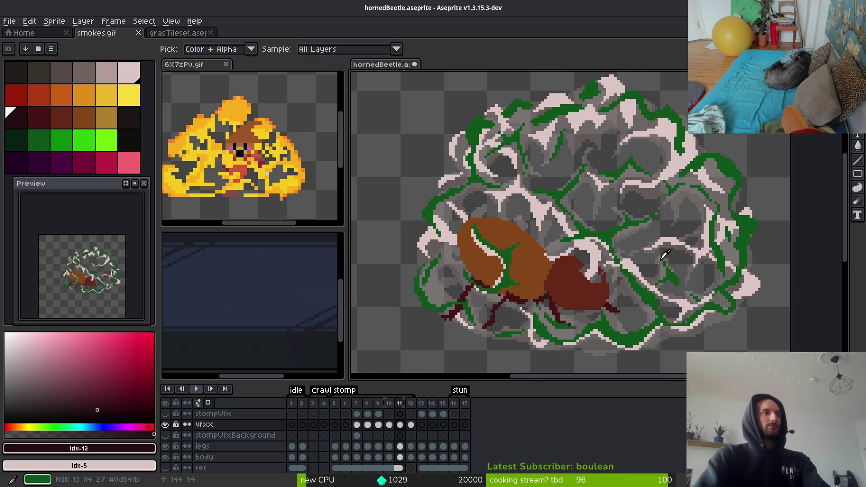
key("Right")
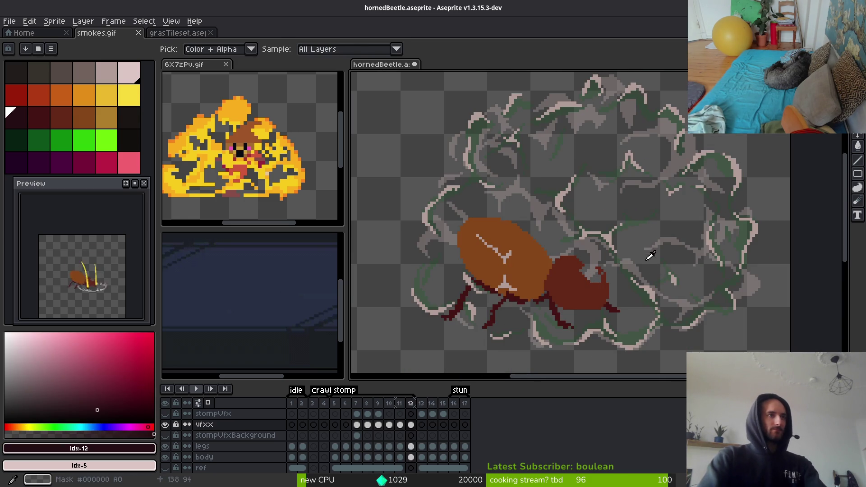
key("alt")
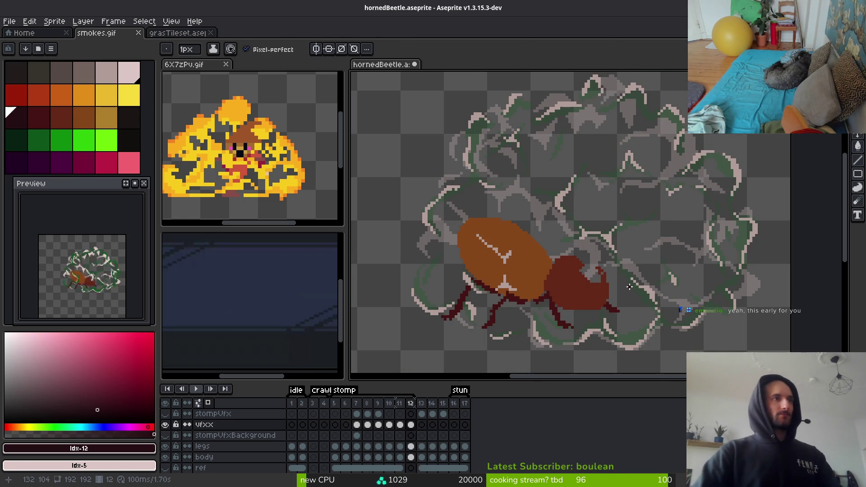
Flip between frames 11 and 12 to compare the smoke, landing on frame 11
scroll(667, 253, "up", 1)
key("Left")
scroll(692, 232, "down", 1)
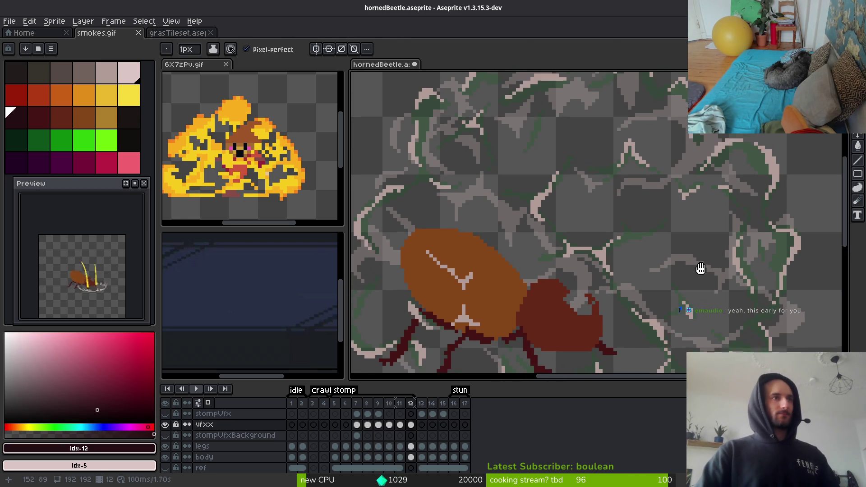
key("alt")
key("Right")
key("Left")
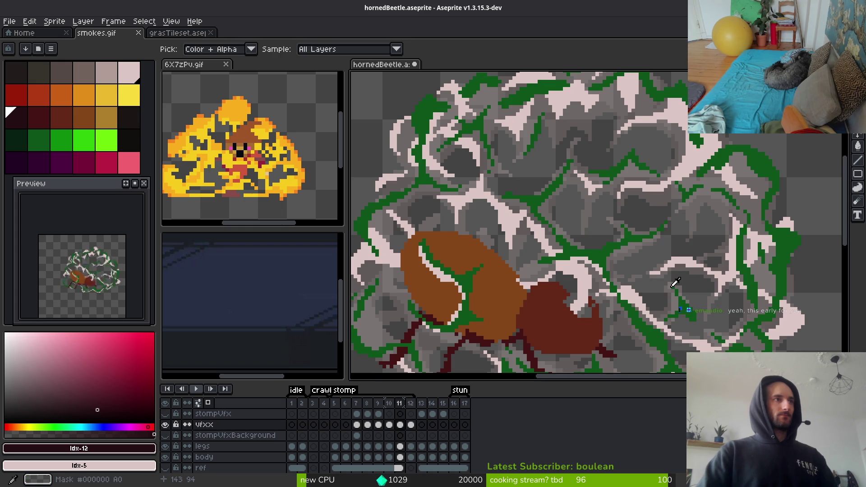
key("Right")
key("Left")
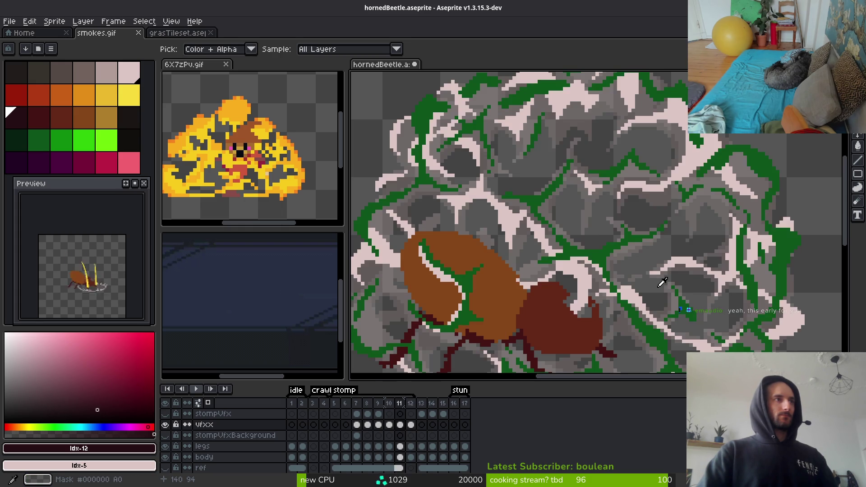
key("Left")
key("Right")
key("Left")
key("Right")
scroll(507, 224, "up", 1)
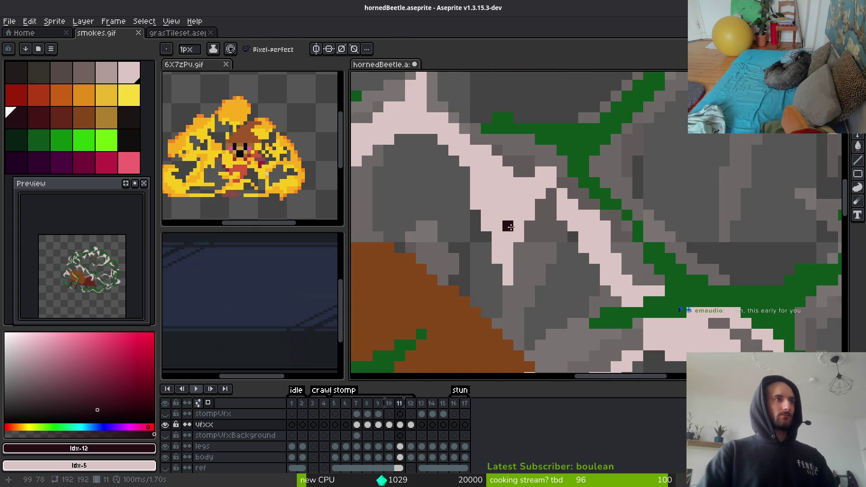
Swap the sampled #dcc6c5 highlight colour for palette idx-4 using Replace Color
left_click(522, 199, "alt")
scroll(604, 236, "down", 3)
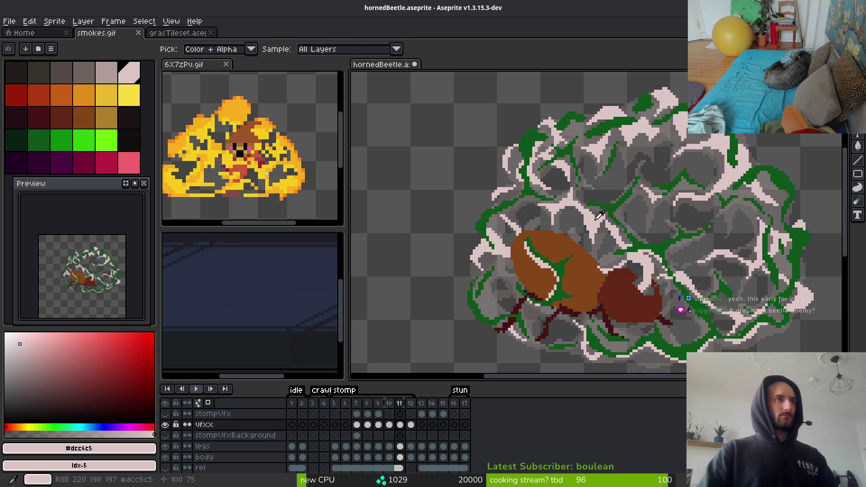
right_click(597, 181, "alt")
key("shift+r")
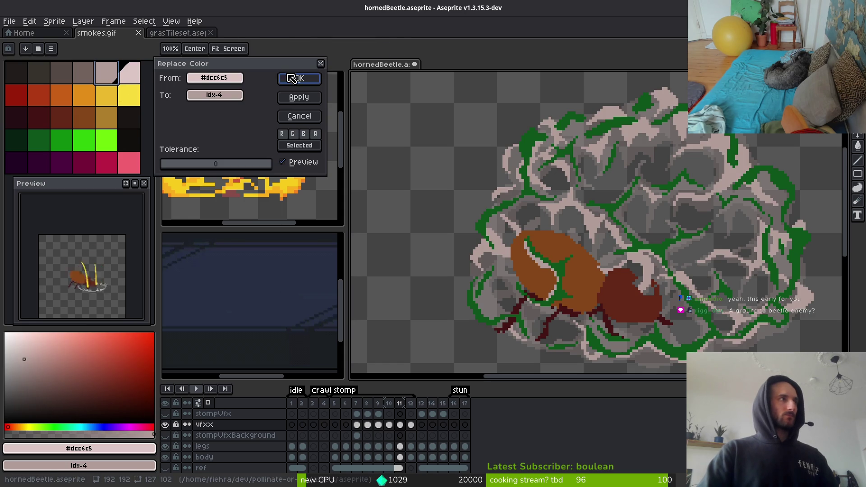
key("Return")
key("b")
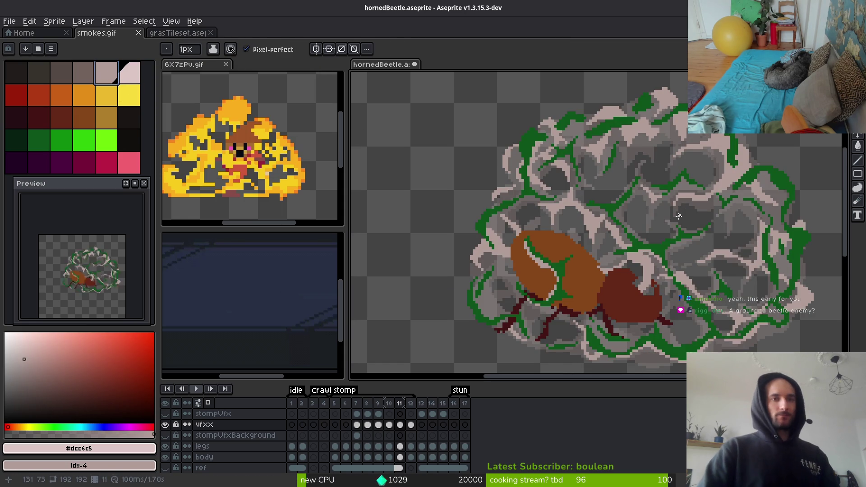